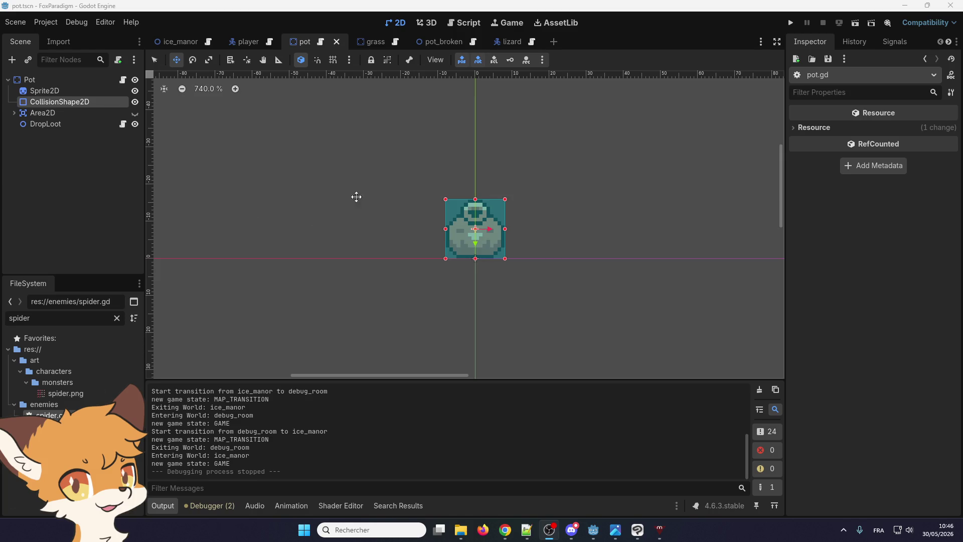
- Select the pot's DropLoot node and expand its three Weighted Loot entries
left_click(428, 41)
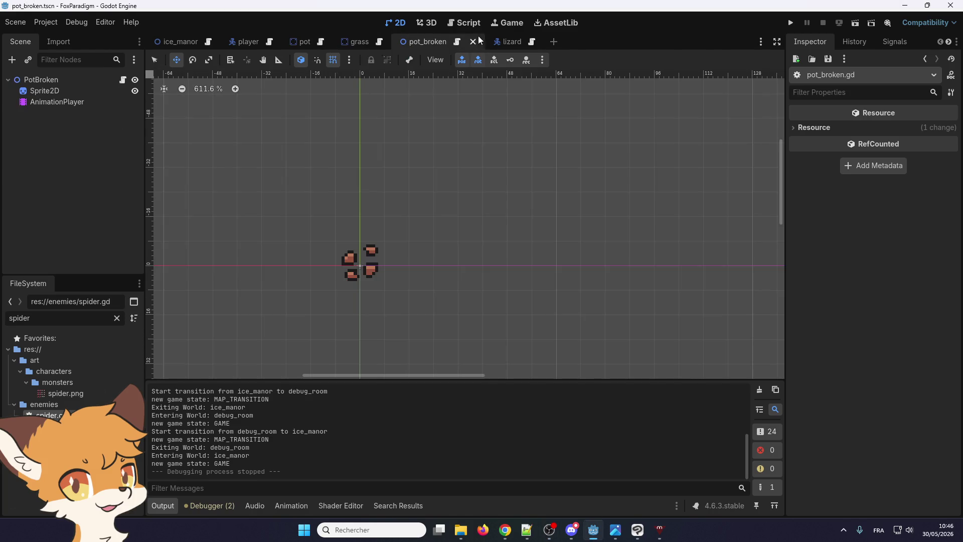
mouse_move(383, 44)
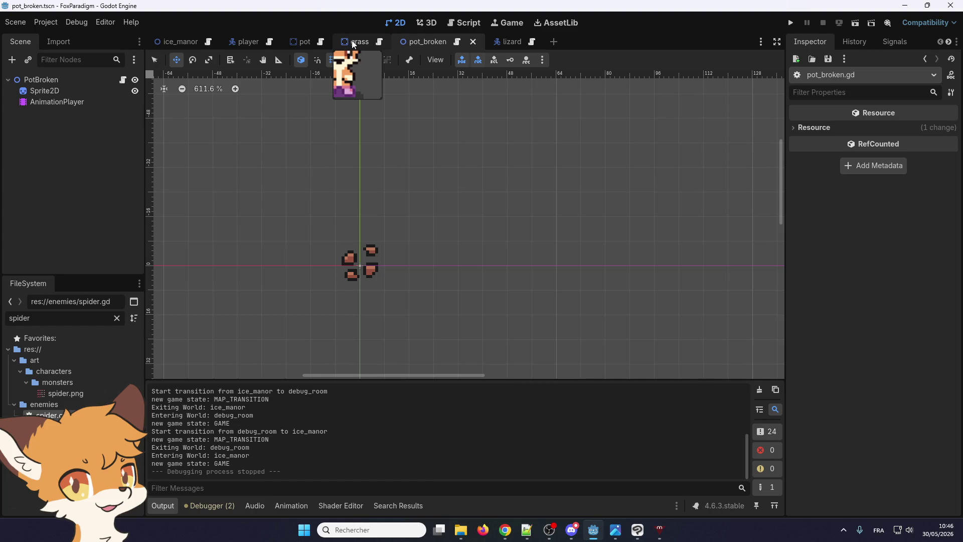
left_click(295, 46)
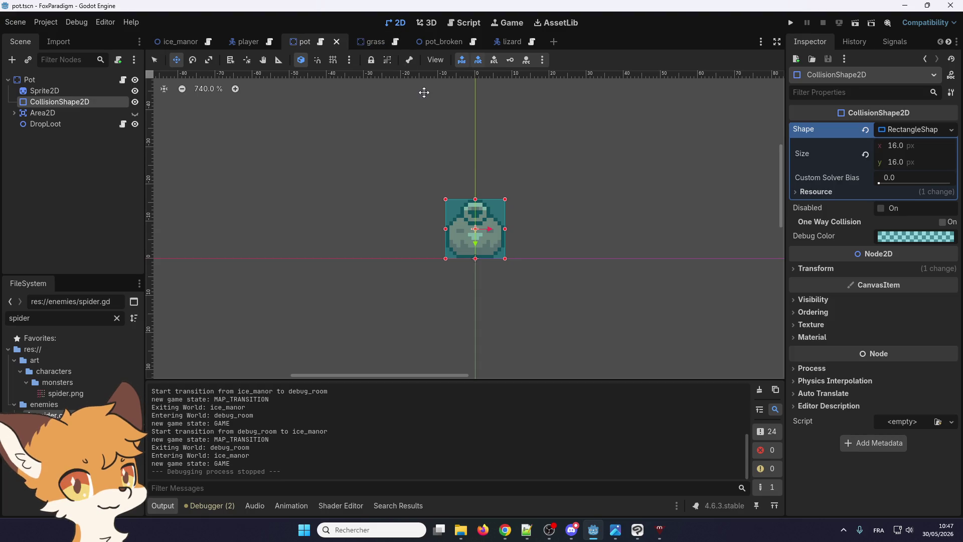
left_click(65, 125)
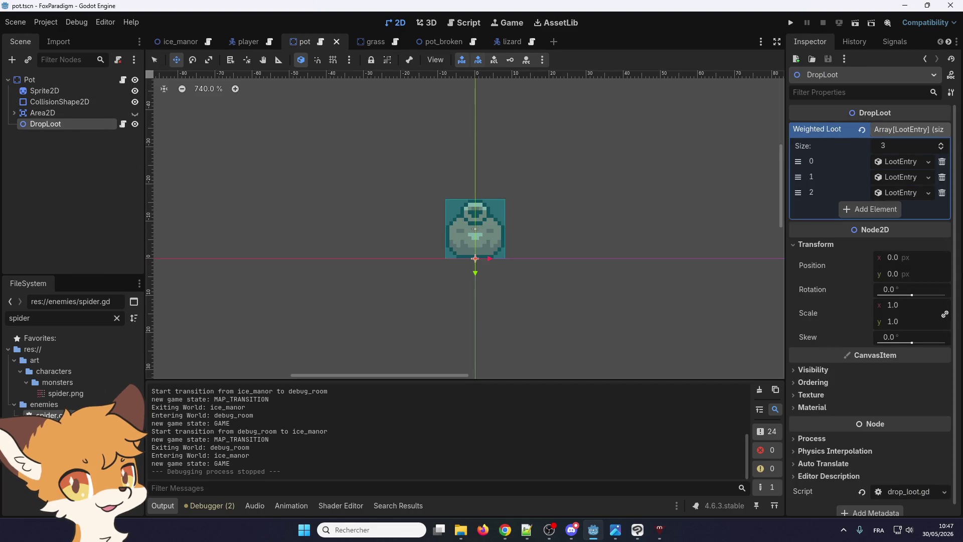
left_click(889, 191)
left_click(894, 180)
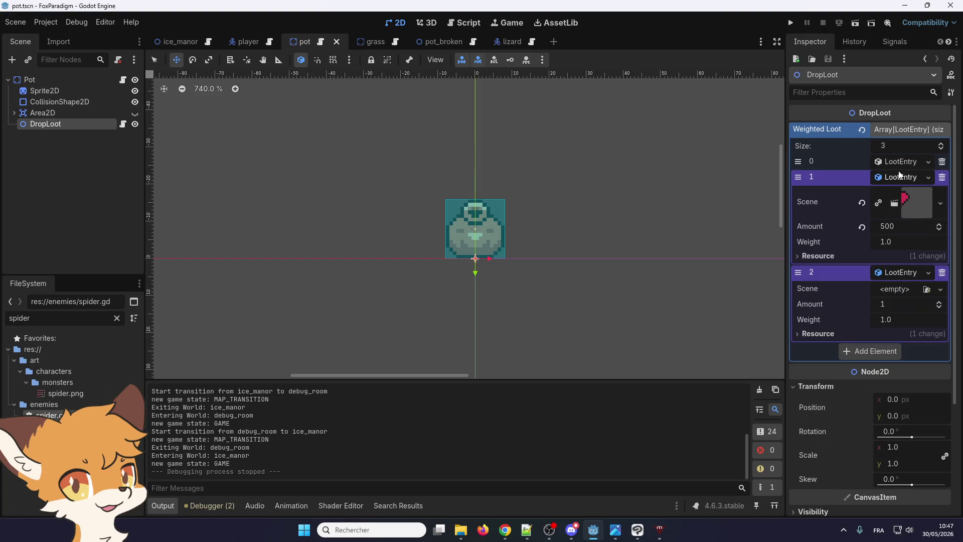
left_click(899, 164)
- Set Amount to 1 on the first and second loot entries
left_click(891, 209)
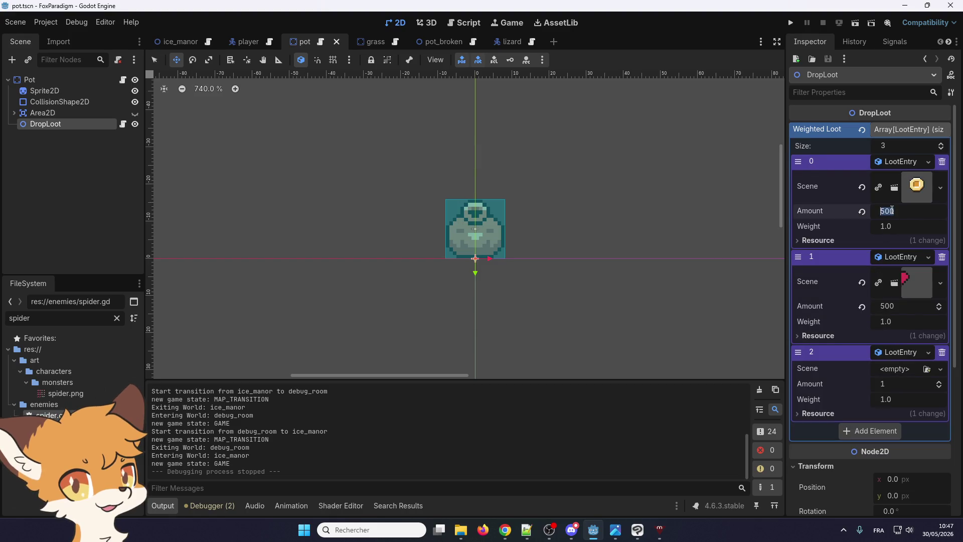
type("1")
key("Return")
left_click(894, 307)
type("1")
key("Return")
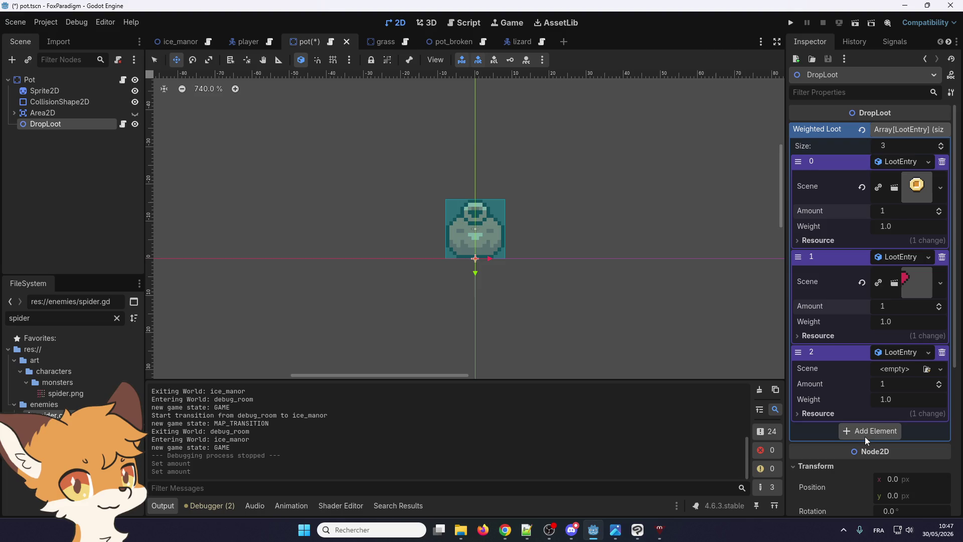
- Set the third loot entry's Amount to 0
left_click(894, 383)
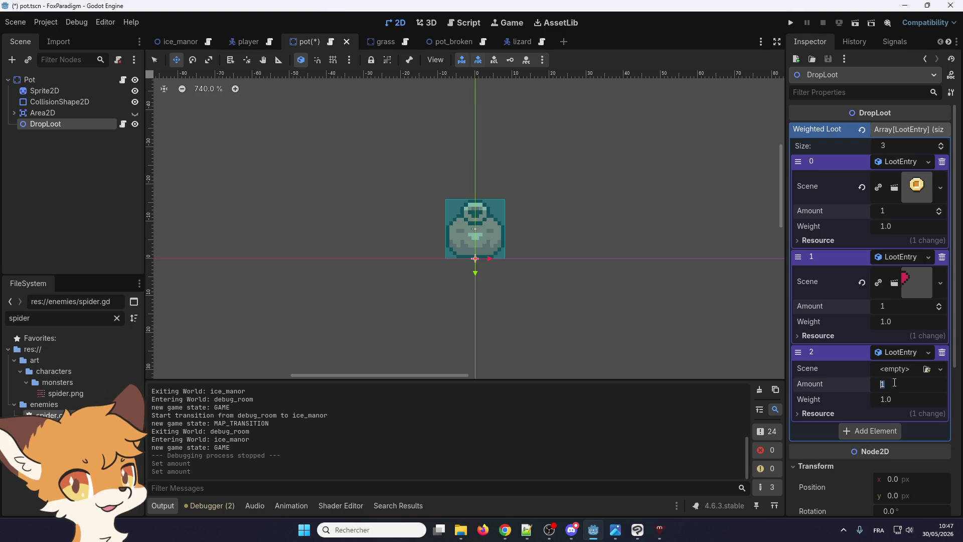
left_click(891, 399)
left_click(892, 383)
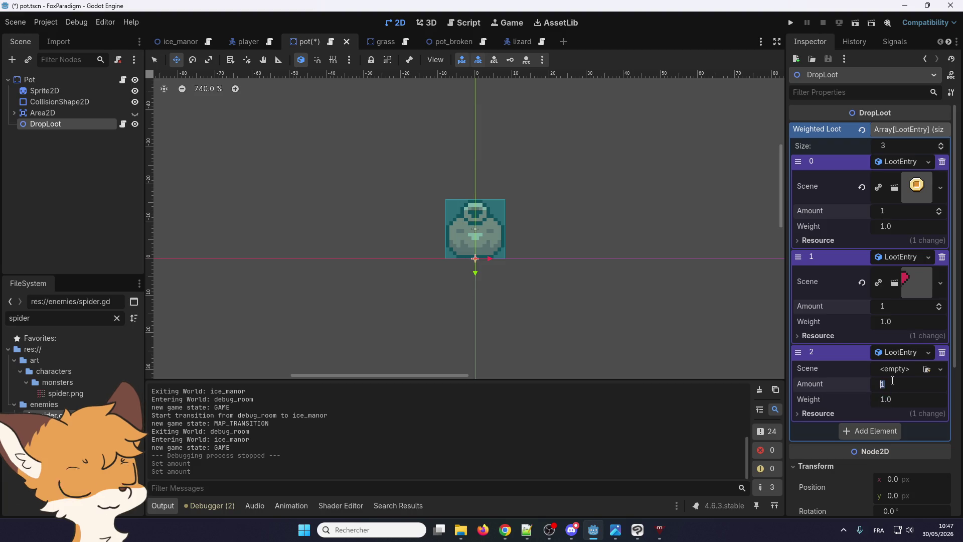
type("0")
key("Return")
left_click(891, 396)
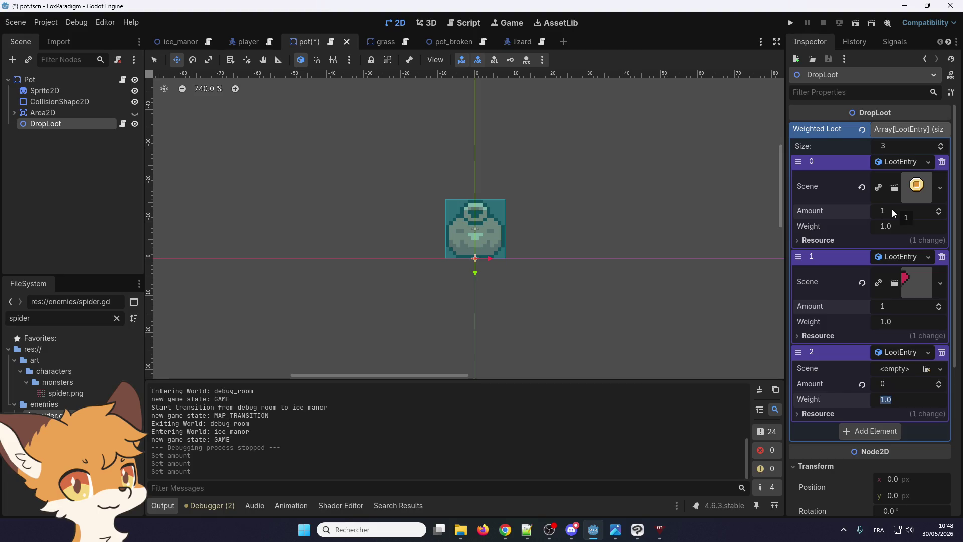
left_click(901, 397)
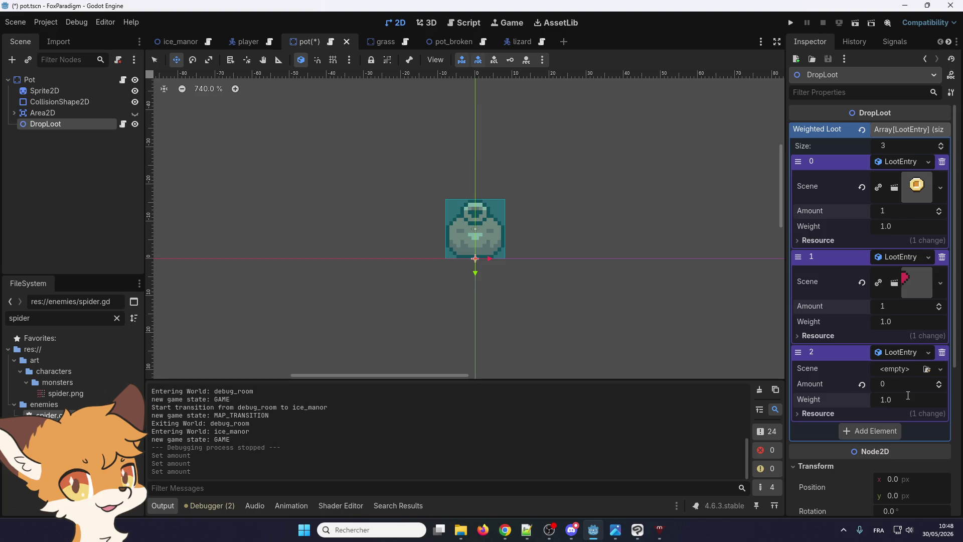
- Replace the third entry's Weight of 1.0 with 4 and save the pot scene
left_click(908, 395)
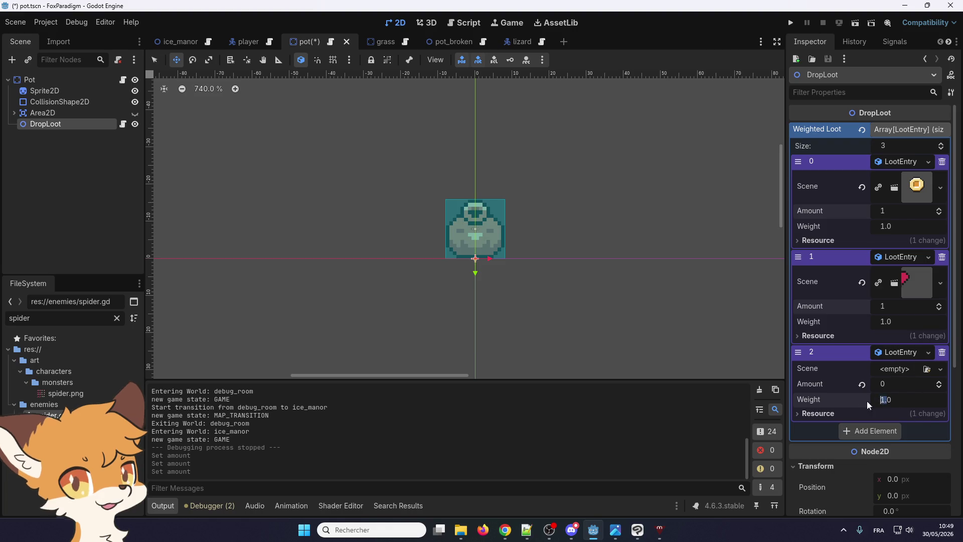
key("ctrl+a")
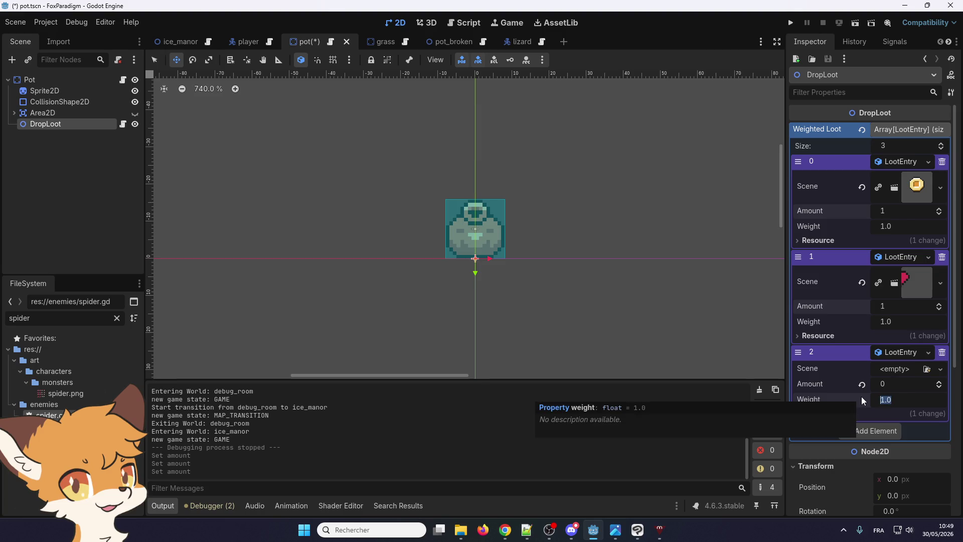
type("4")
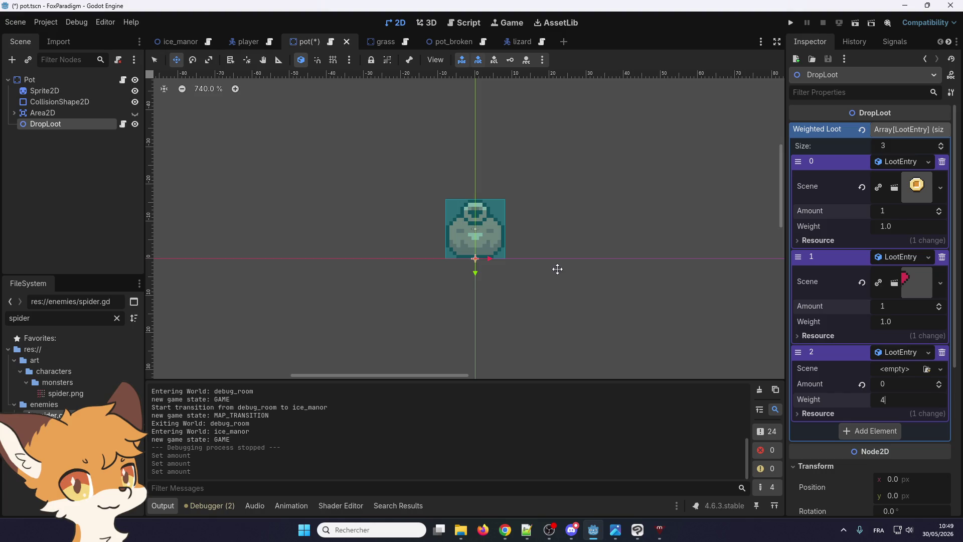
left_click(15, 23)
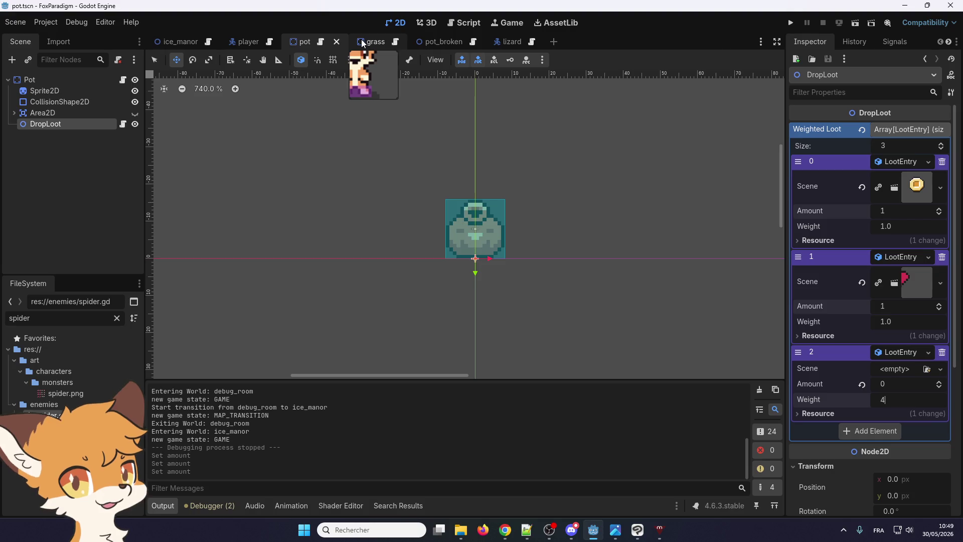
- Inspect the pot scene's Area2D and DropLoot nodes
left_click(375, 46)
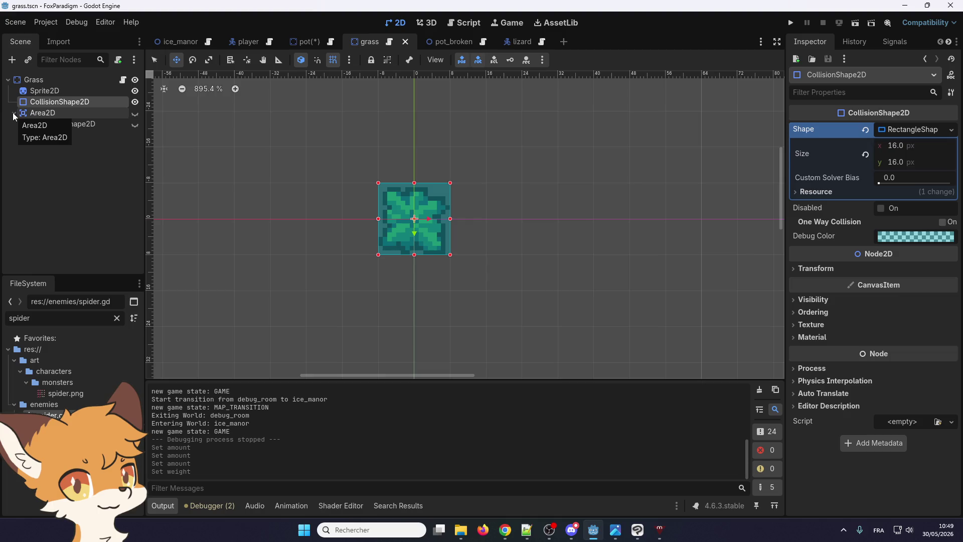
left_click(308, 42)
left_click(63, 113)
left_click(56, 122)
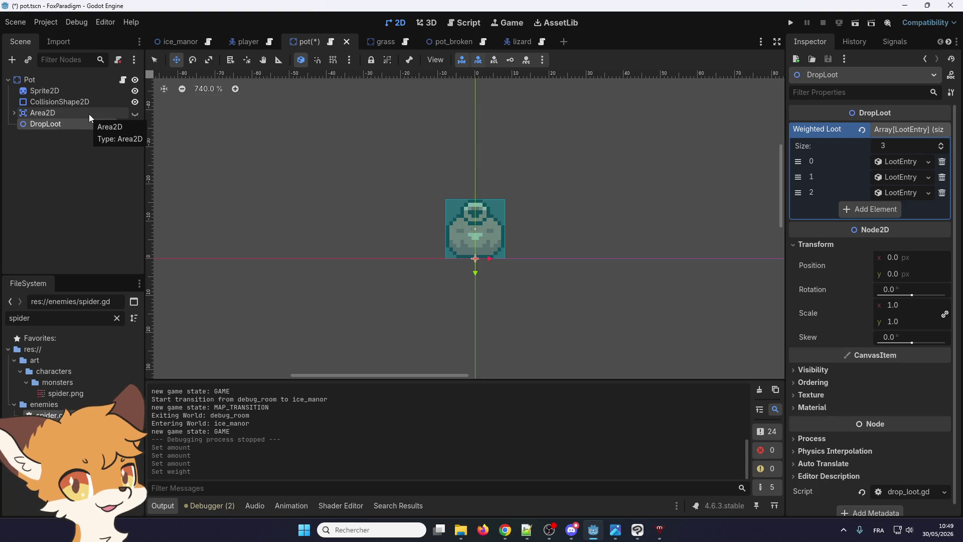
left_click(69, 116)
left_click(65, 122)
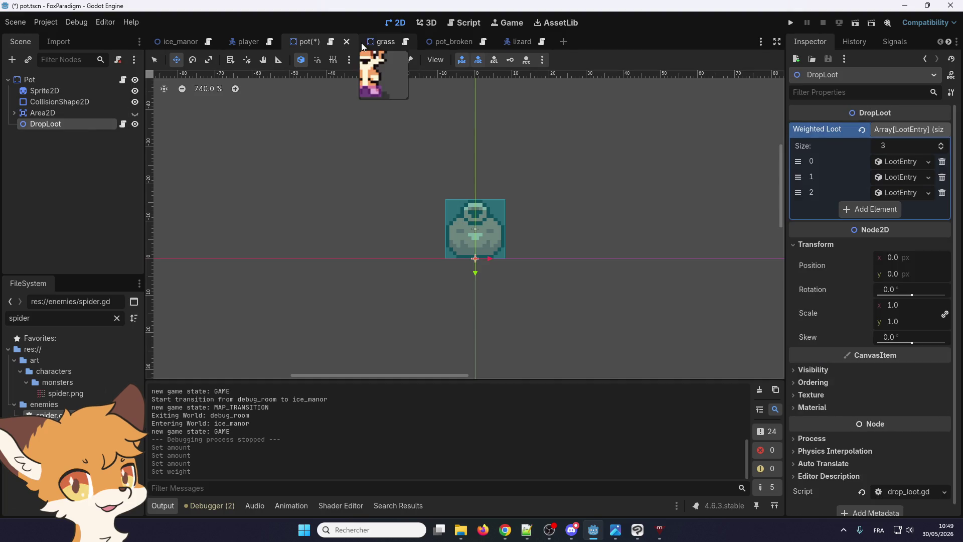
- Add a DropLoot child node under the Grass root, searching 'drop'
left_click(367, 44)
left_click(14, 113)
left_click(23, 81)
left_click(12, 60)
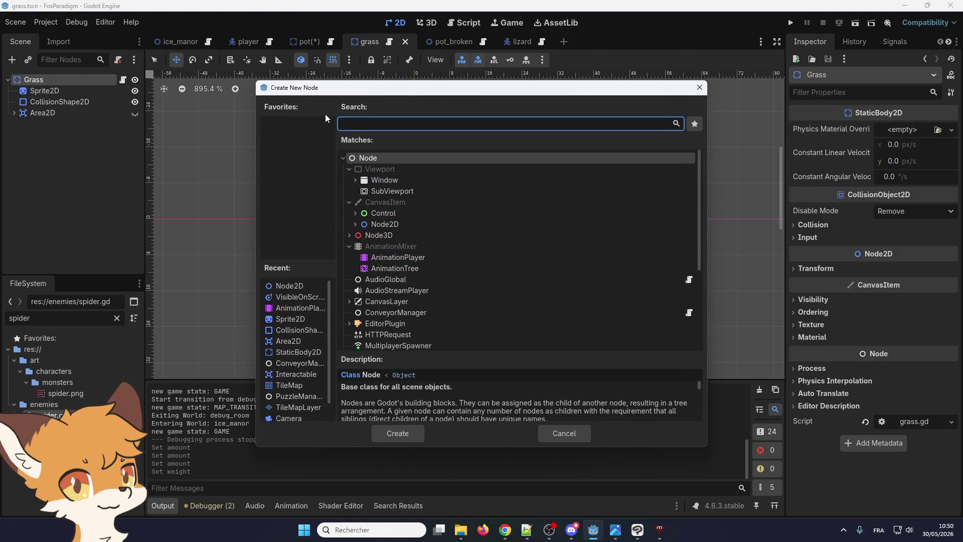
type("drop")
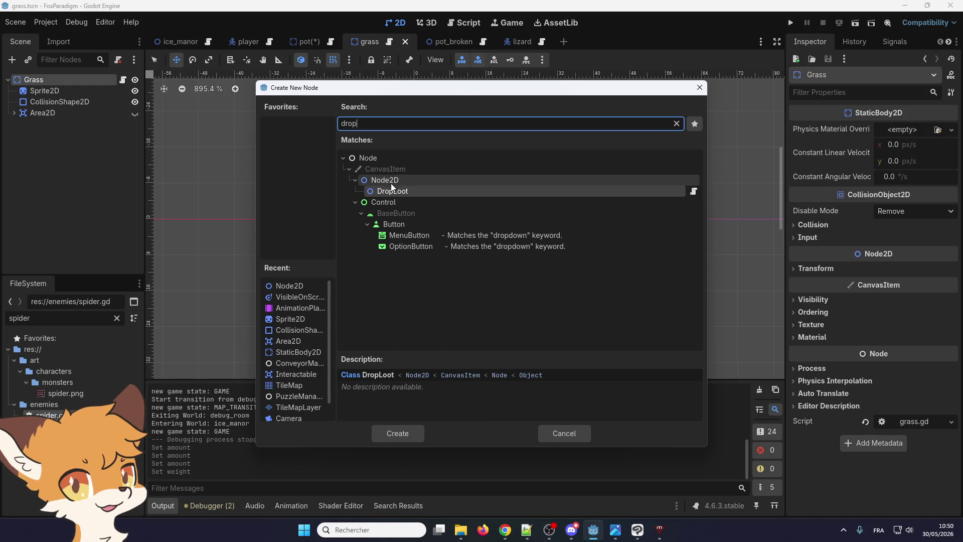
double_click(392, 190)
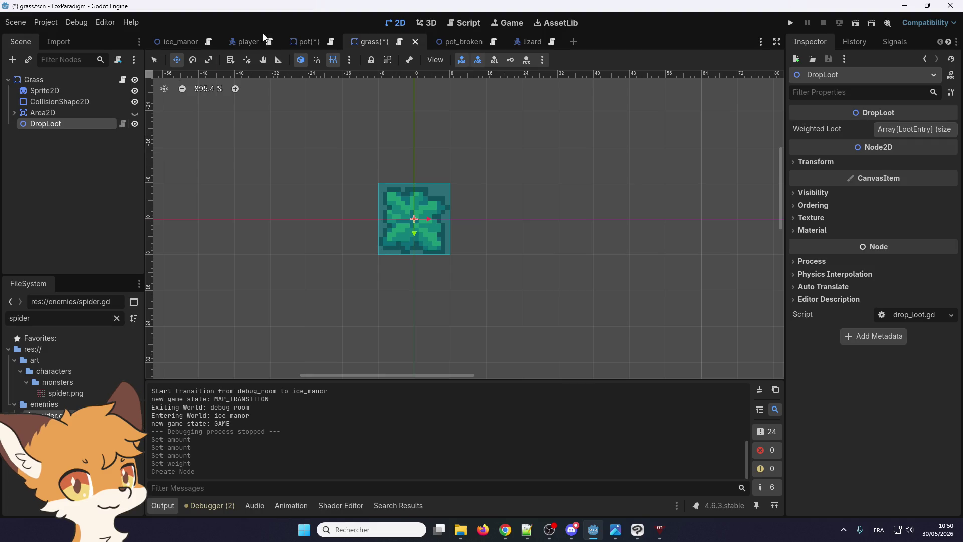
left_click(299, 40)
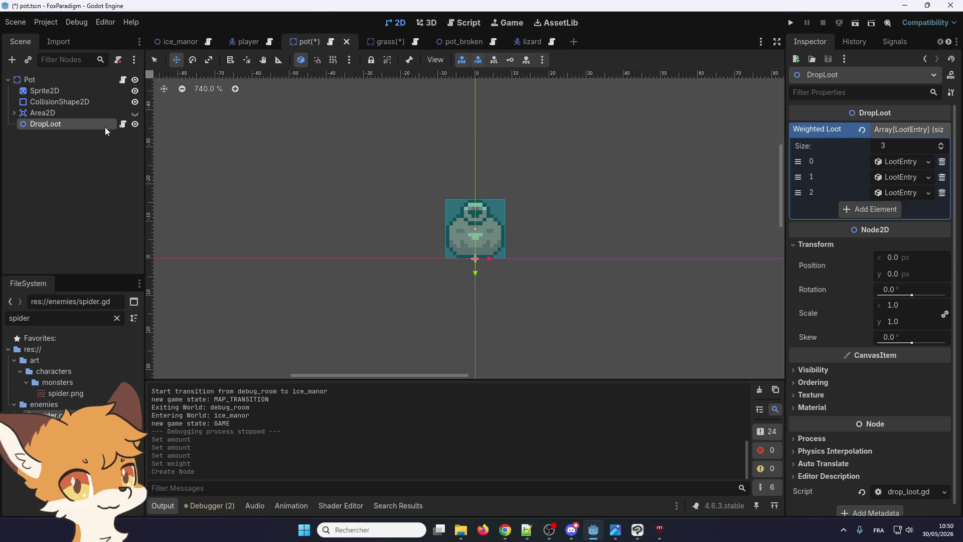
- Grow the grass DropLoot's Weighted Loot list to 3 entries
left_click(385, 41)
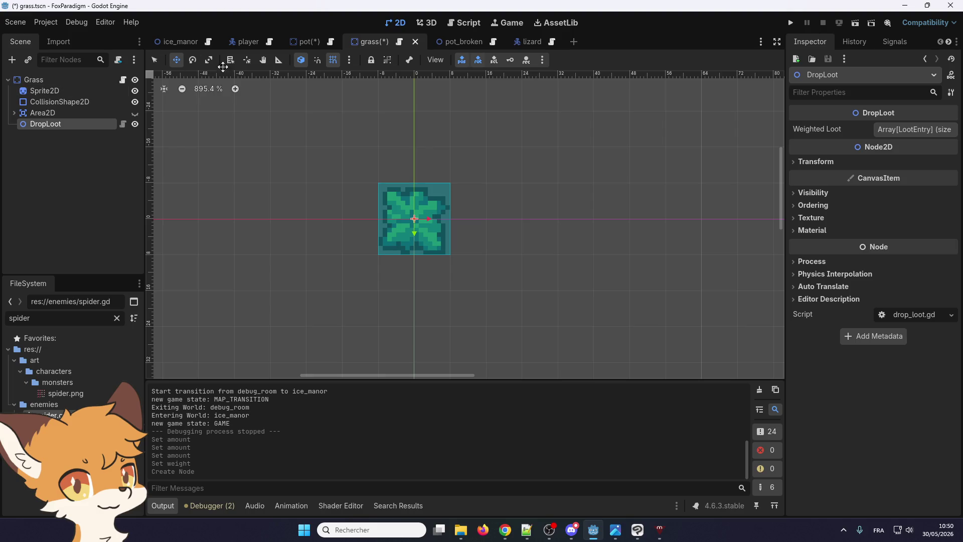
left_click(305, 41)
left_click(375, 40)
left_click(886, 129)
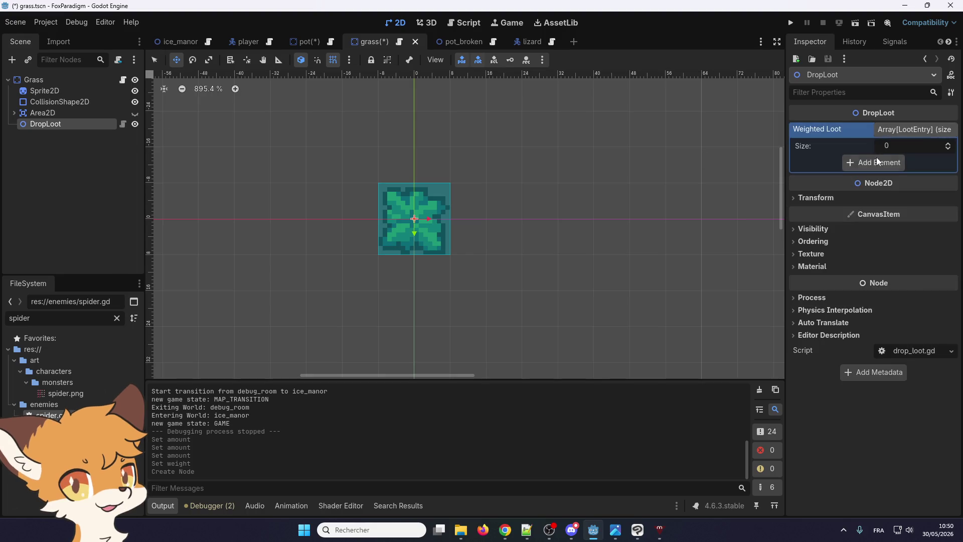
left_click(949, 143)
left_click(948, 144)
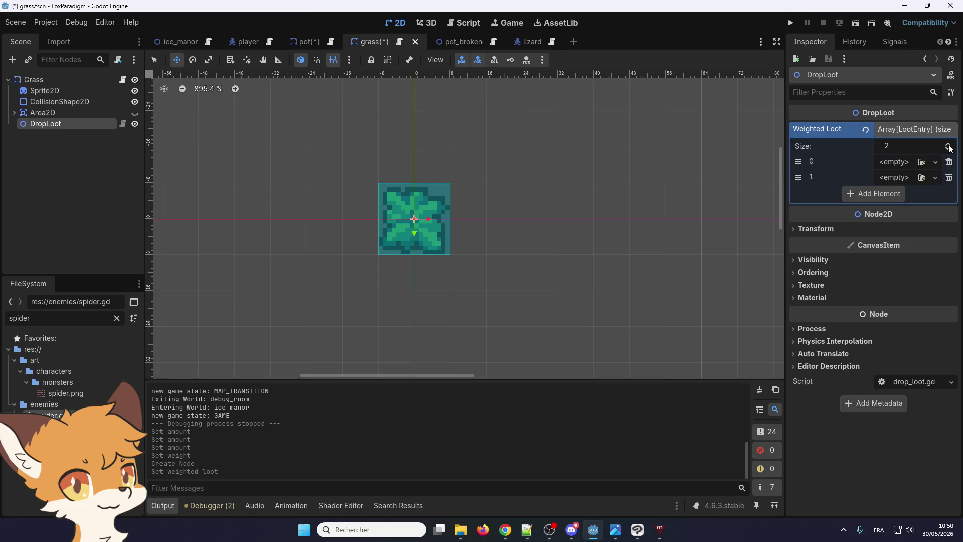
left_click(948, 145)
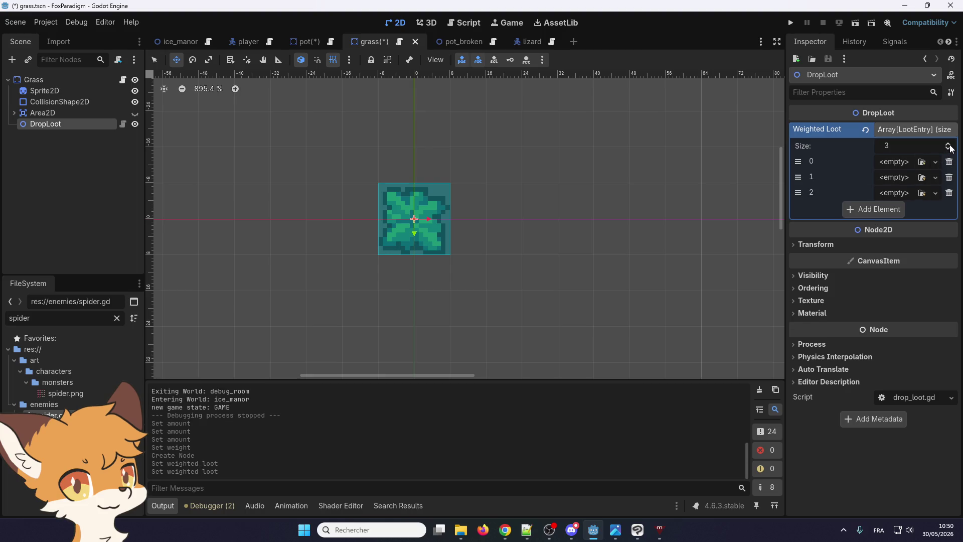
- Make each of the three entries a New LootEntry
left_click(901, 163)
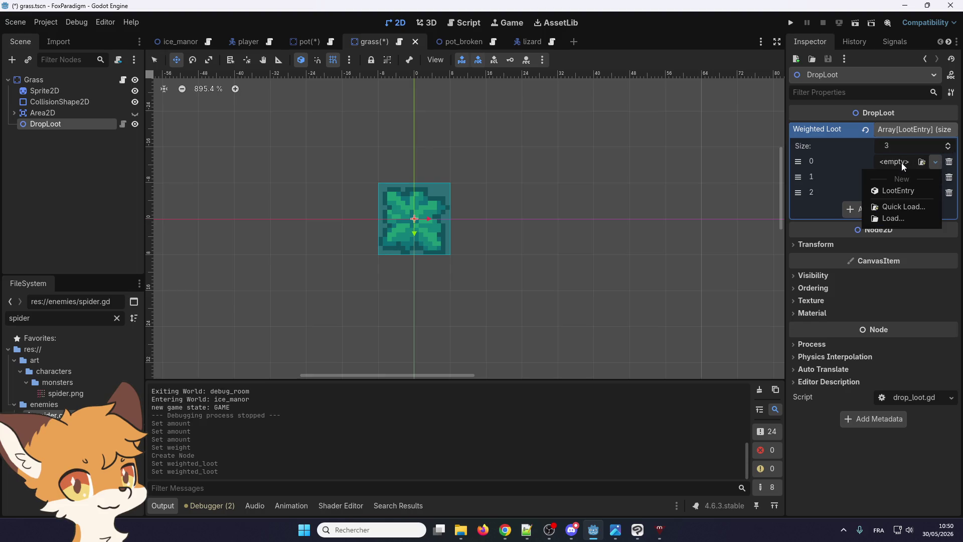
left_click(900, 191)
left_click(897, 179)
left_click(898, 205)
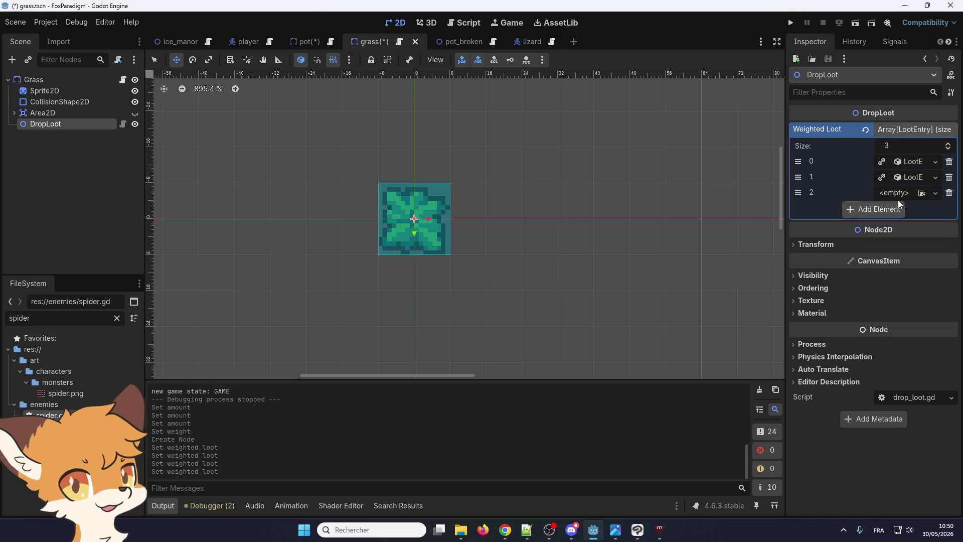
left_click(898, 194)
left_click(901, 218)
- Compare the first loot entry in the grass and pot scenes
left_click(902, 162)
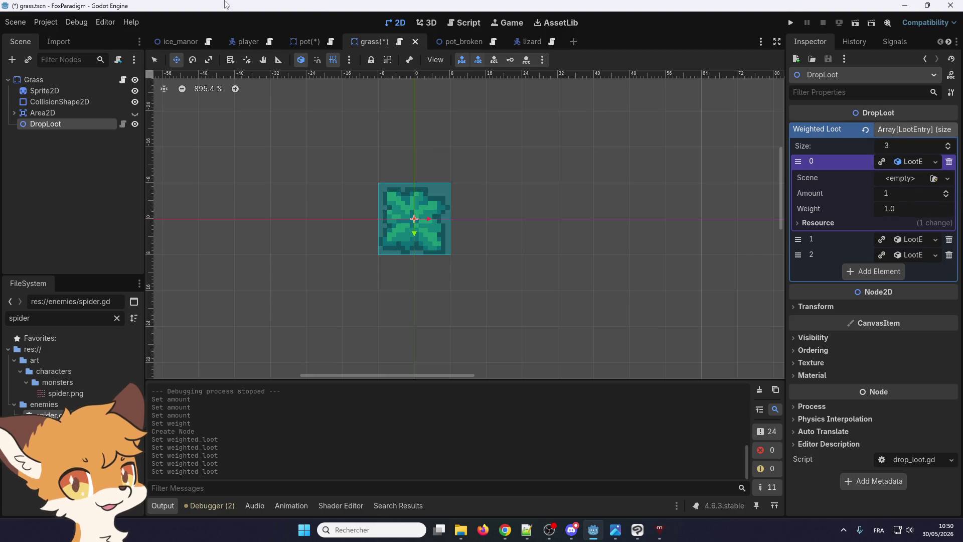
left_click(311, 40)
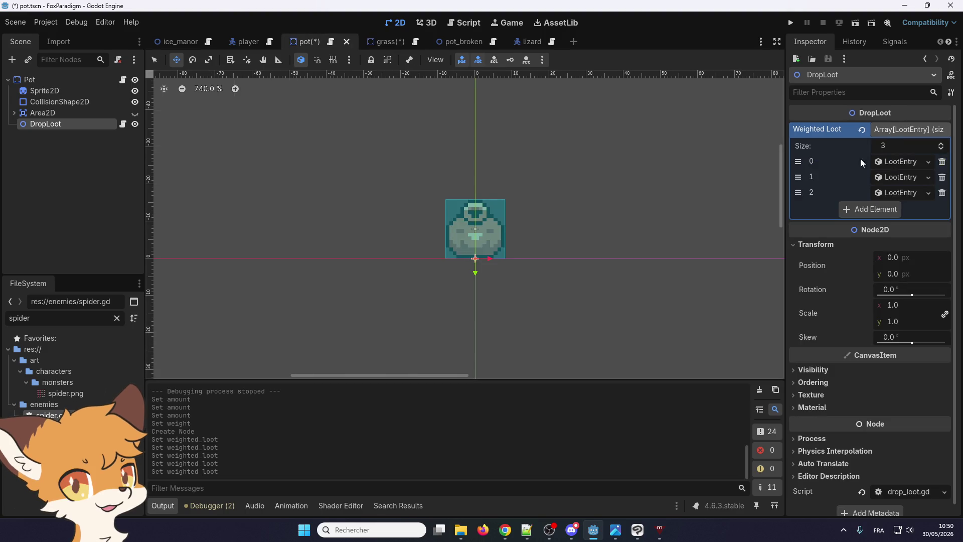
left_click(903, 166)
left_click(903, 166)
left_click(383, 42)
left_click(904, 161)
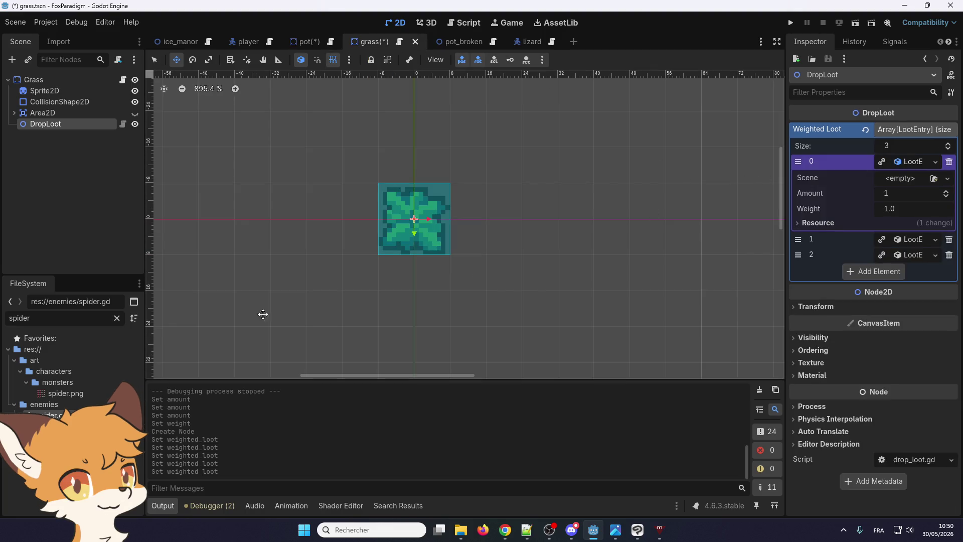
- Assign coin.tscn to the first entry and heart_pickup.tscn to the second
double_click(67, 320)
type("coin")
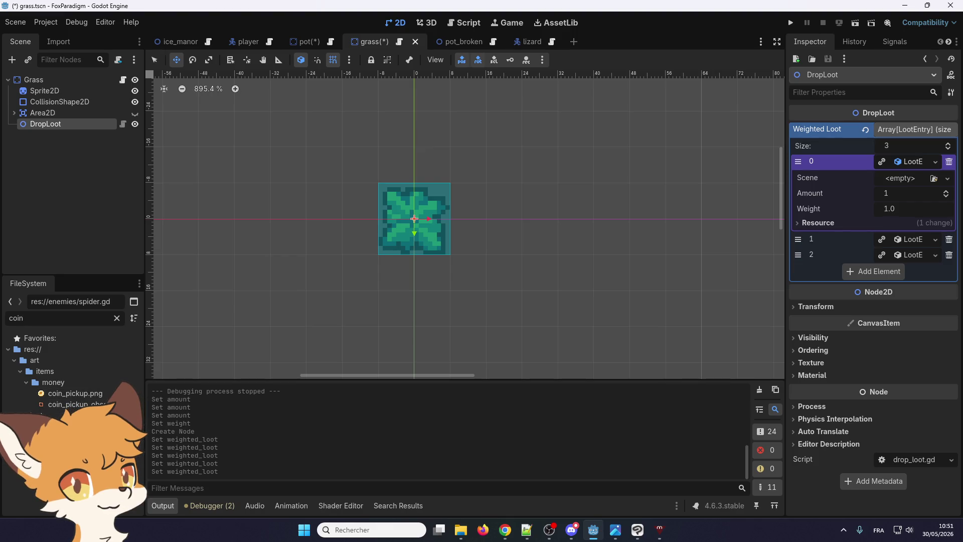
mouse_move(60, 436)
left_mouse_down()
mouse_move(441, 306)
mouse_move(902, 188)
left_mouse_up()
left_click(908, 260)
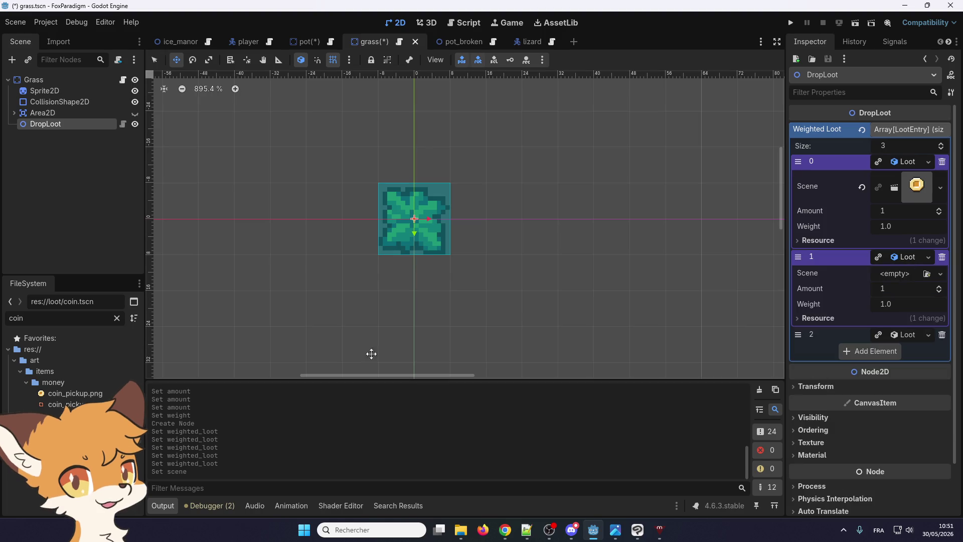
left_click(117, 318)
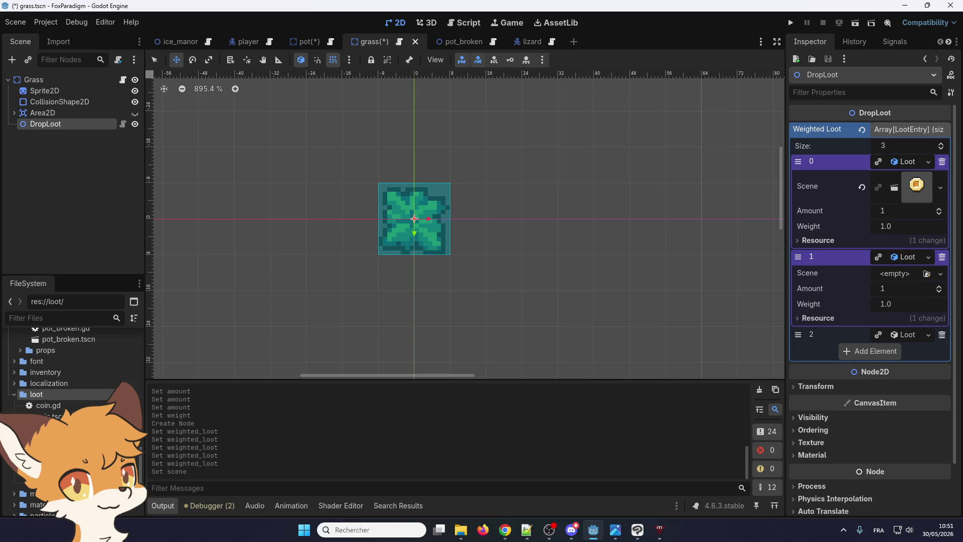
left_click_drag(50, 427, 896, 277)
- Give the third entry Amount 0 and Weight 4.0
left_click(910, 353)
left_click(891, 381)
type("4")
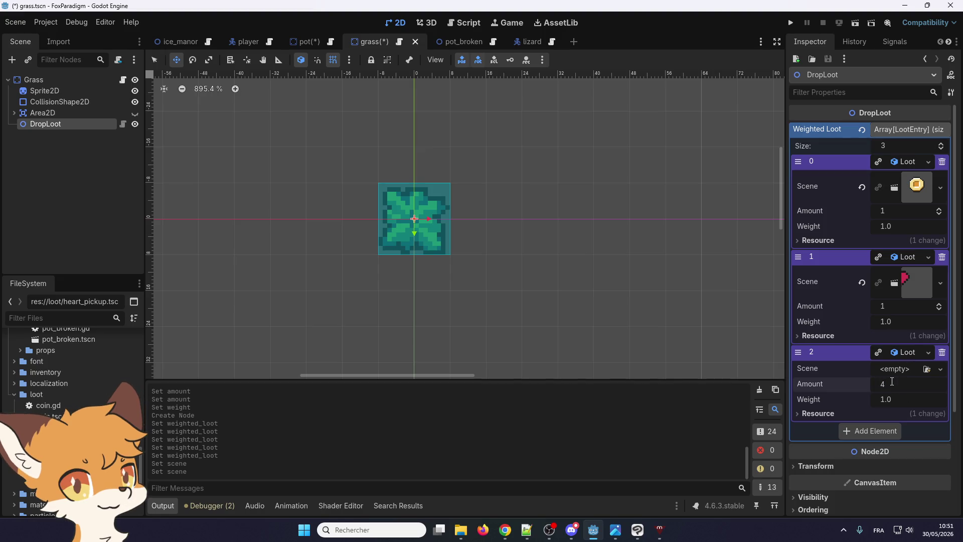
left_click(901, 398)
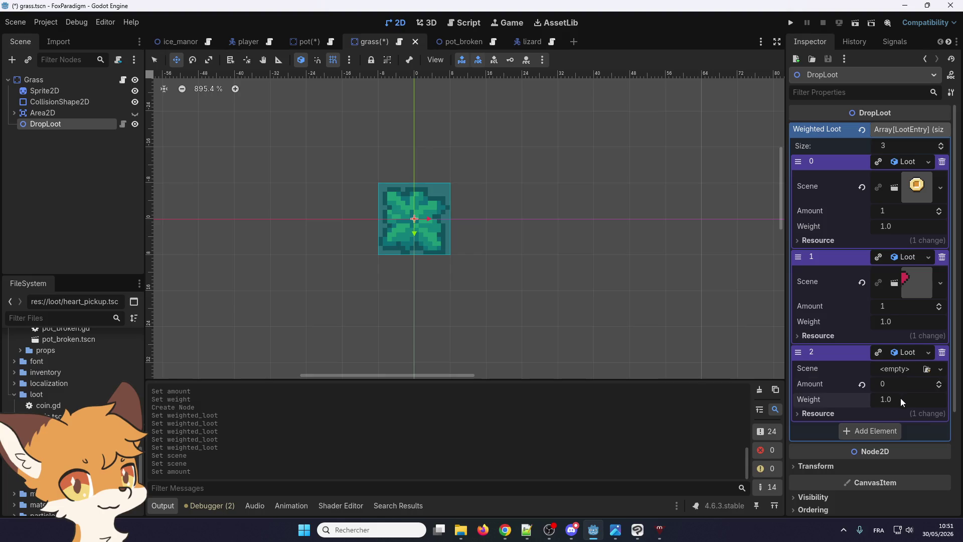
type("4")
key("Return")
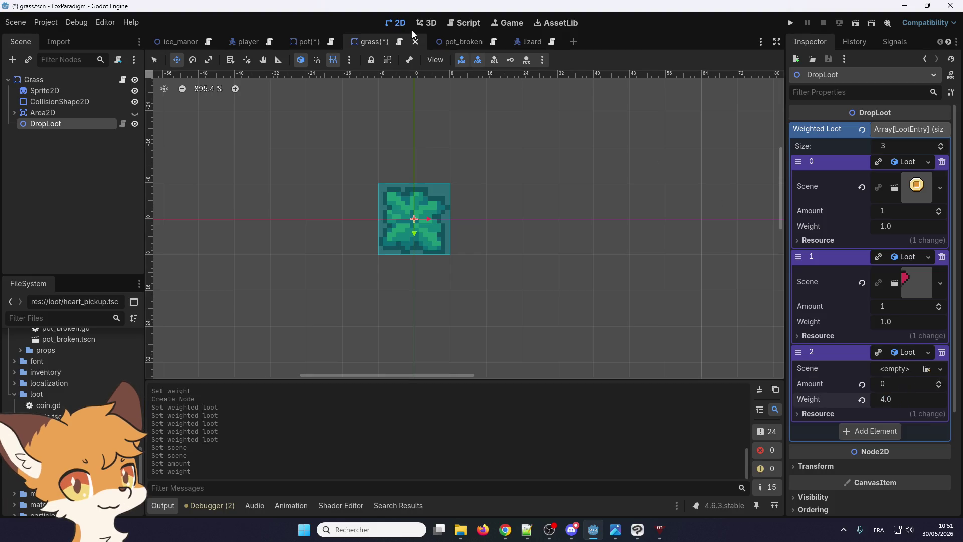
left_click(15, 28)
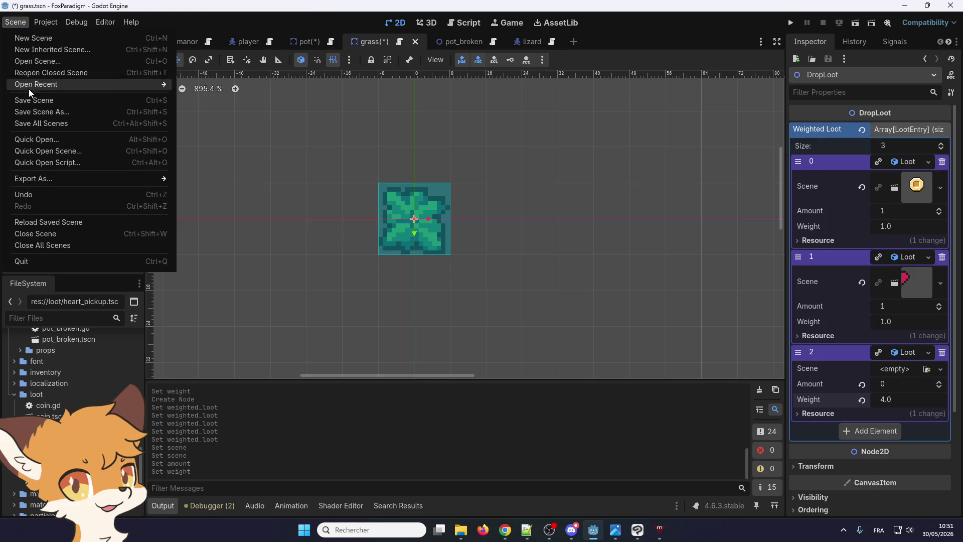
- Save the grass scene, then expand the pot's three loot entries and save pot
left_click(21, 97)
left_click(312, 42)
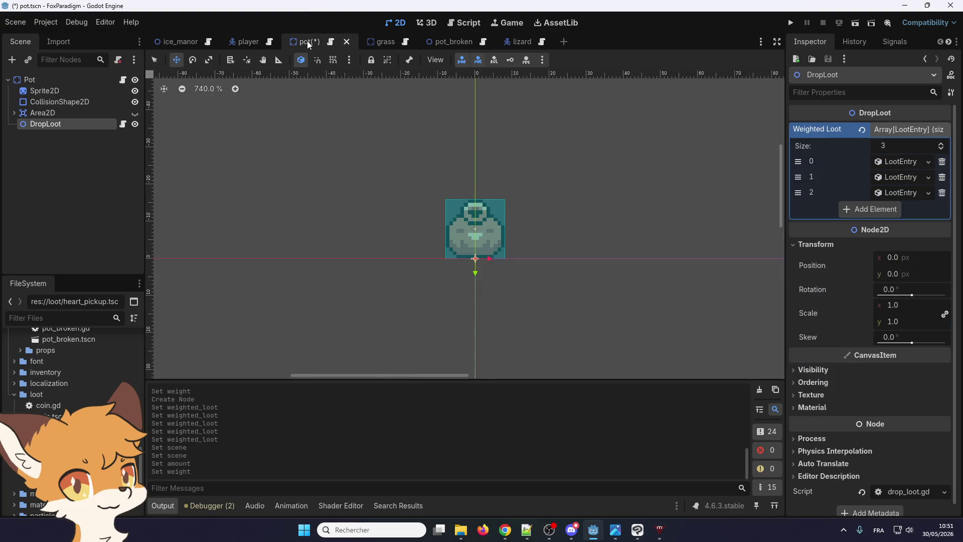
left_click(889, 165)
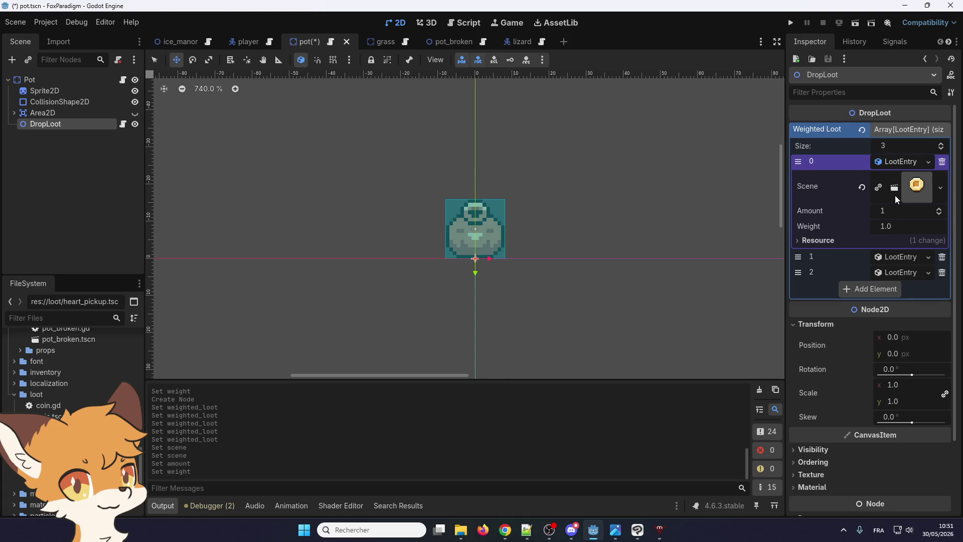
left_click(903, 263)
left_click(916, 351)
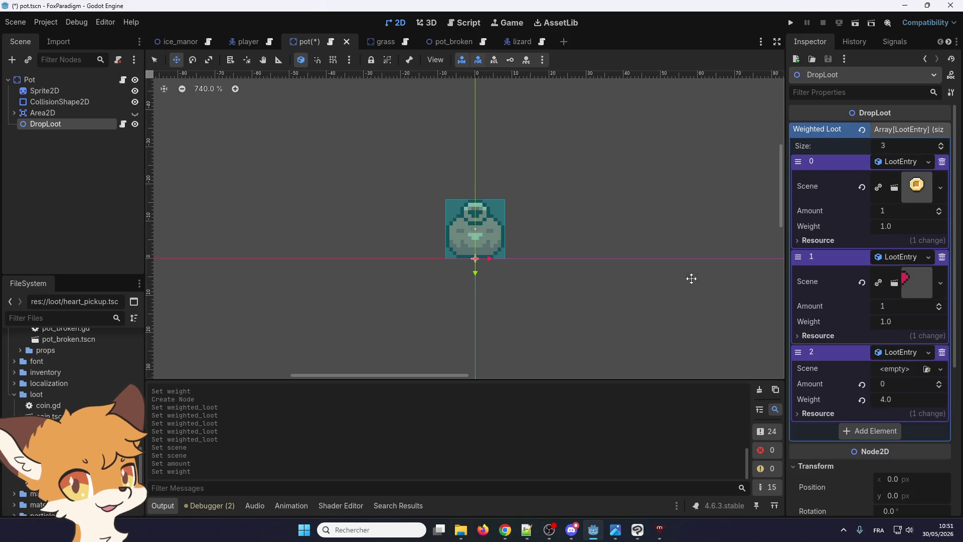
key("ctrl+s")
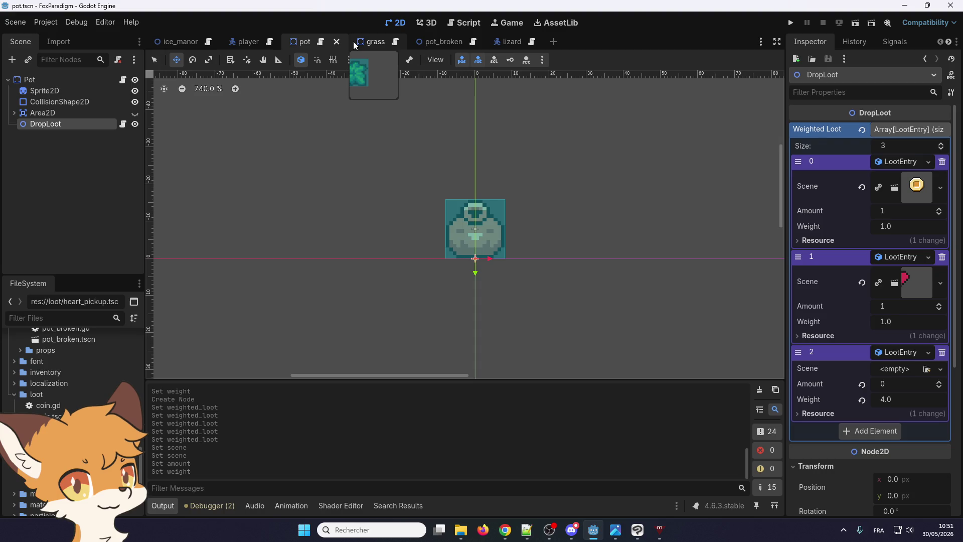
- Recheck the pot's first loot entry resource after switching scenes
left_click(364, 43)
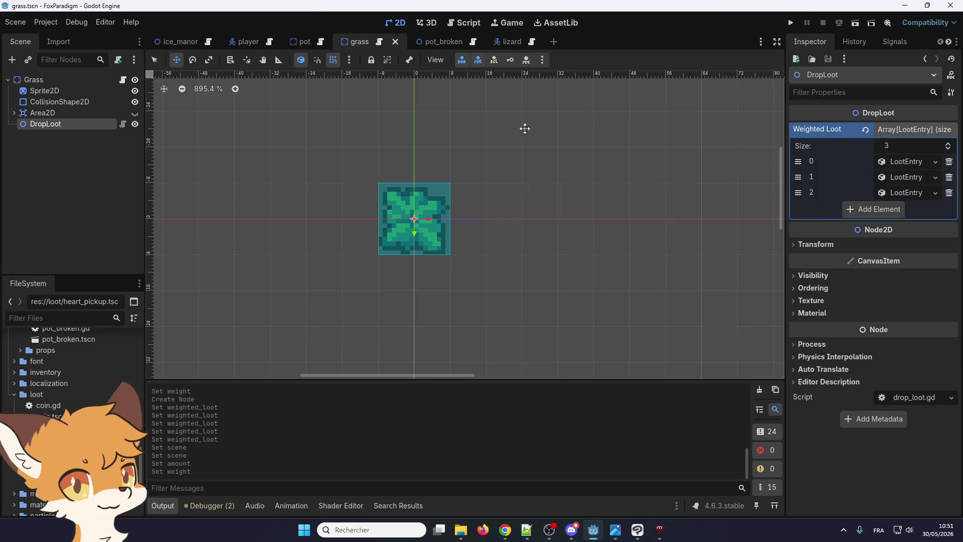
left_click(304, 42)
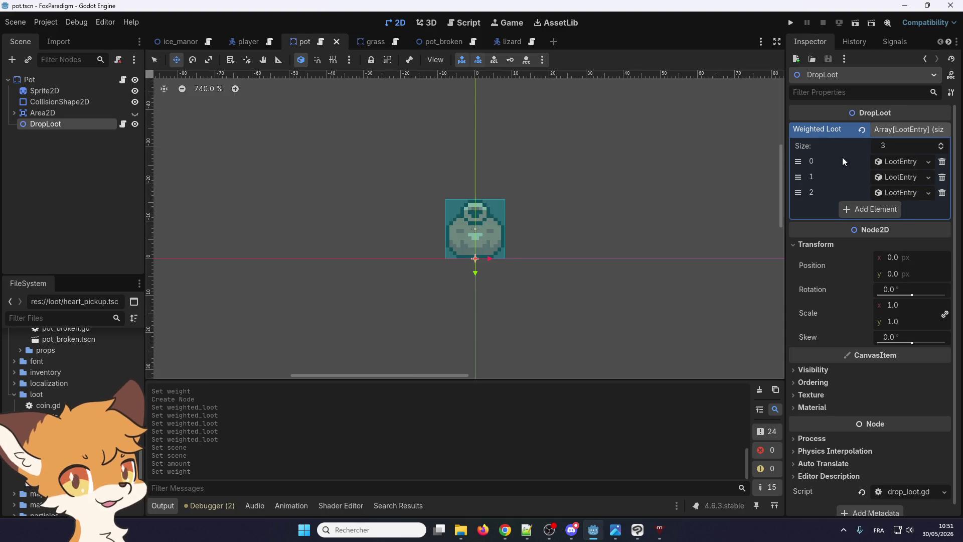
left_click(891, 161)
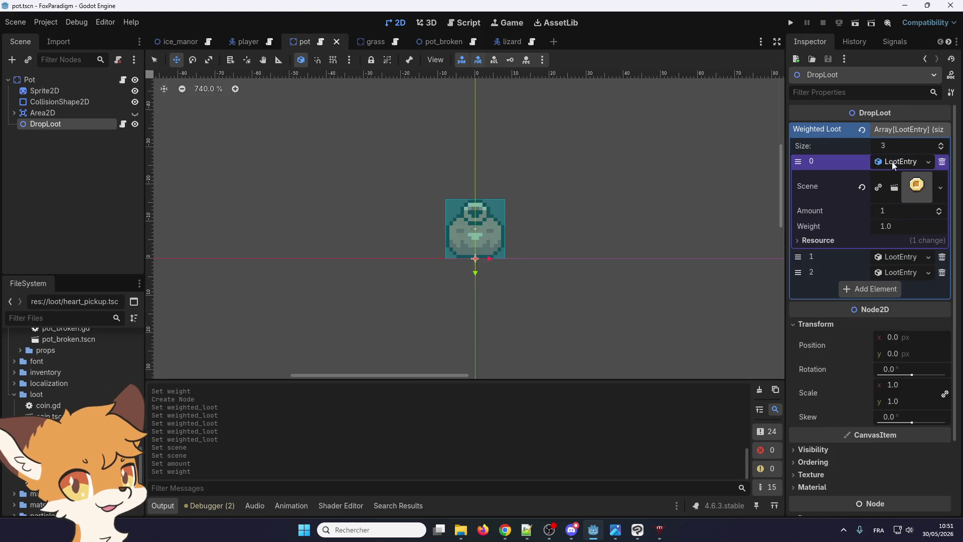
right_click(890, 159)
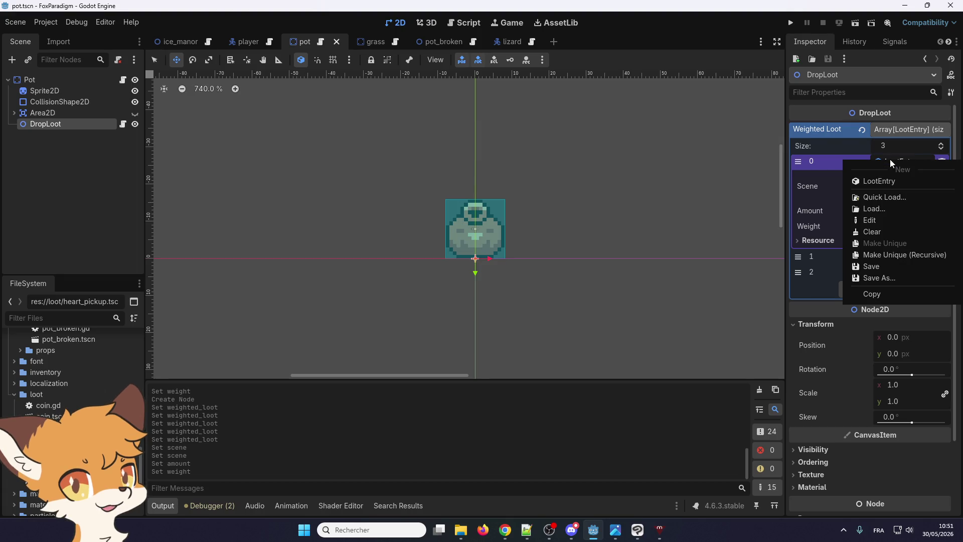
left_click(813, 160)
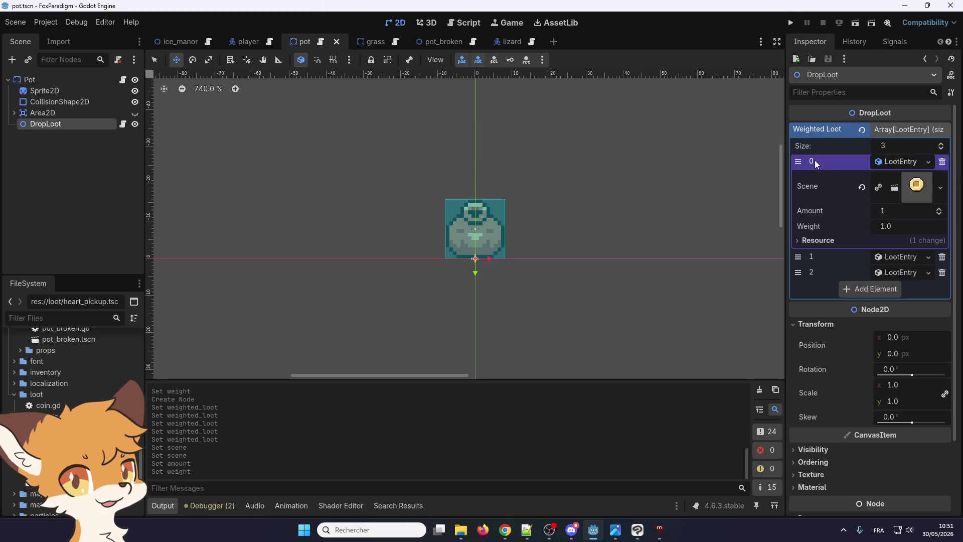
left_click_drag(798, 162, 798, 193)
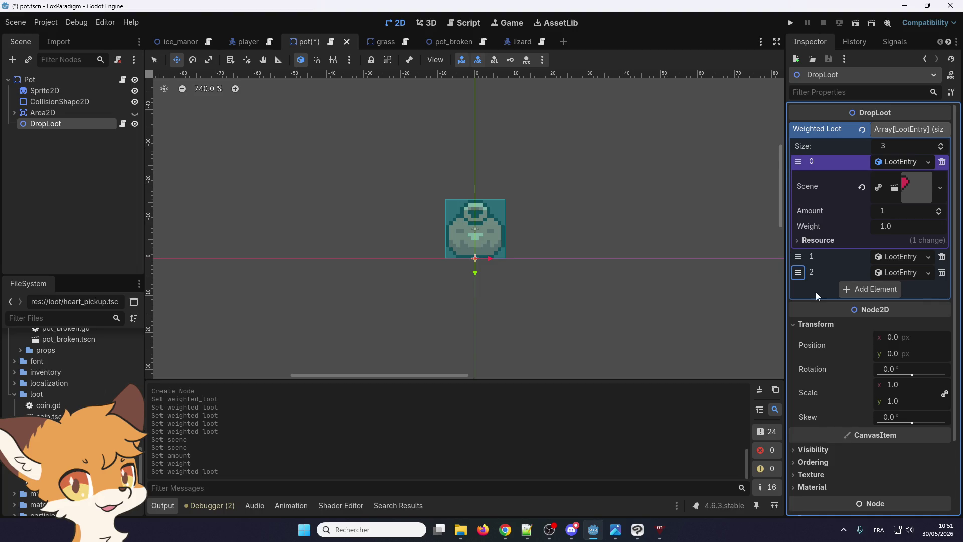
mouse_move(799, 275)
left_mouse_down()
mouse_move(798, 171)
mouse_move(799, 267)
left_mouse_up()
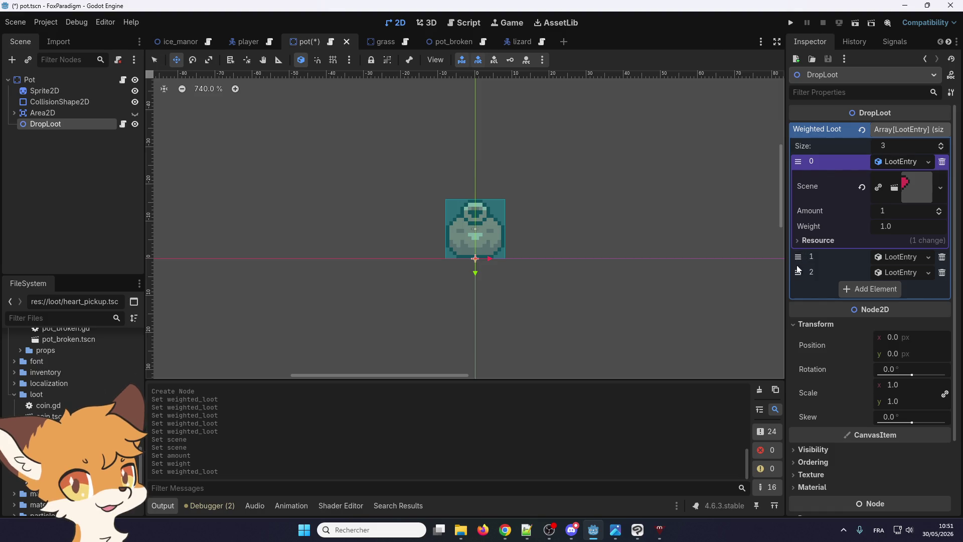
left_click(886, 276)
mouse_move(807, 277)
left_mouse_down()
mouse_move(808, 161)
mouse_move(797, 275)
mouse_move(798, 161)
left_mouse_up()
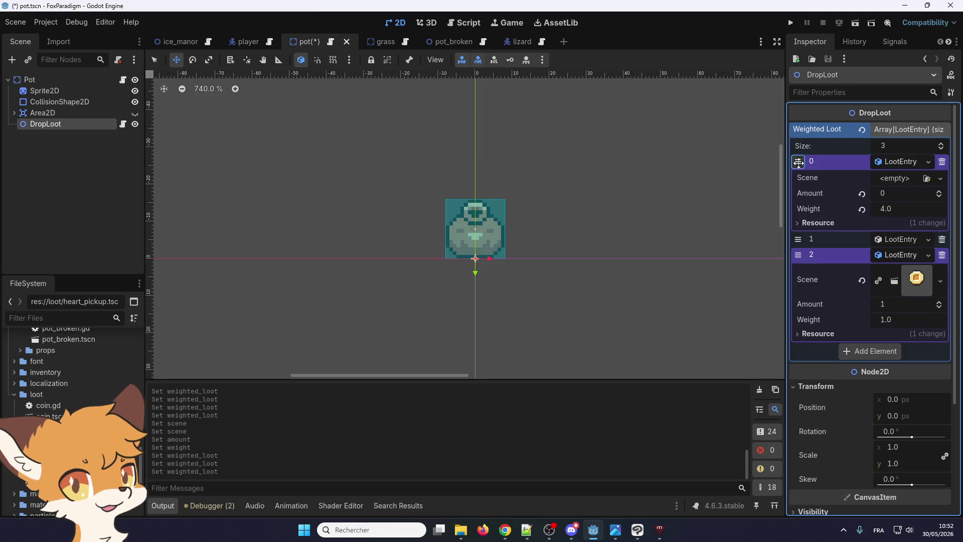
left_click(887, 163)
left_click(886, 163)
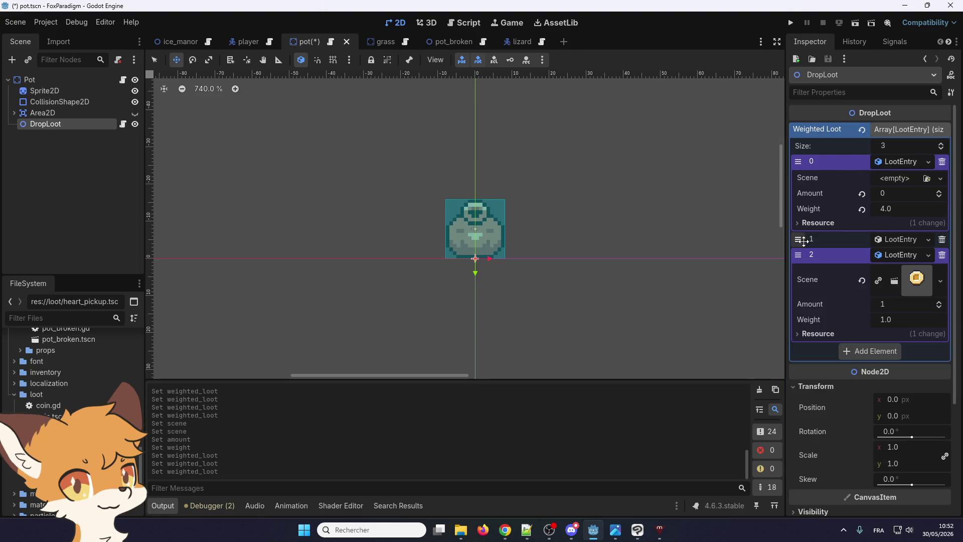
left_click(888, 234)
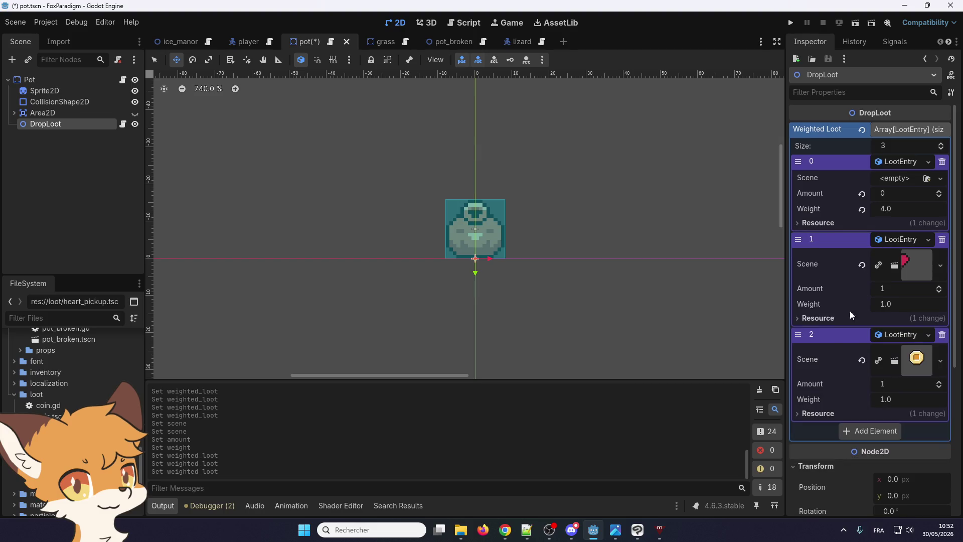
left_click_drag(797, 160, 798, 352)
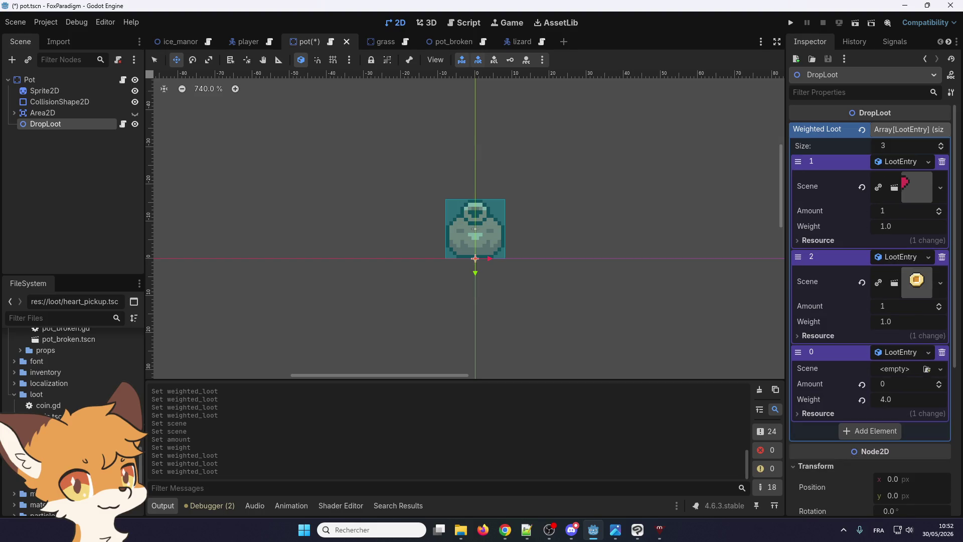
mouse_move(797, 161)
left_mouse_down()
mouse_move(798, 351)
mouse_move(798, 161)
mouse_move(797, 256)
left_mouse_up()
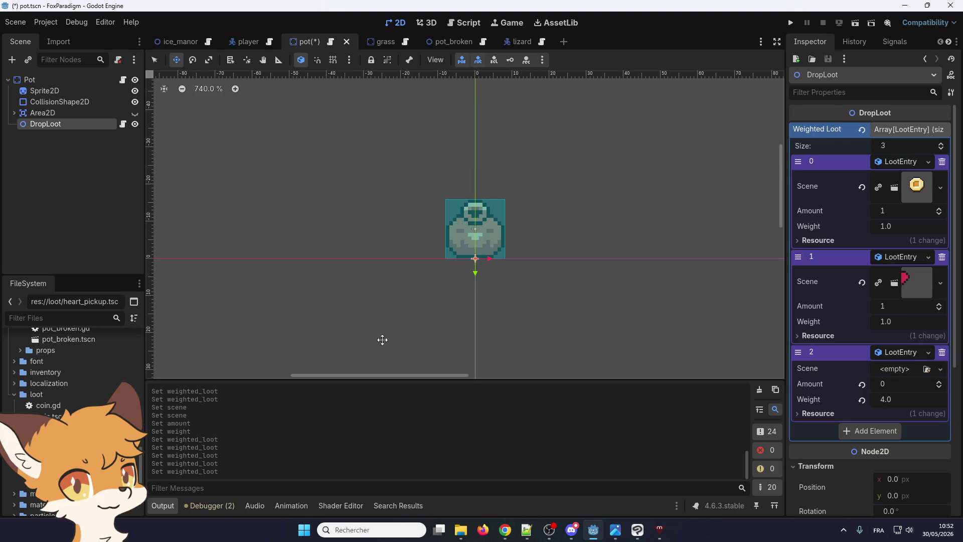
- Review the pot's second and third loot entries and their resource details
right_click(828, 260)
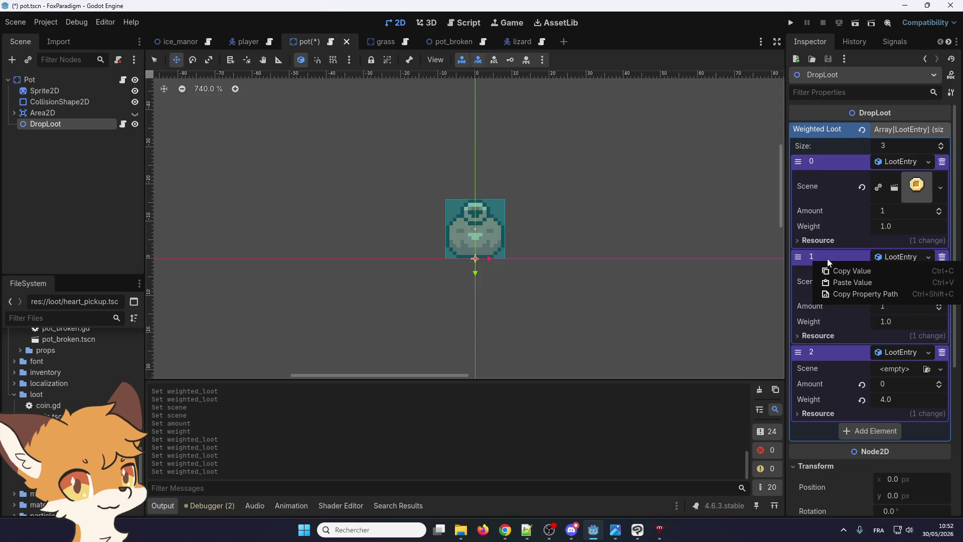
left_click(826, 259)
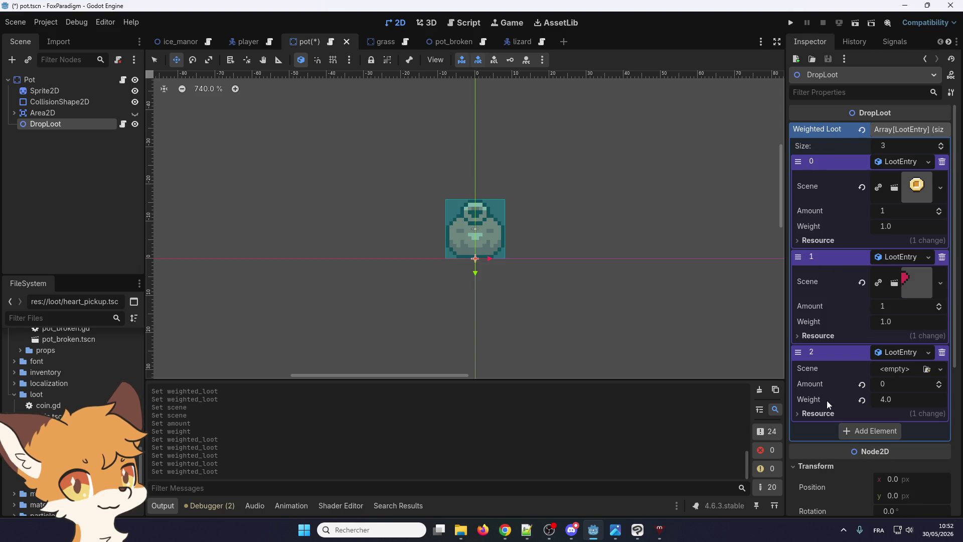
left_click(814, 414)
left_click(815, 414)
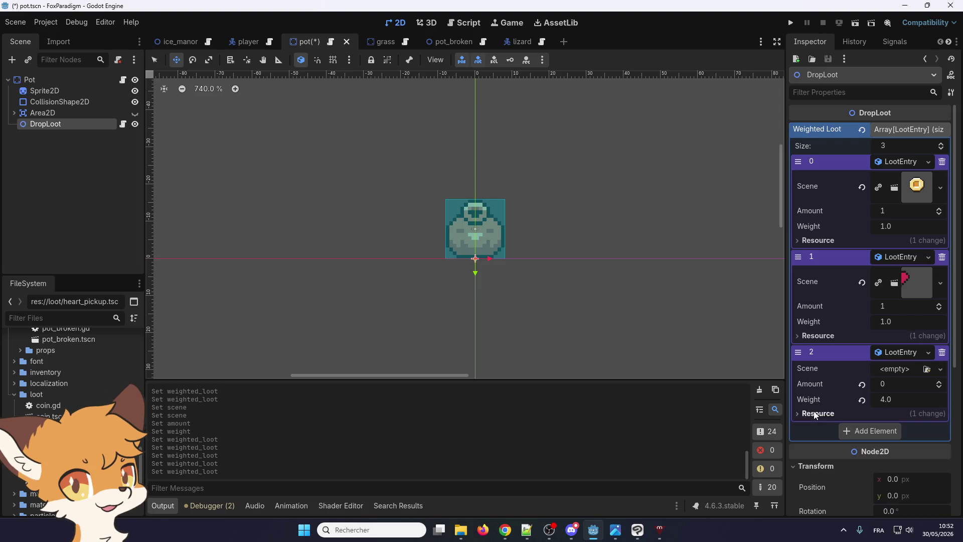
left_click(886, 352)
left_click(886, 352)
right_click(858, 350)
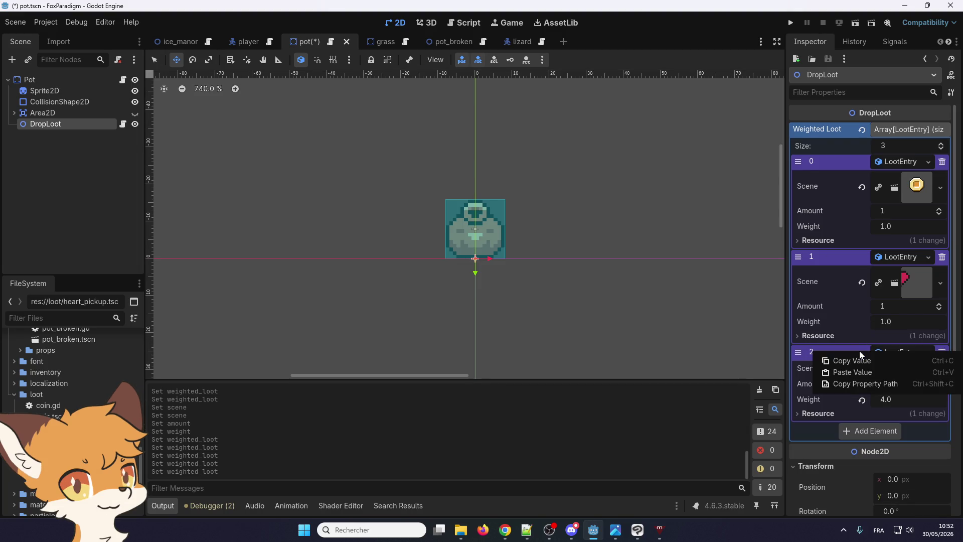
left_click(882, 359)
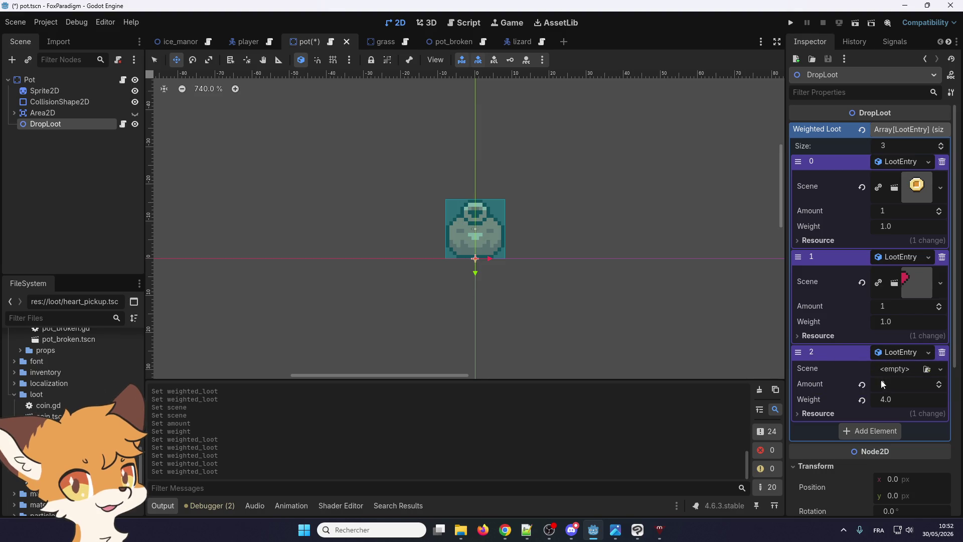
- Compare against the grass's first loot entry, then save pot.tscn
left_click(365, 40)
left_click(918, 161)
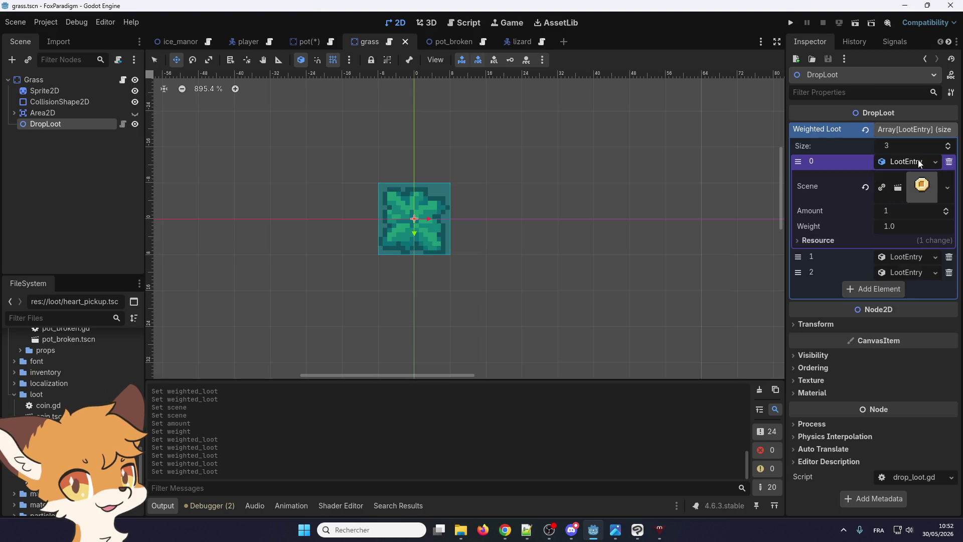
left_click(311, 42)
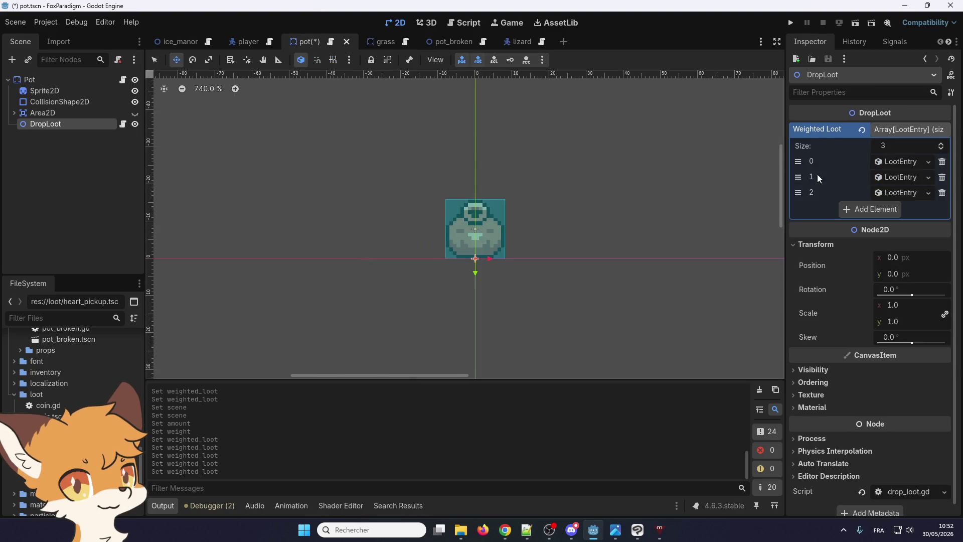
right_click(901, 162)
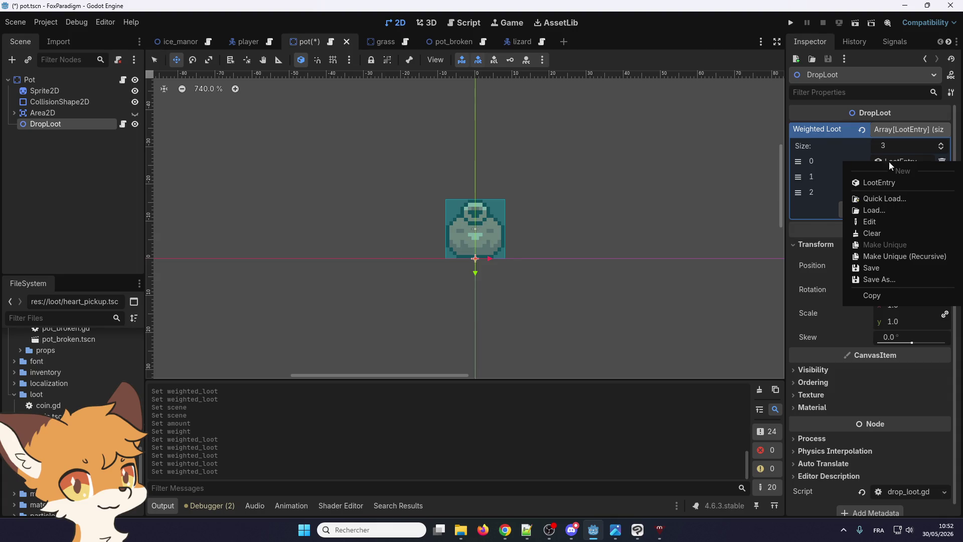
left_click(838, 160)
left_click(883, 162)
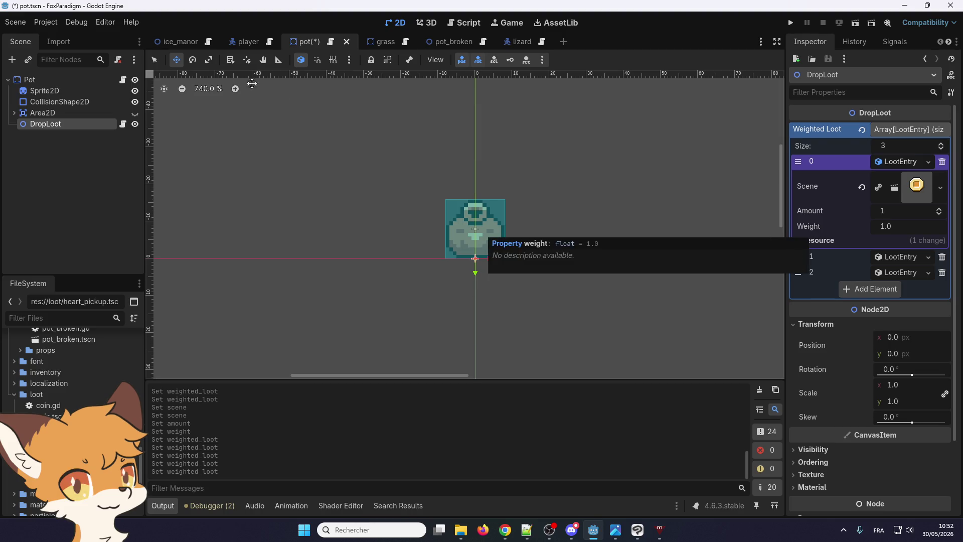
left_click(10, 26)
left_click(30, 99)
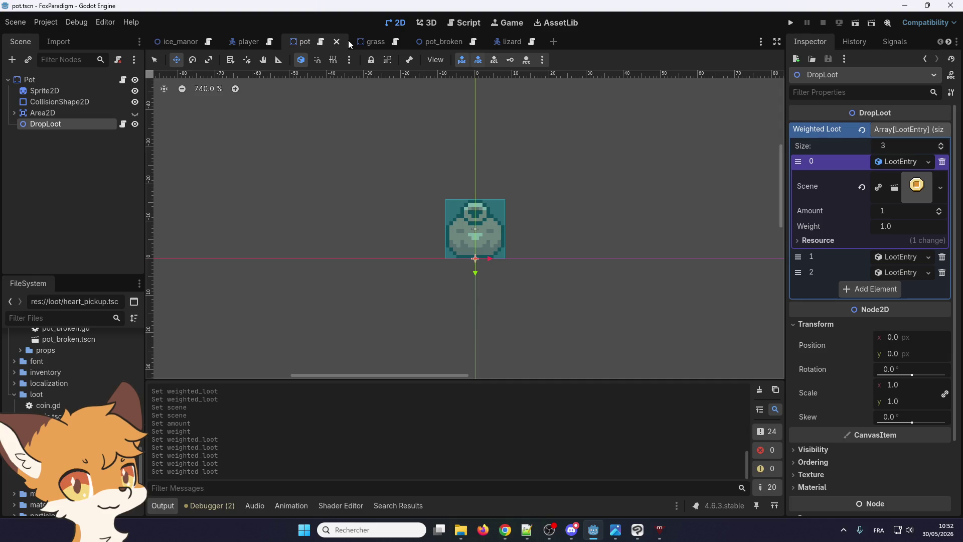
- Switch to the grass scene and open its grass.gd script
mouse_move(350, 40)
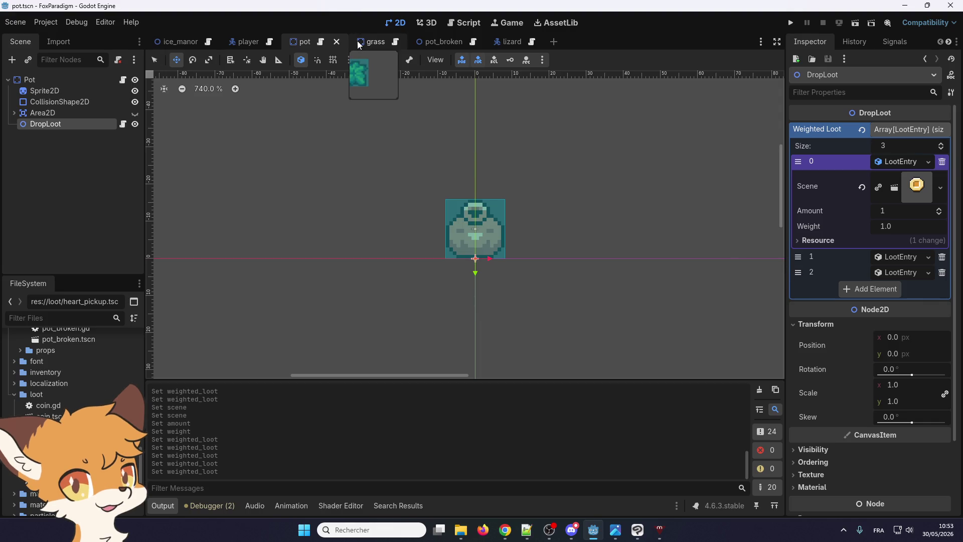
mouse_move(275, 50)
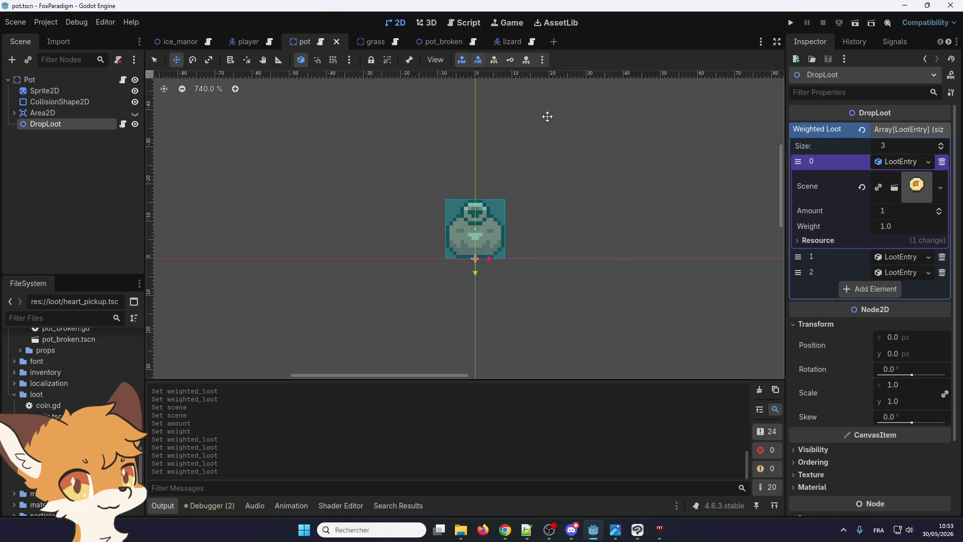
left_click(380, 46)
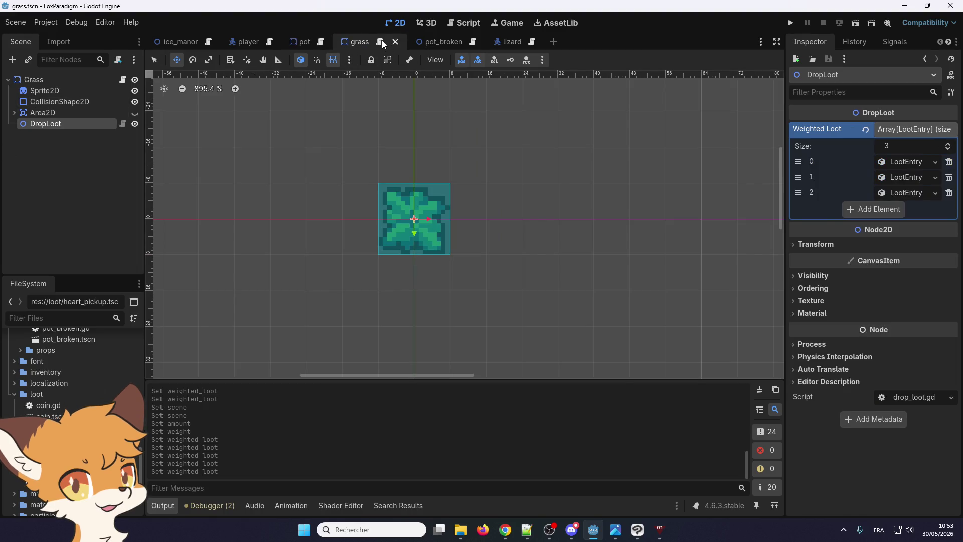
left_click(379, 41)
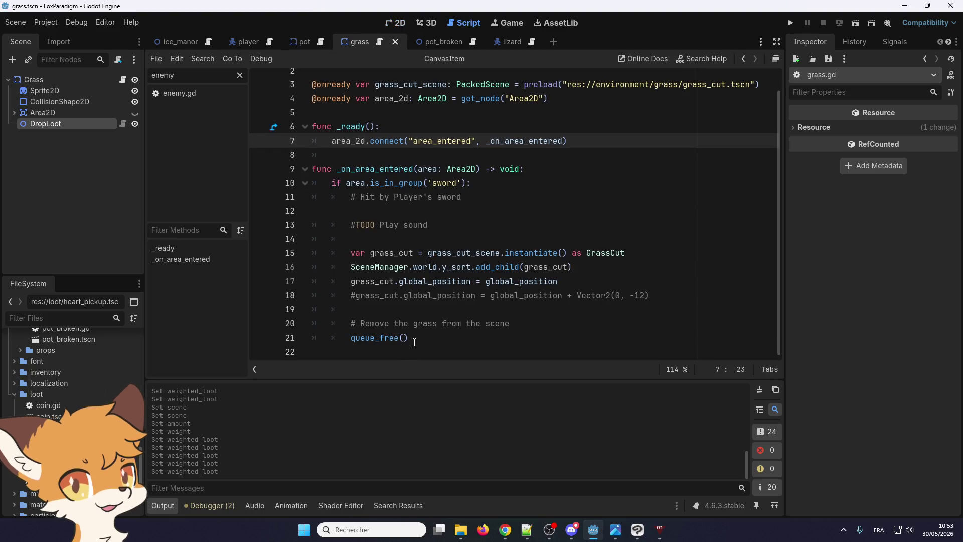
- Show pot.gd and read through its _on_area_entered function
scroll(415, 341, "up", 1)
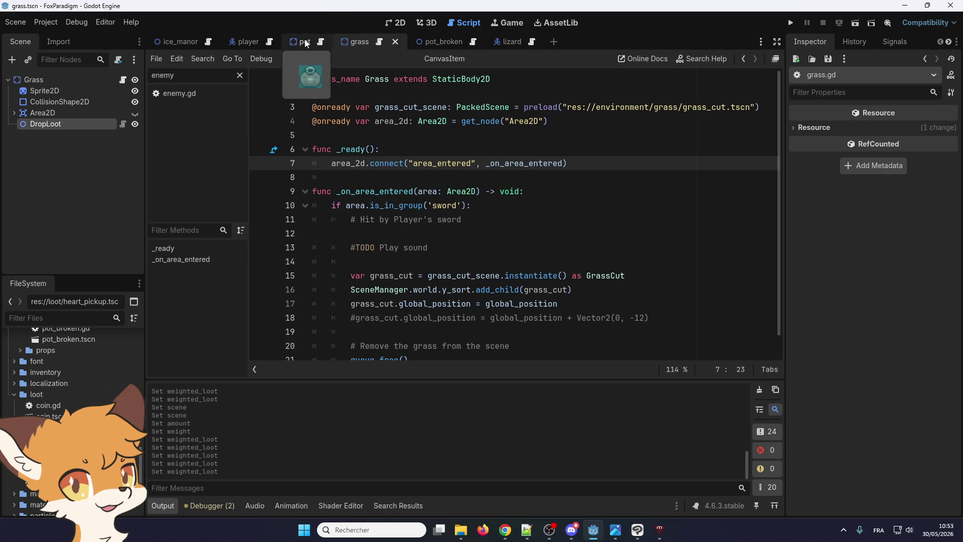
left_click(321, 41)
scroll(340, 240, "down", 3)
scroll(340, 240, "down", 4)
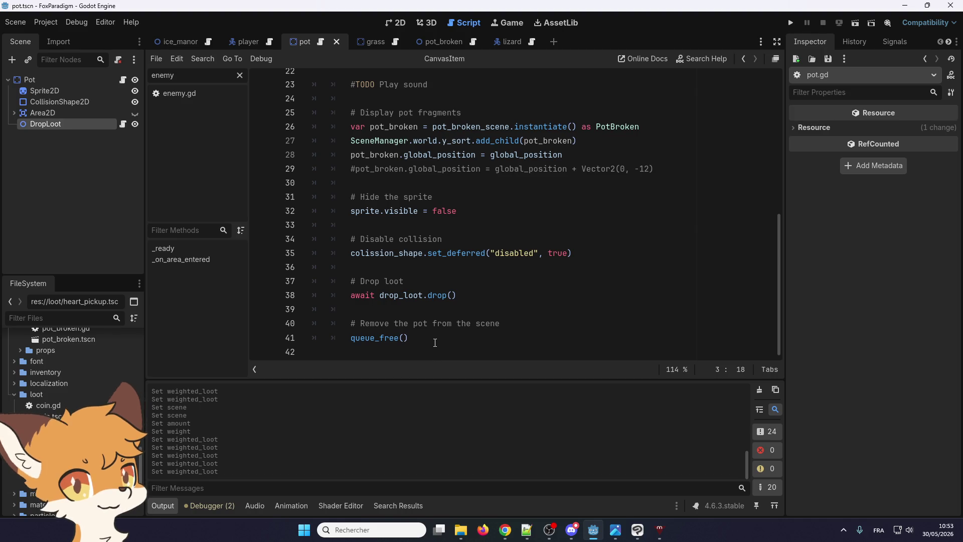
scroll(434, 342, "up", 7)
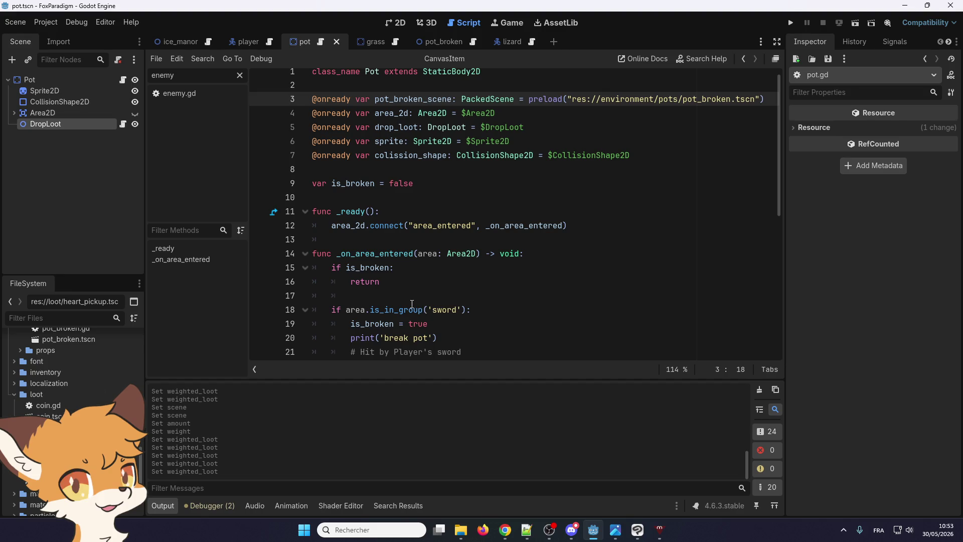
scroll(411, 304, "up", 1)
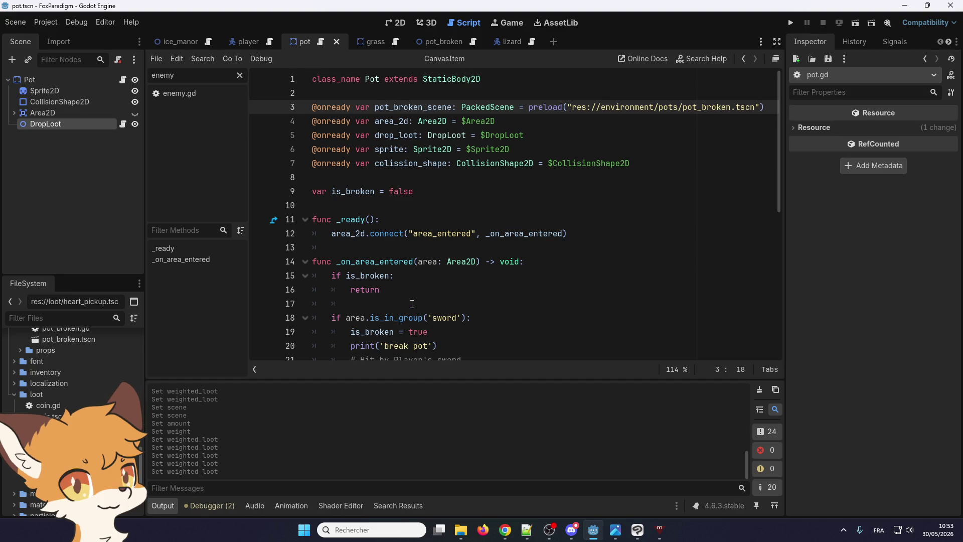
scroll(412, 304, "down", 3)
scroll(410, 308, "up", 3)
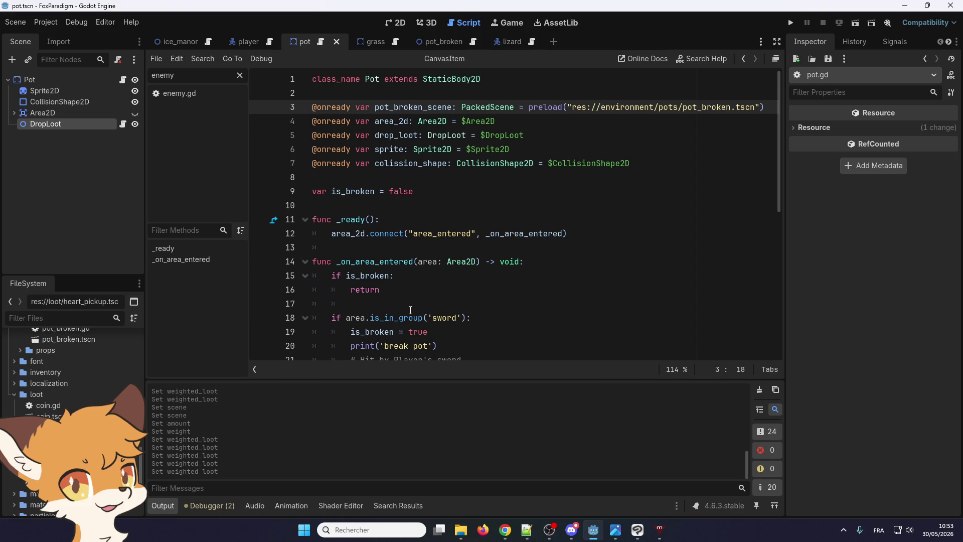
scroll(410, 309, "down", 1)
scroll(411, 310, "up", 1)
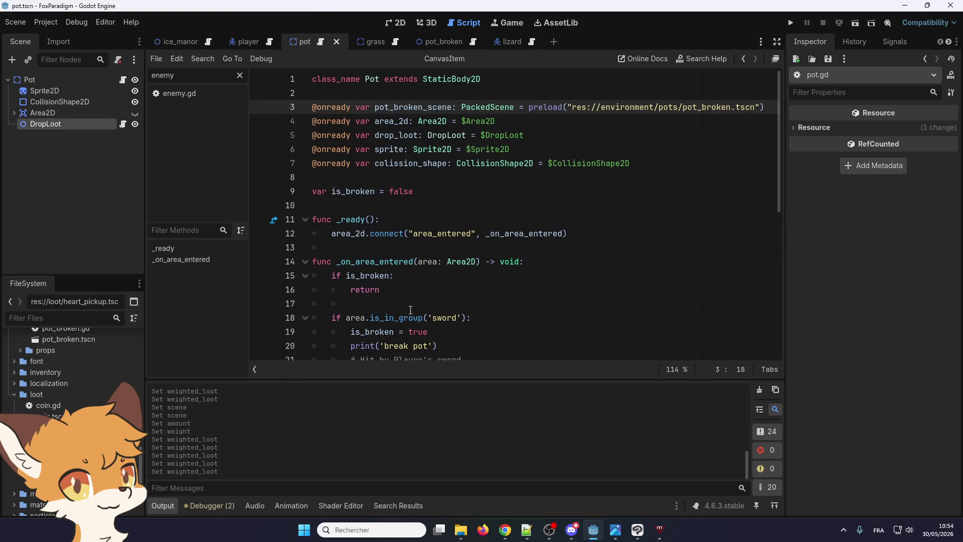
scroll(410, 309, "down", 7)
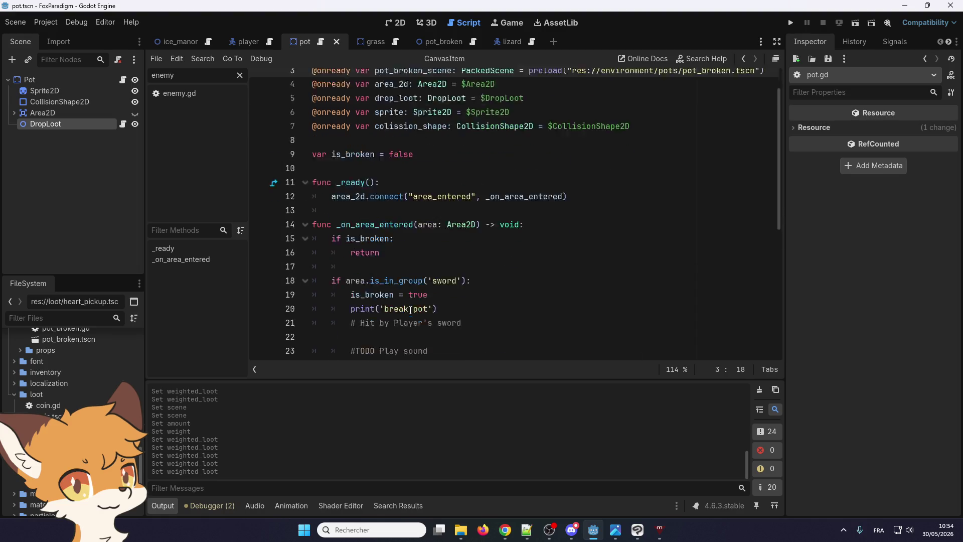
scroll(406, 310, "up", 7)
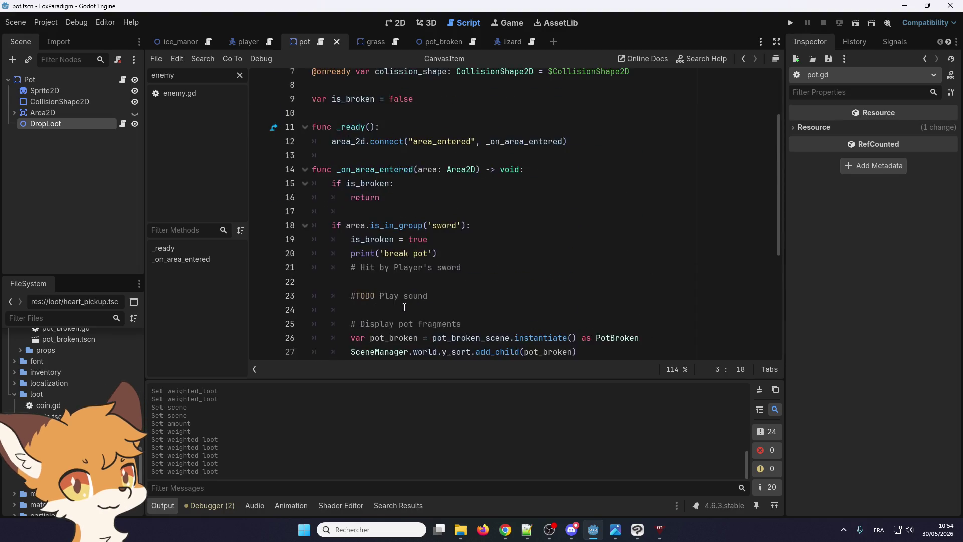
- Select the commented fragment offset text on line 29
left_click(350, 223)
scroll(355, 317, "down", 7)
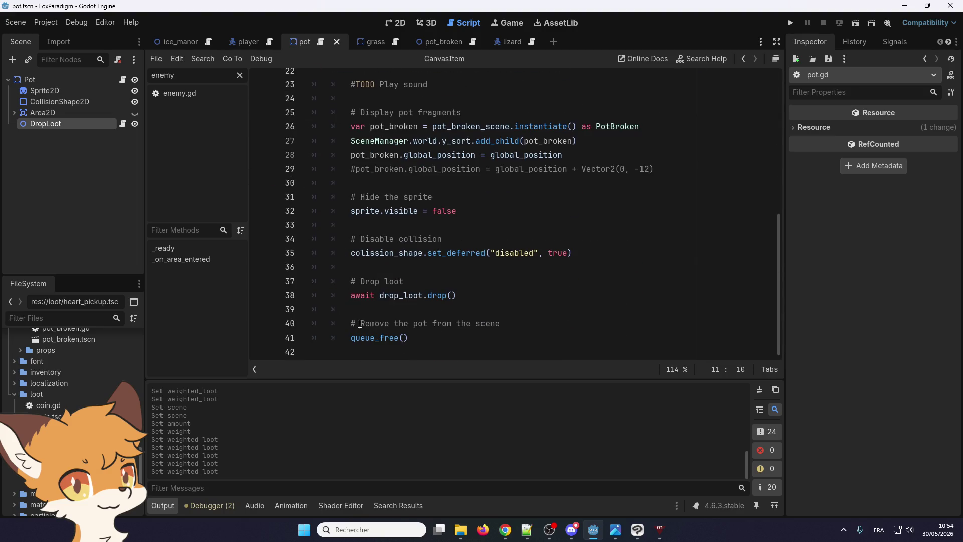
scroll(441, 338, "up", 2)
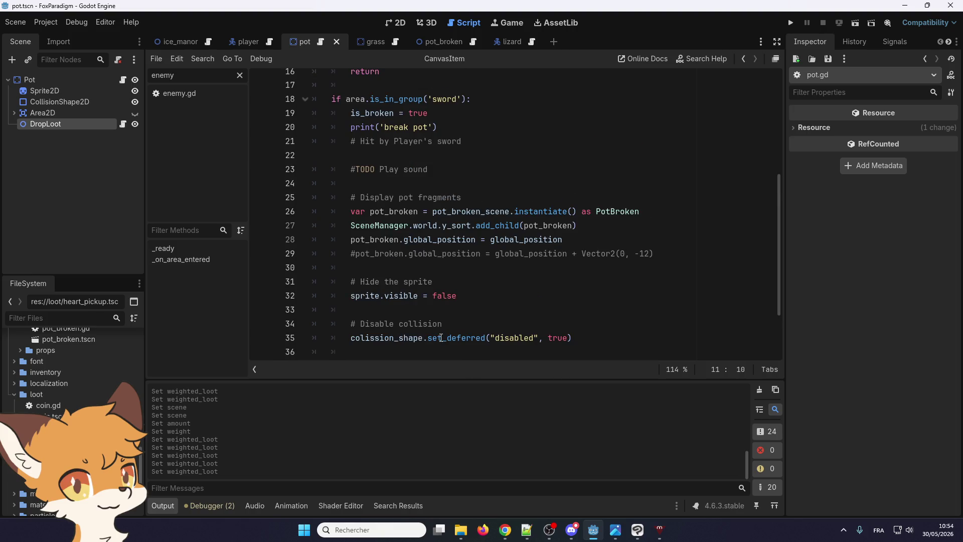
scroll(440, 338, "up", 1)
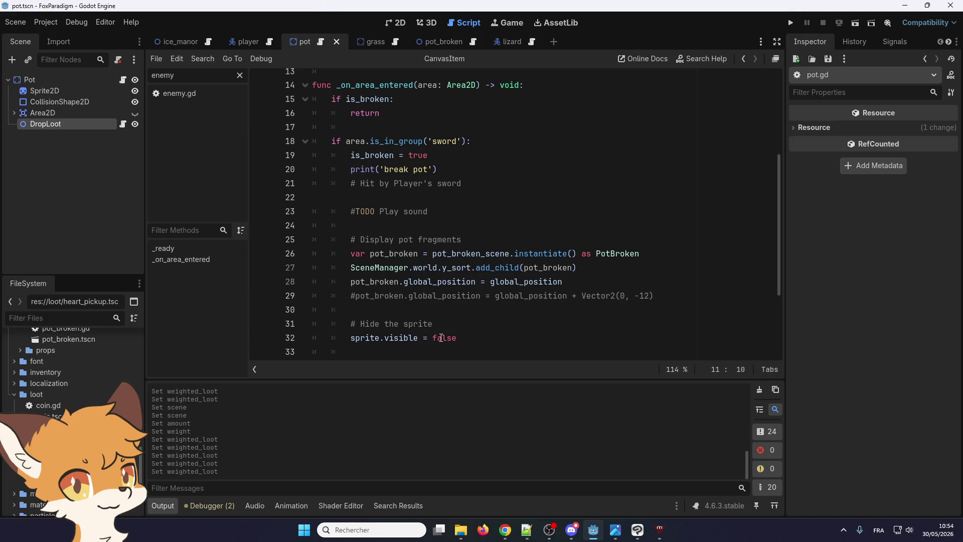
double_click(423, 297)
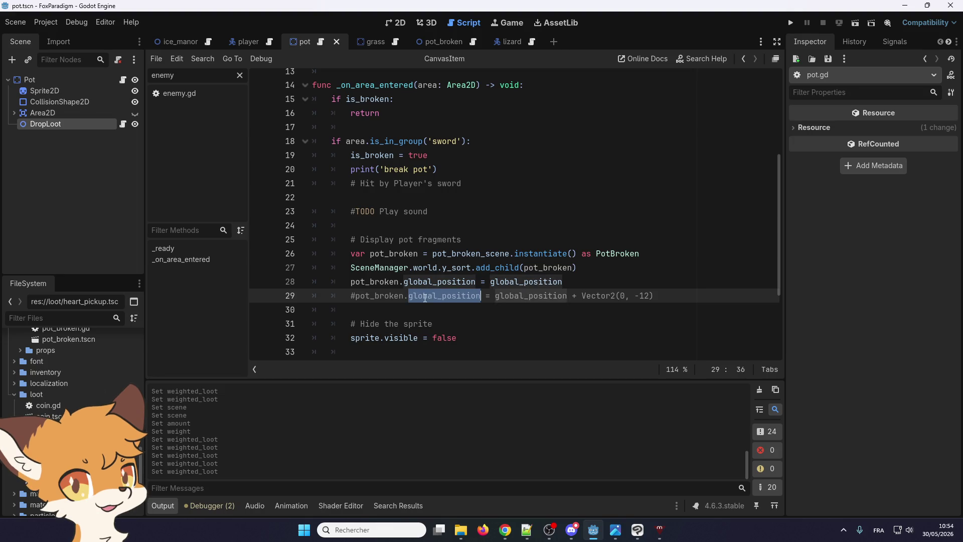
- Delete the commented fragment offset line 29
key("ctrl+shift+k")
scroll(425, 298, "up", 2)
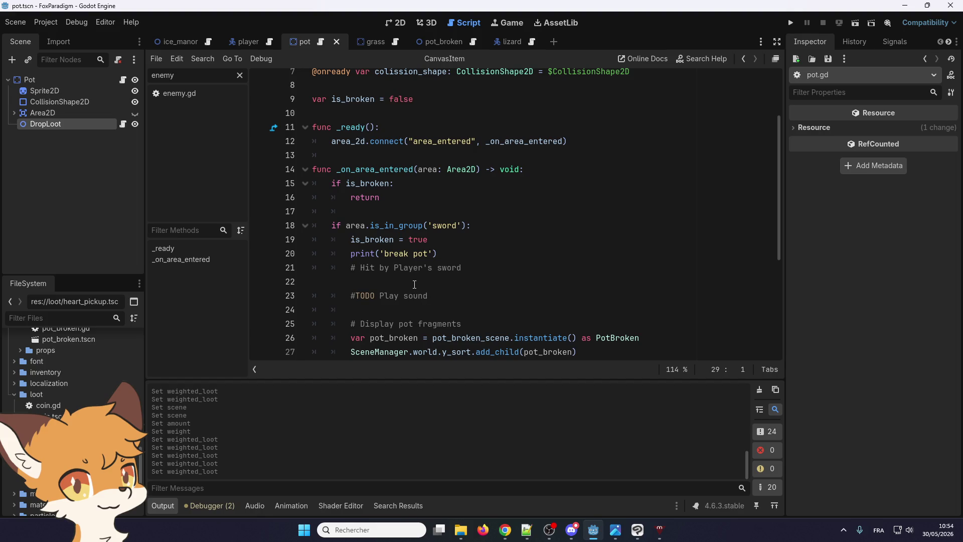
scroll(402, 282, "up", 1)
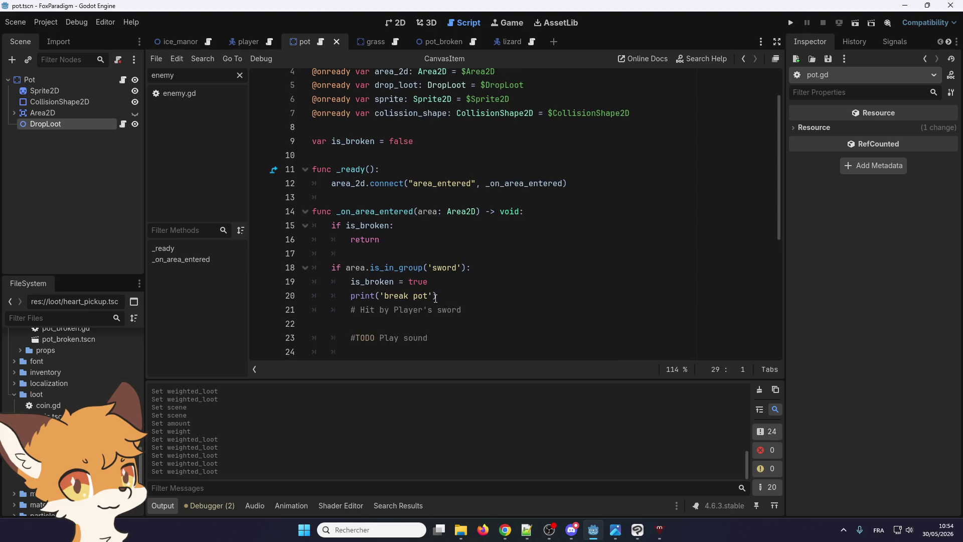
- Delete the print('break pot') debug line and its leftover empty line
left_click_drag(435, 296, 311, 296)
key("BackSpace")
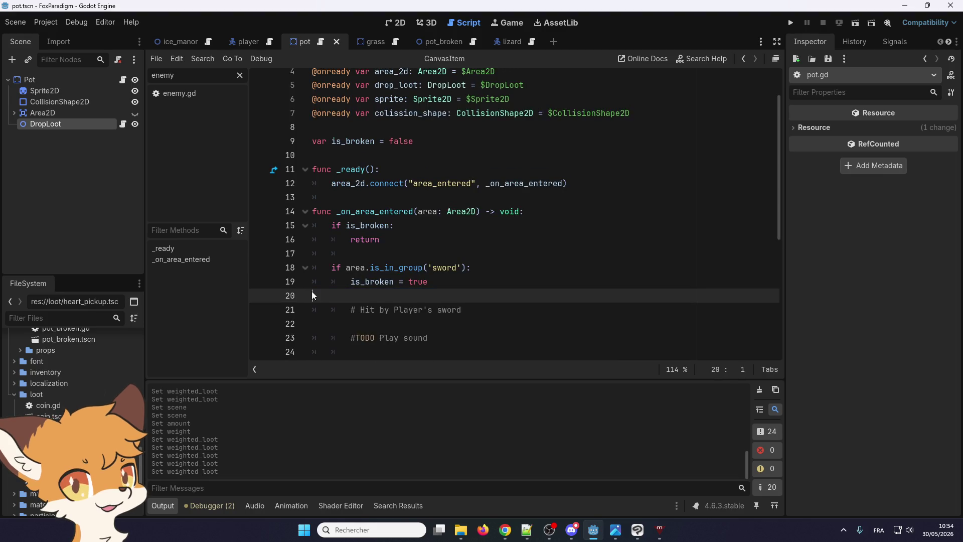
key("BackSpace")
scroll(365, 292, "up", 1)
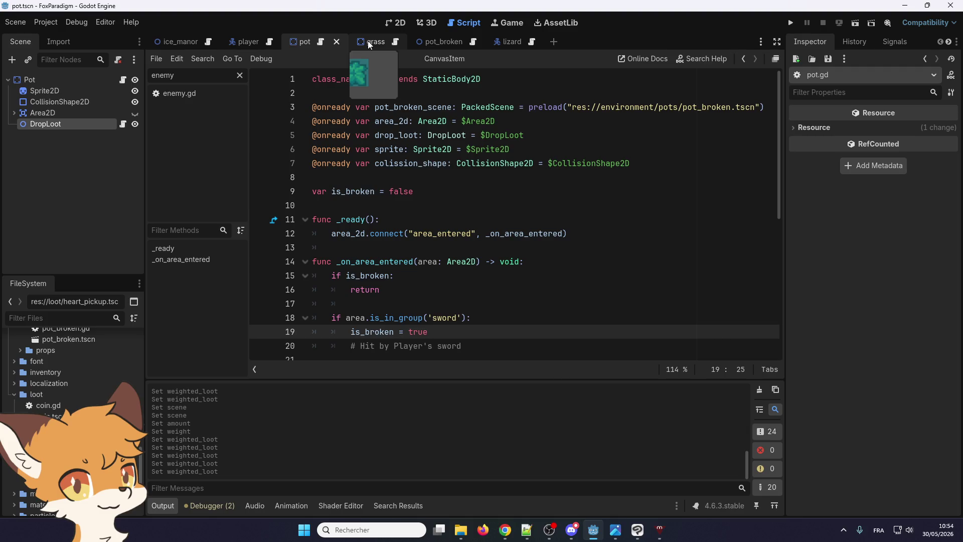
left_click_drag(642, 162, 311, 149)
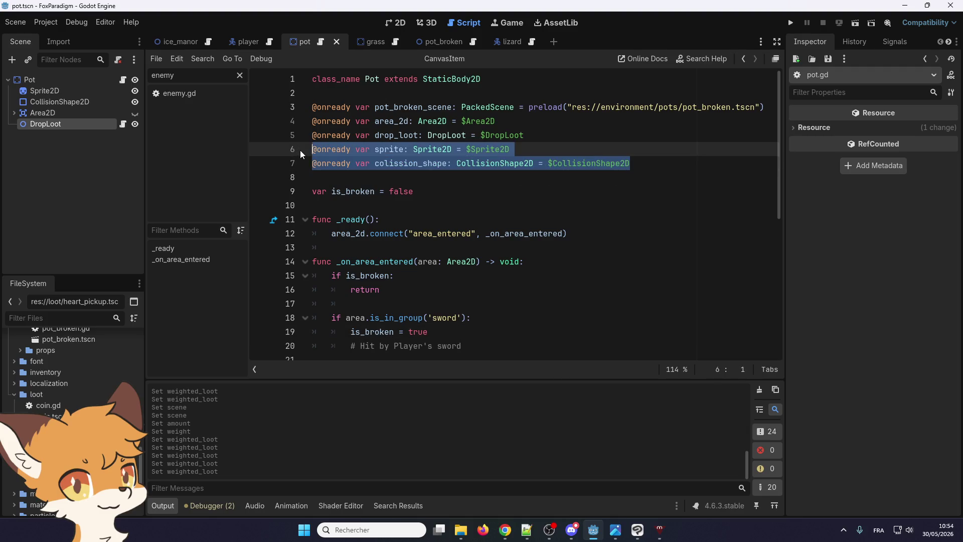
- Paste the sprite and colission_shape declarations into grass.gd after its area_2d line
left_click(372, 42)
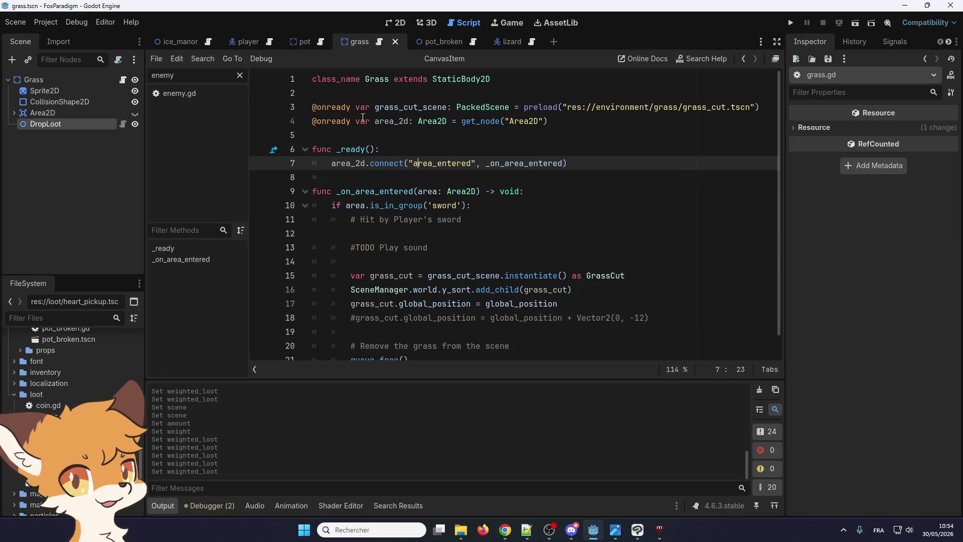
left_click(359, 136)
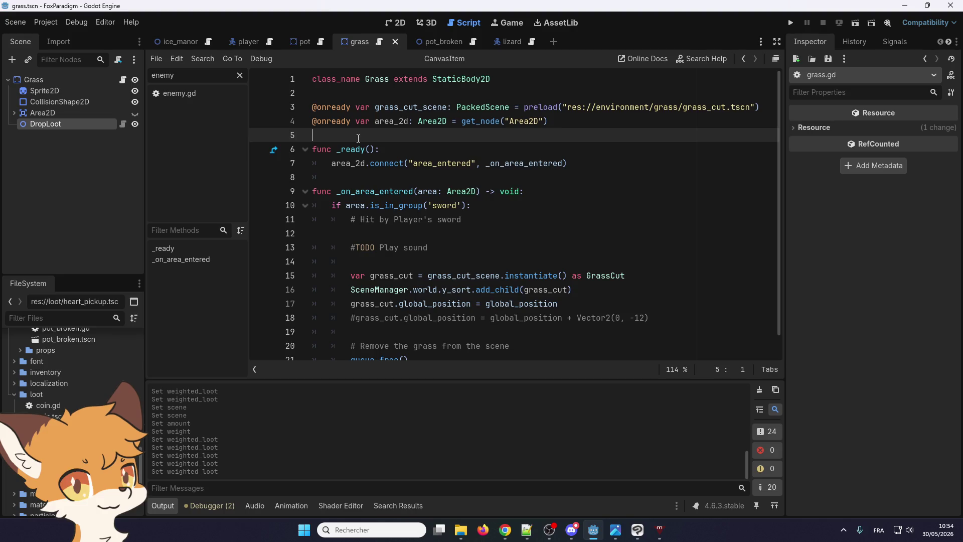
type("@onready var sprite: Sprite2D = $Sprite2D @onready var colission_shape: CollisionShape2D = $CollisionShape2D")
key("Return")
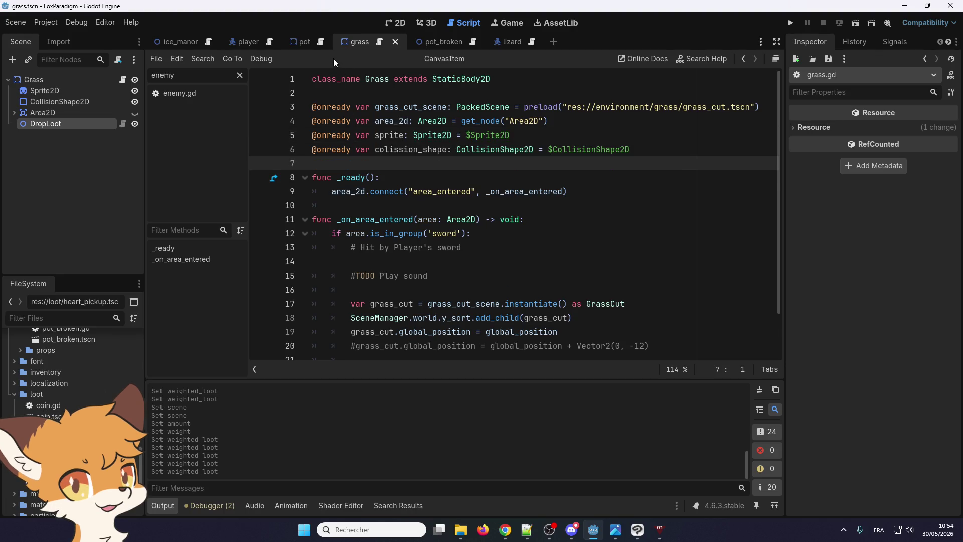
- In pot.gd, move the drop_loot declaration from line 5 to the end of the declarations
left_click(305, 42)
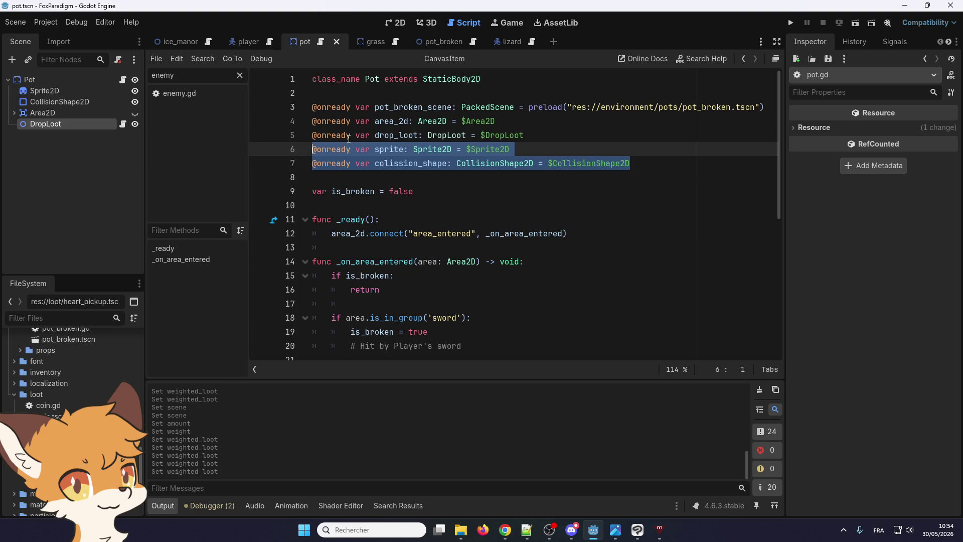
triple_click(347, 136)
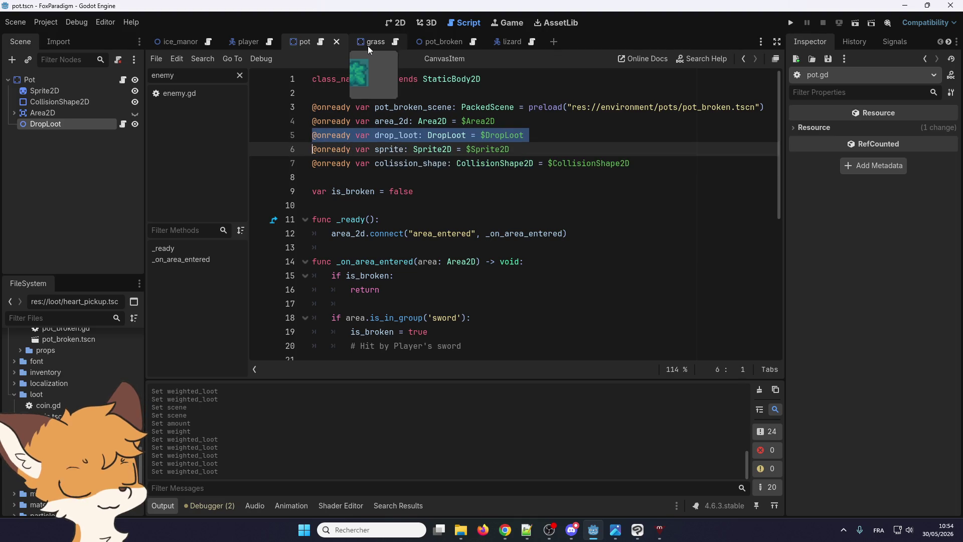
left_click(332, 176)
type("@onready var drop_loot: DropLoot = $DropLoot")
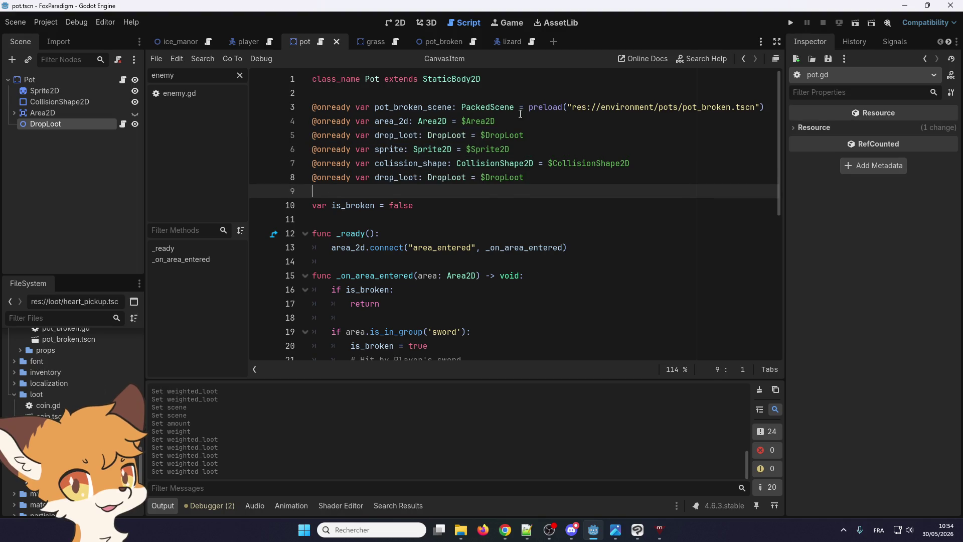
left_click_drag(529, 141, 292, 130)
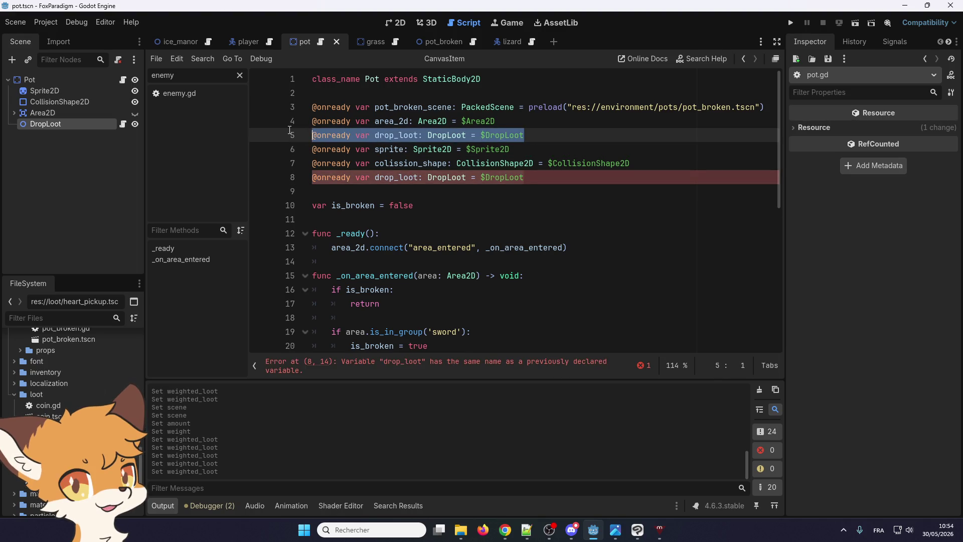
key("BackSpace")
- Move area_2d below colission_shape and remove the blank line under the pot_broken preload
key("BackSpace")
mouse_move(499, 121)
left_mouse_down()
mouse_move(333, 131)
mouse_move(311, 121)
left_mouse_up()
key("BackSpace")
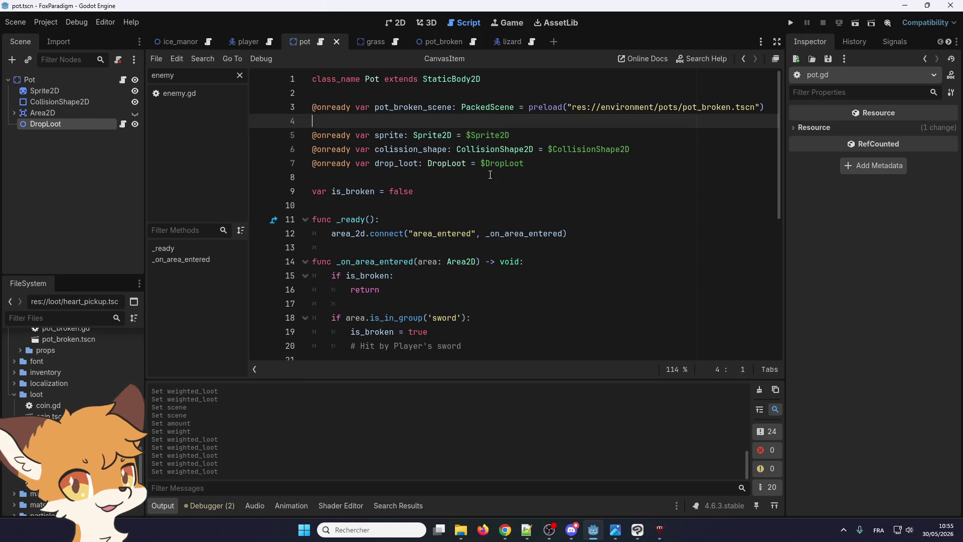
left_click(629, 149)
key("Return")
key("ctrl+v")
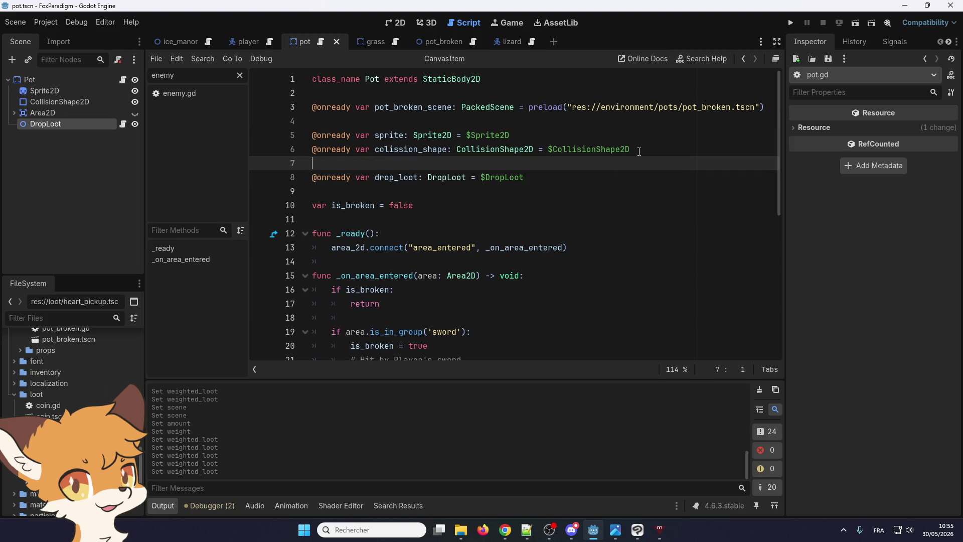
left_click(453, 126)
key("BackSpace")
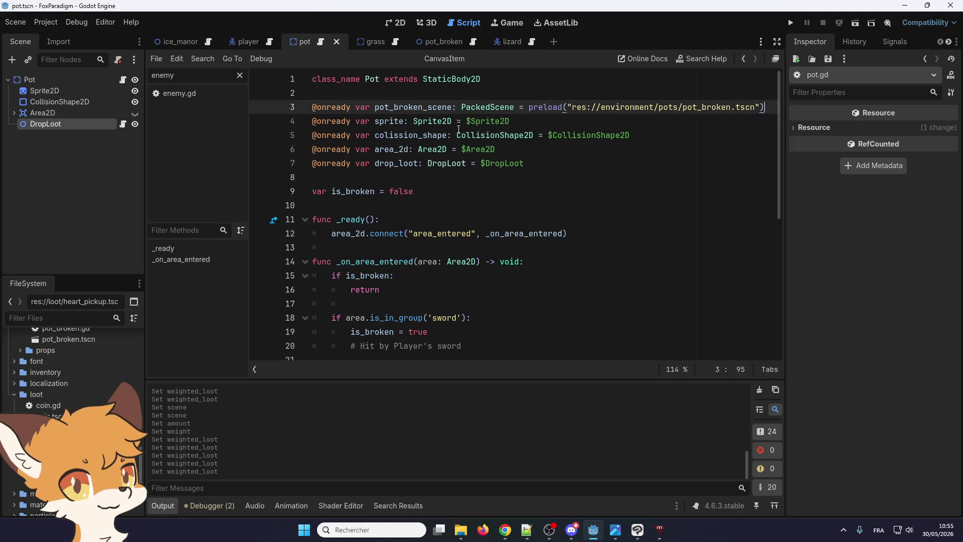
left_click_drag(524, 165, 295, 124)
key("ctrl+c")
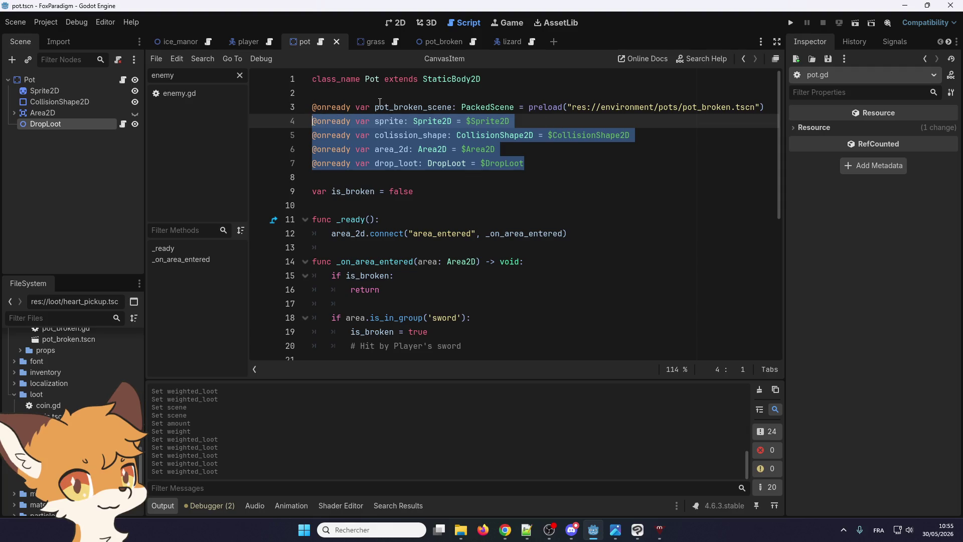
left_click(359, 44)
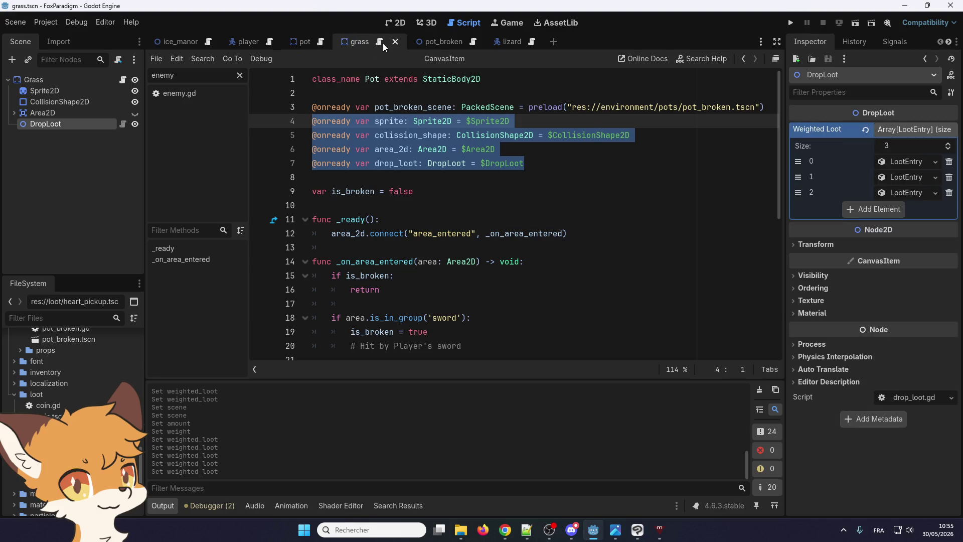
left_click_drag(380, 158, 317, 122)
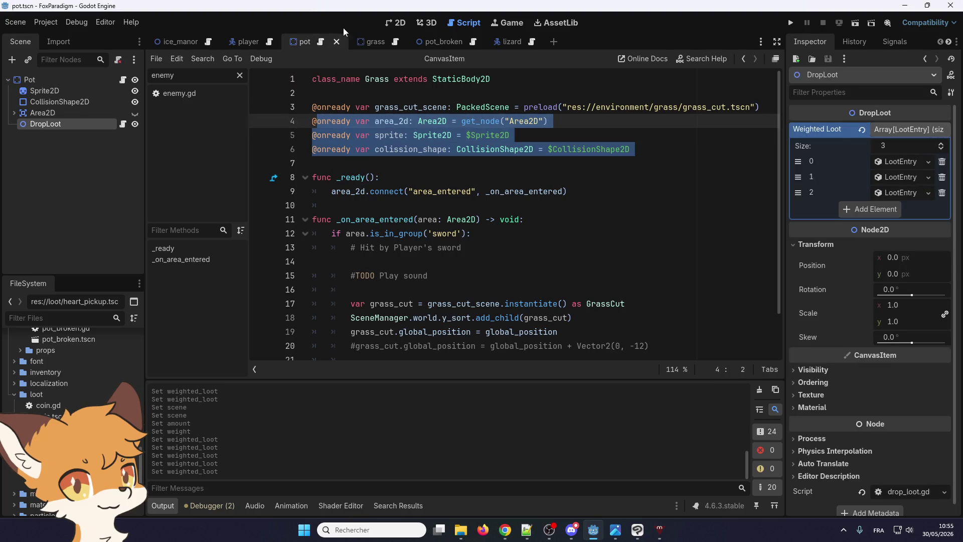
left_click(321, 44)
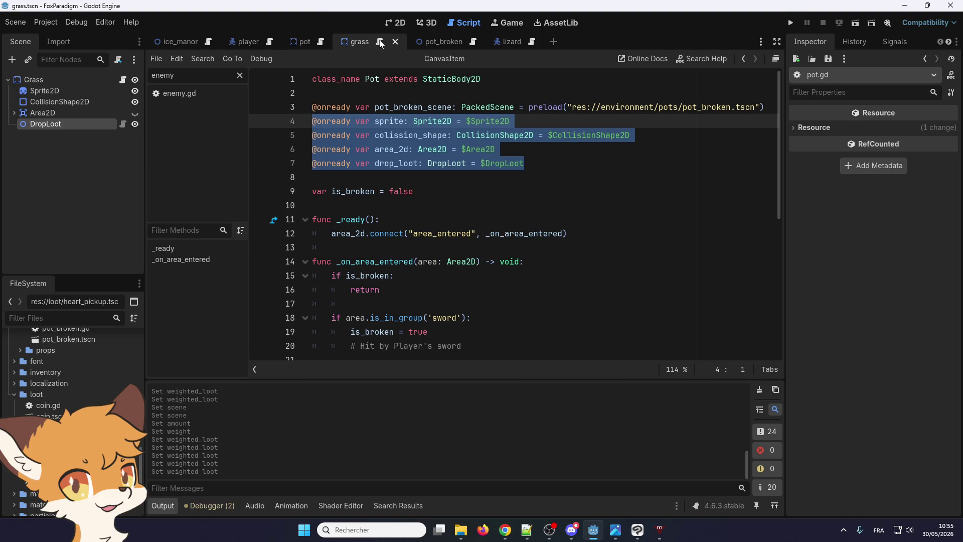
left_click(300, 42)
left_click(357, 42)
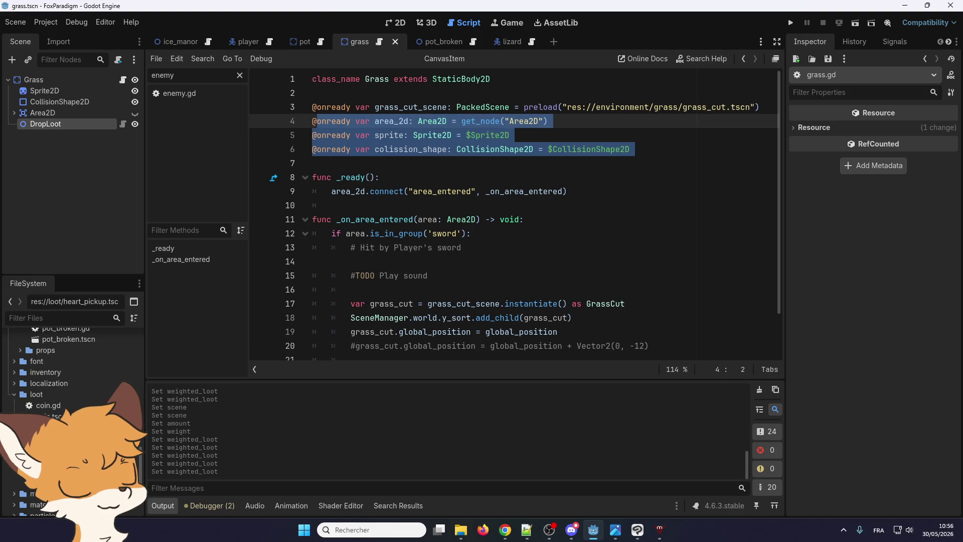
key("alt+Tab")
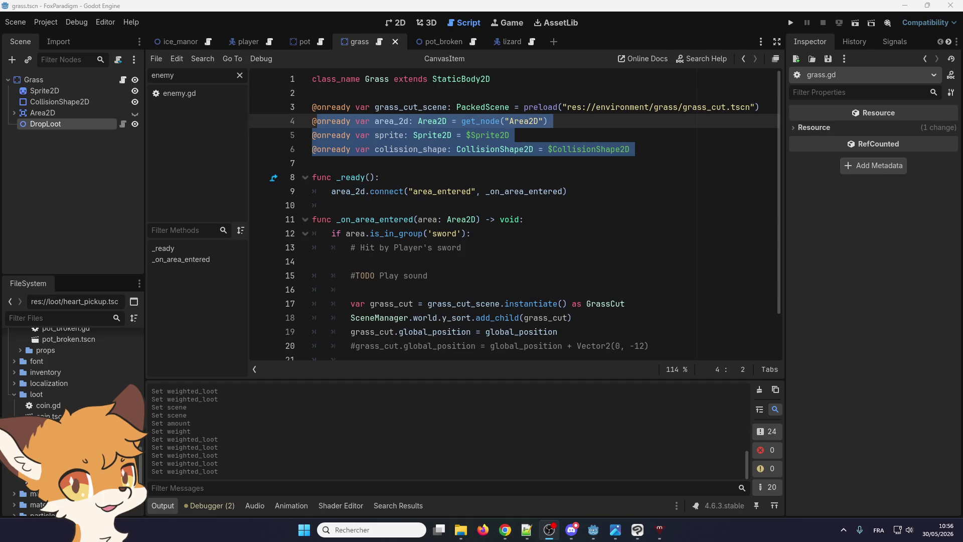
left_click(418, 172)
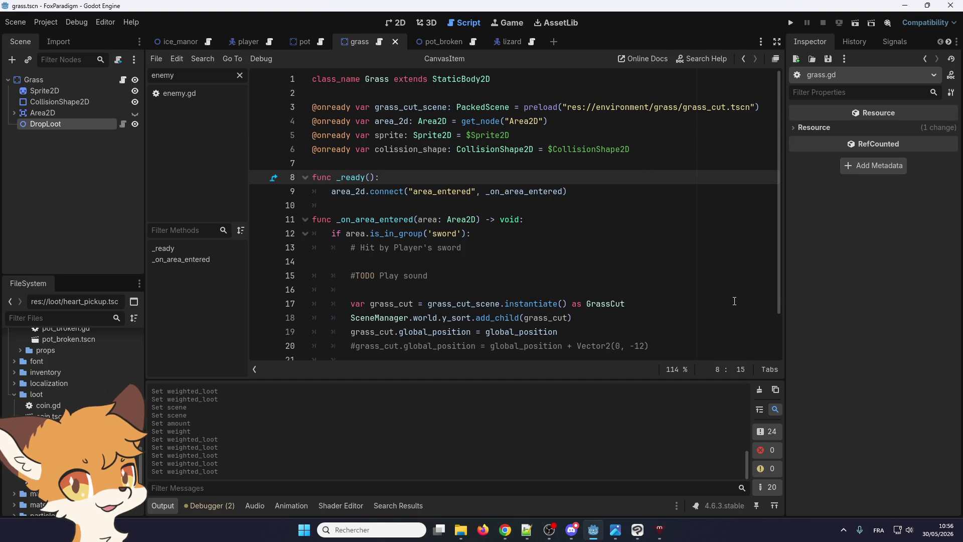
scroll(738, 287, "down", 2)
scroll(737, 290, "up", 2)
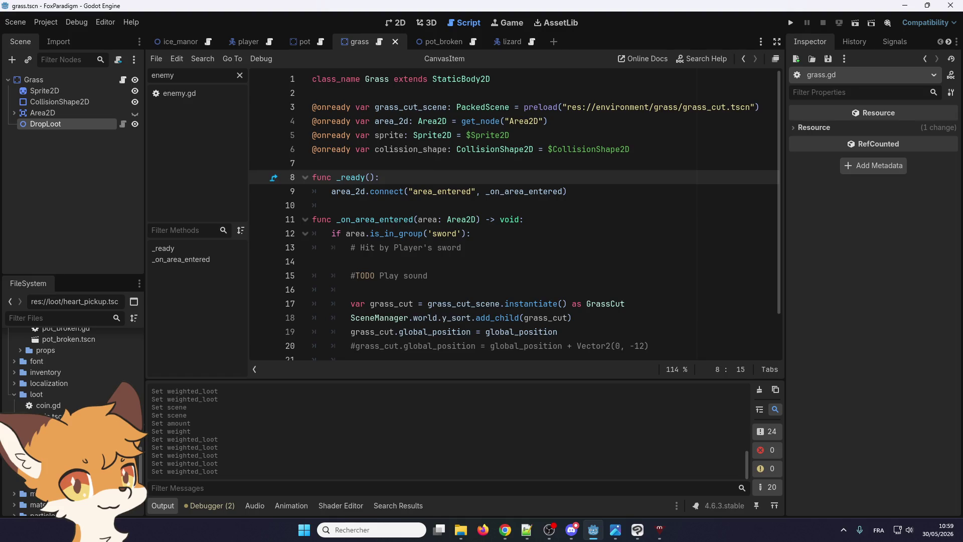
key("Down")
key("Down")
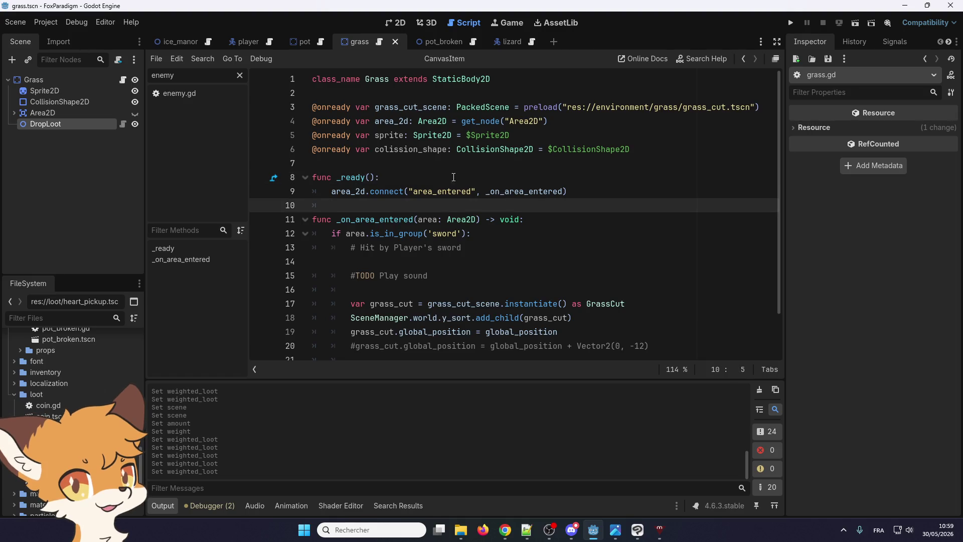
left_click(433, 158)
key("ctrl+v")
key("ctrl+z")
key("shift+Up")
key("shift+Up")
key("shift+Up")
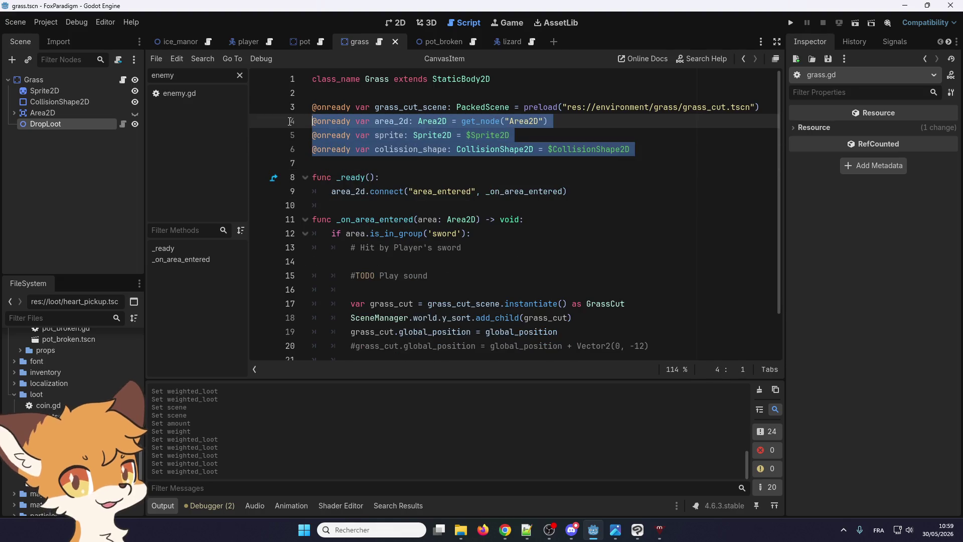
key("ctrl+v")
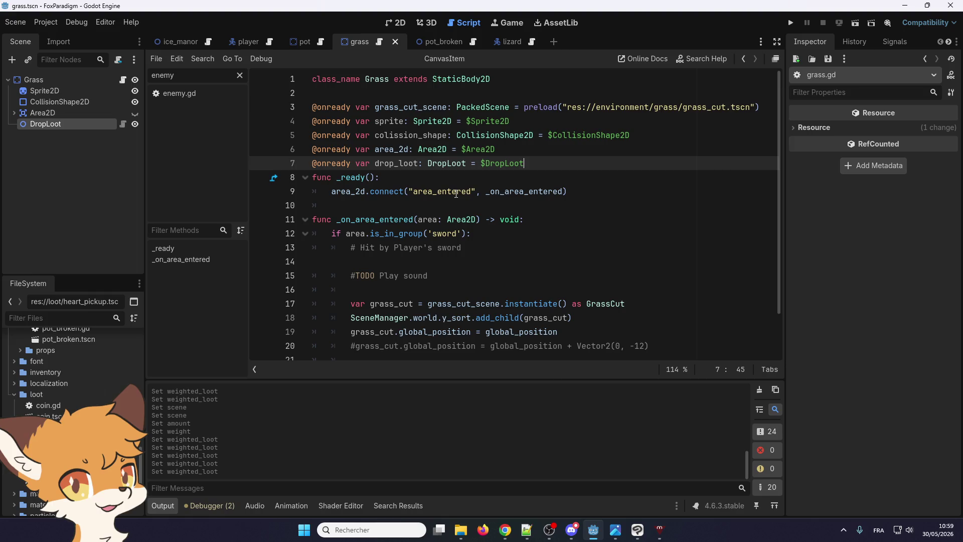
key("ctrl+z")
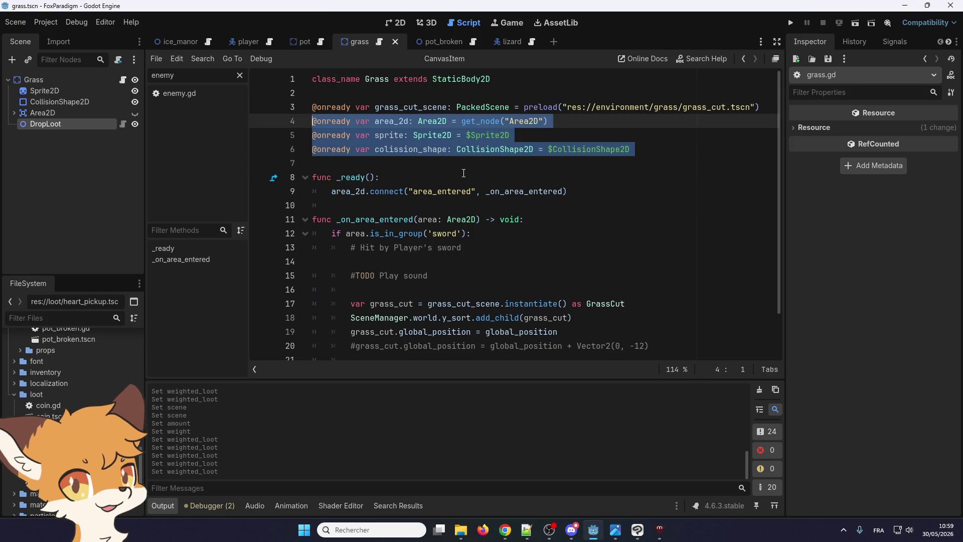
key("ctrl+v")
key("Return")
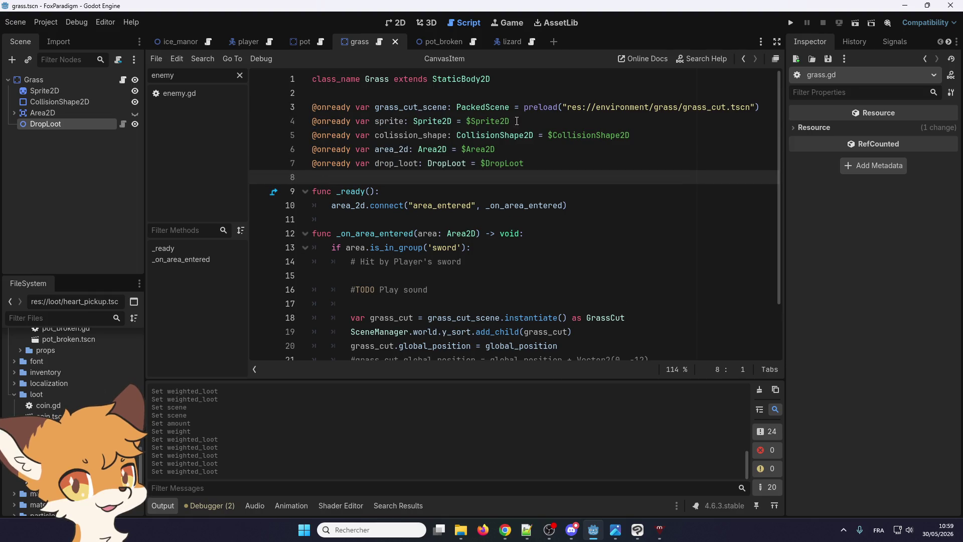
- Copy var is_broken = false into grass.gd and rename it is_cut
left_click(306, 40)
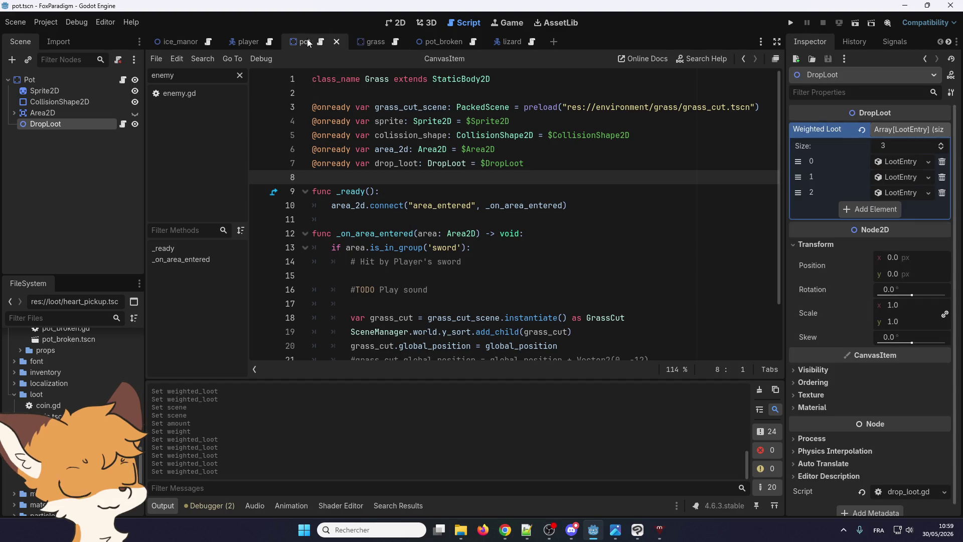
left_click_drag(430, 201, 303, 194)
key("ctrl+c")
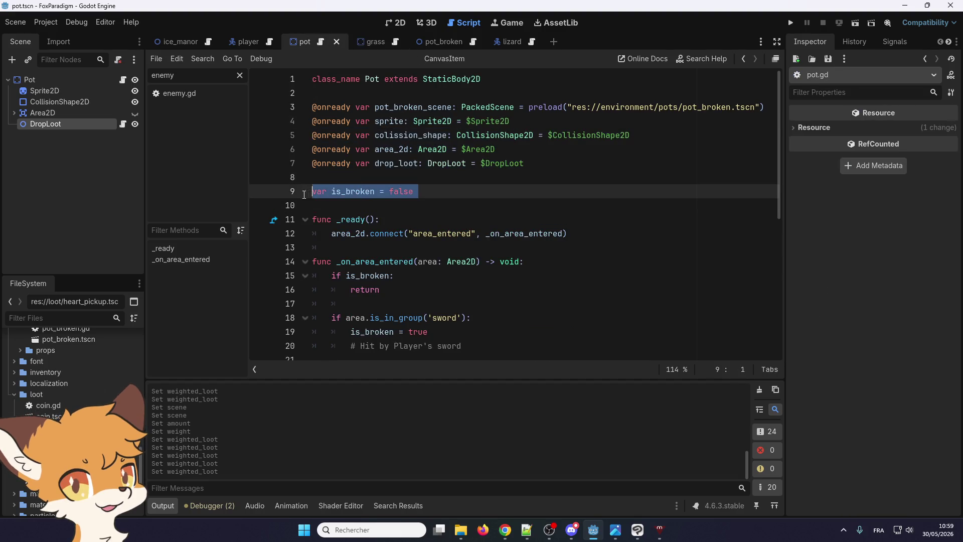
left_click(372, 42)
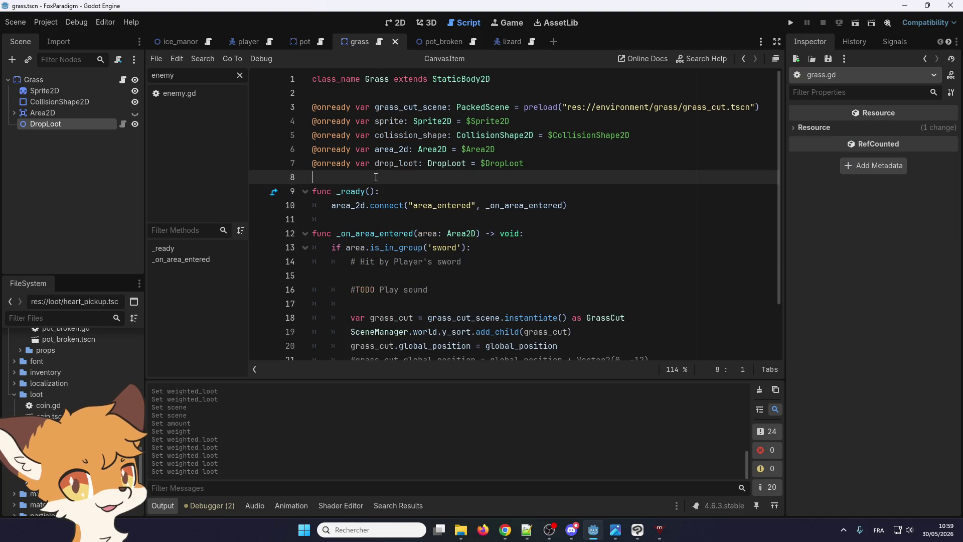
key("ctrl+v")
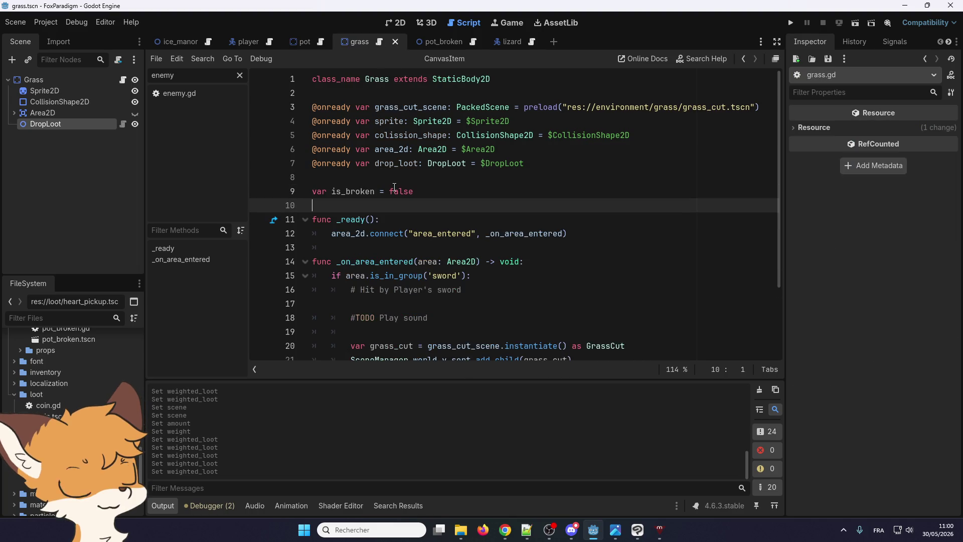
left_click_drag(375, 191, 345, 191)
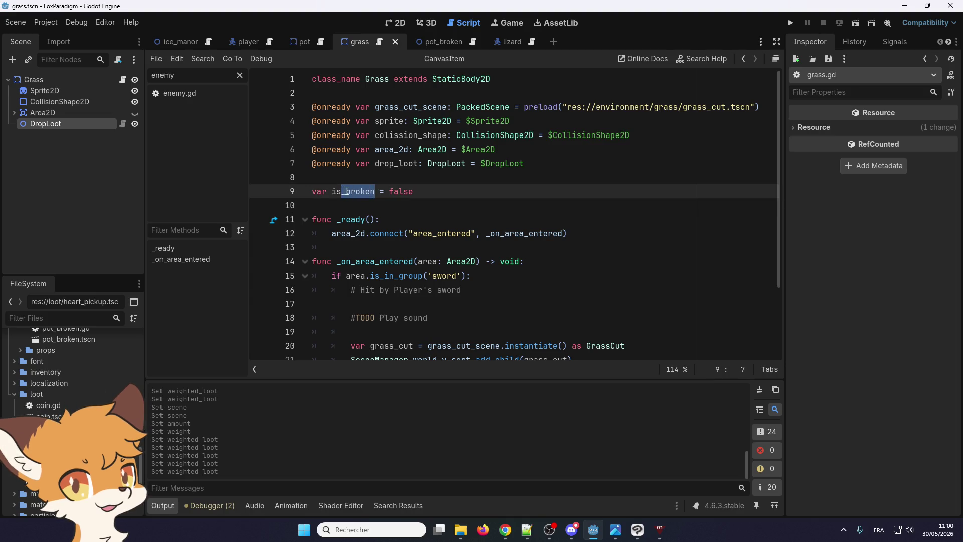
type("_cu")
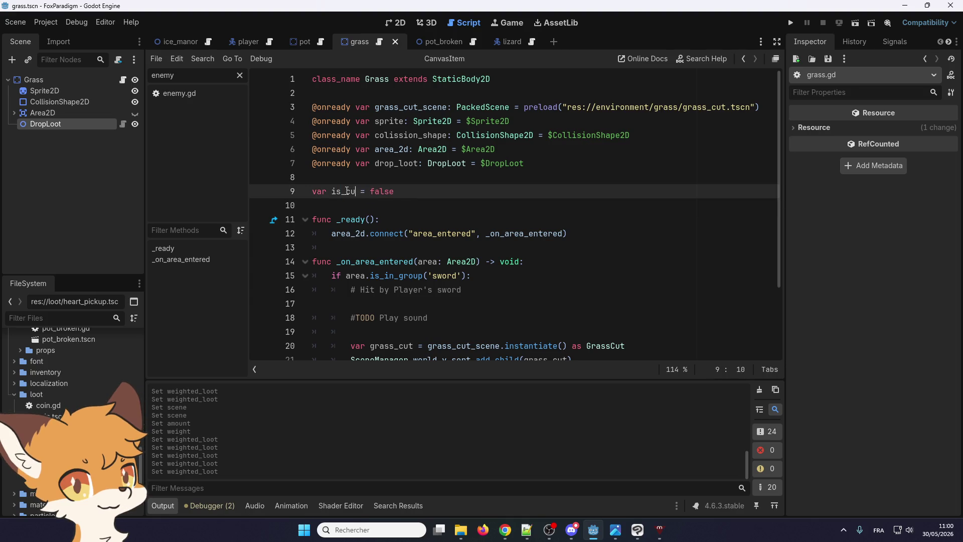
type("t")
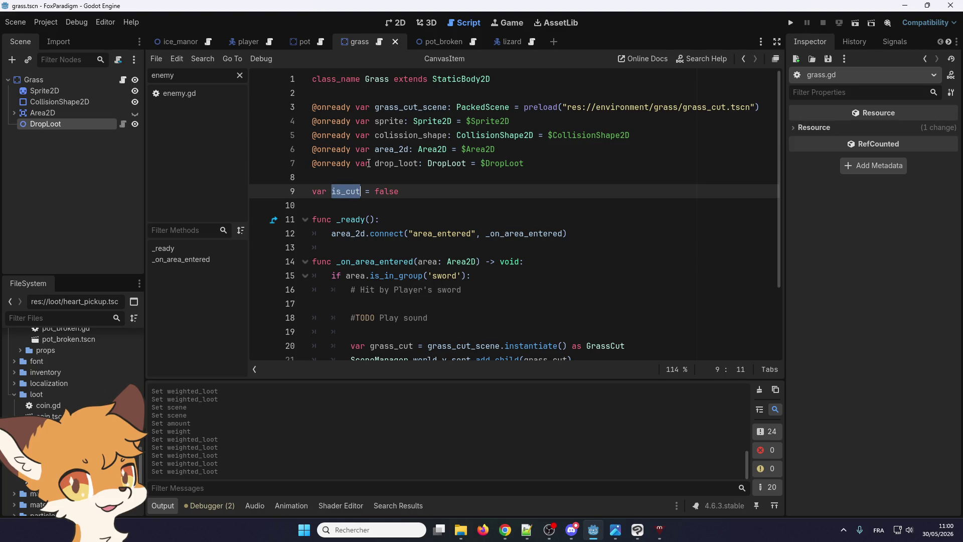
- Select the is_broken early-return check in pot.gd for reuse
left_click(316, 44)
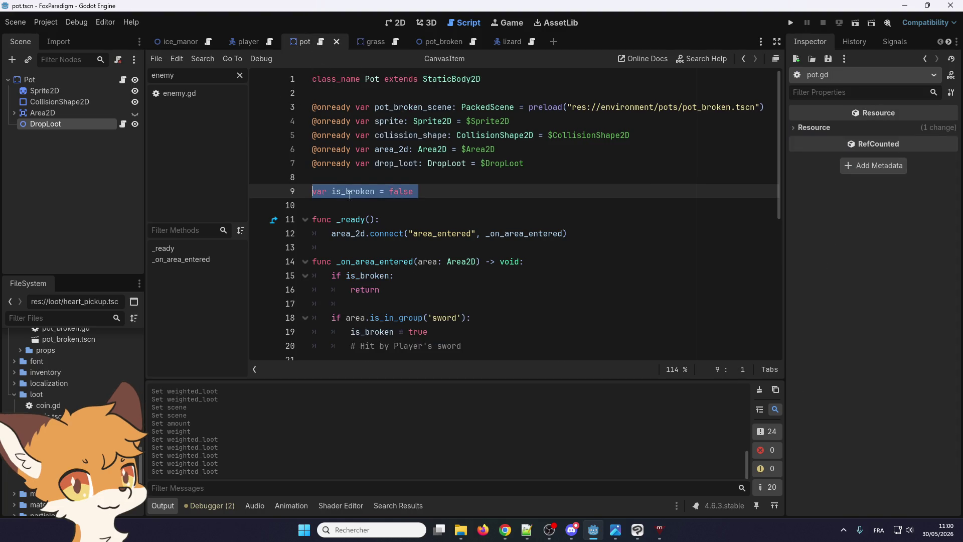
left_click(369, 43)
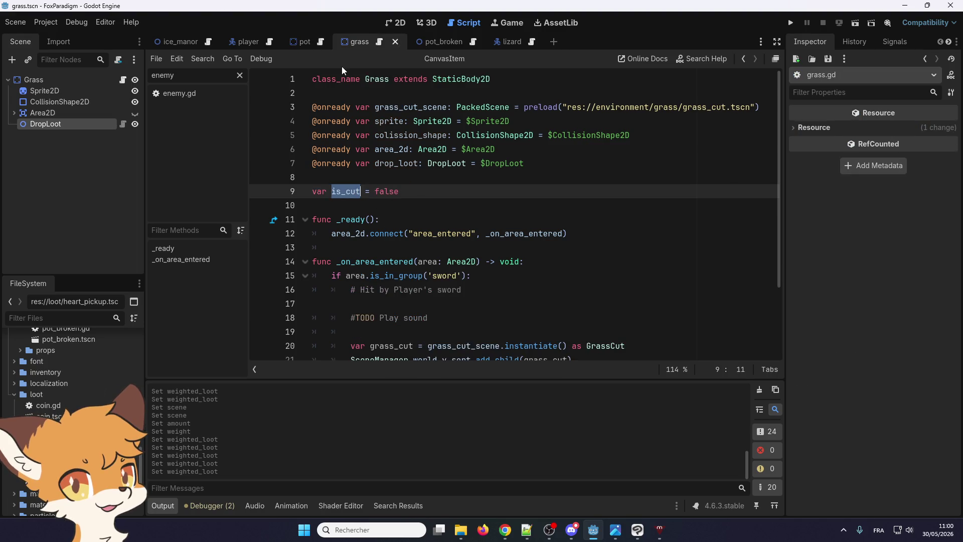
left_click(311, 43)
left_click_drag(380, 289, 336, 276)
key("ctrl+c")
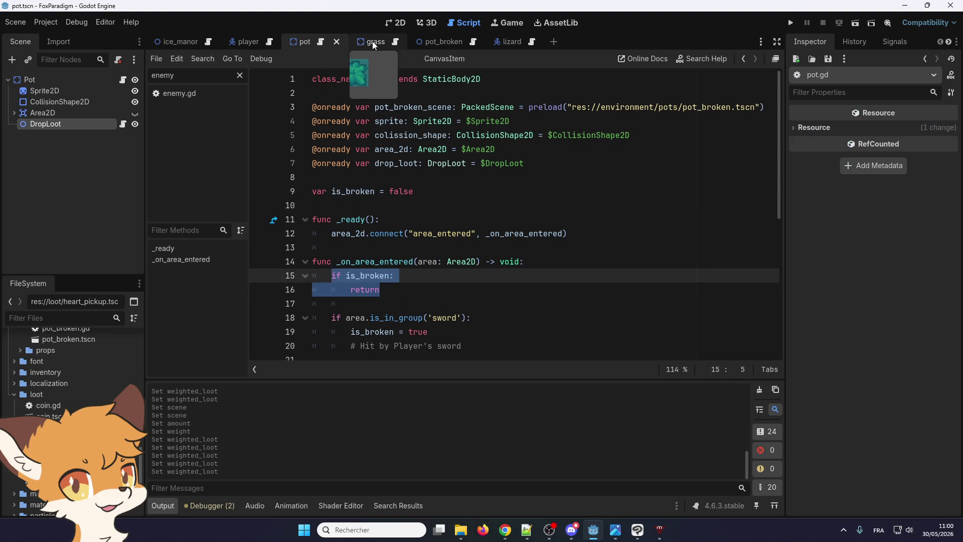
- Add an early return on is_cut at the top of grass.gd's area-entered function
left_click(548, 258)
key("Return")
key("ctrl+v")
key("Return")
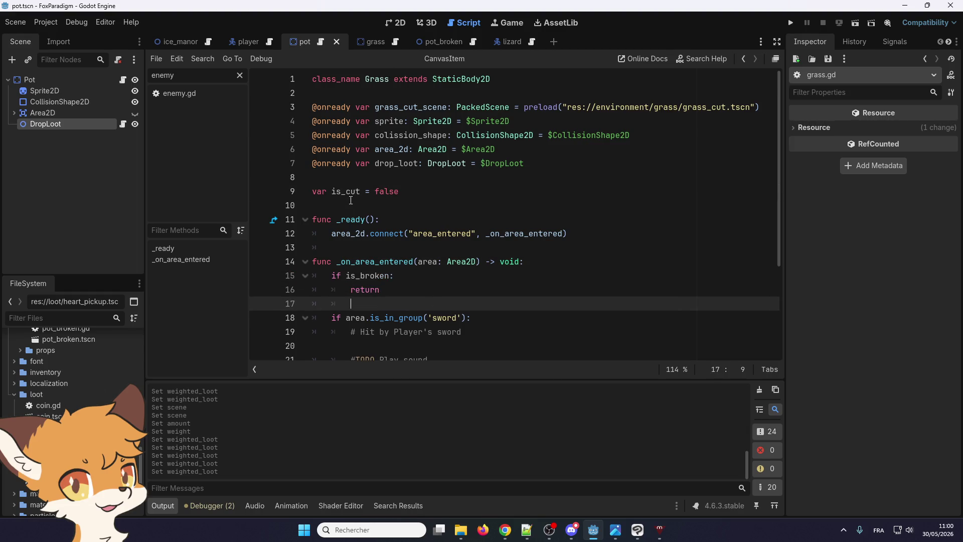
double_click(345, 191)
key("ctrl+c")
double_click(368, 275)
key("ctrl+v")
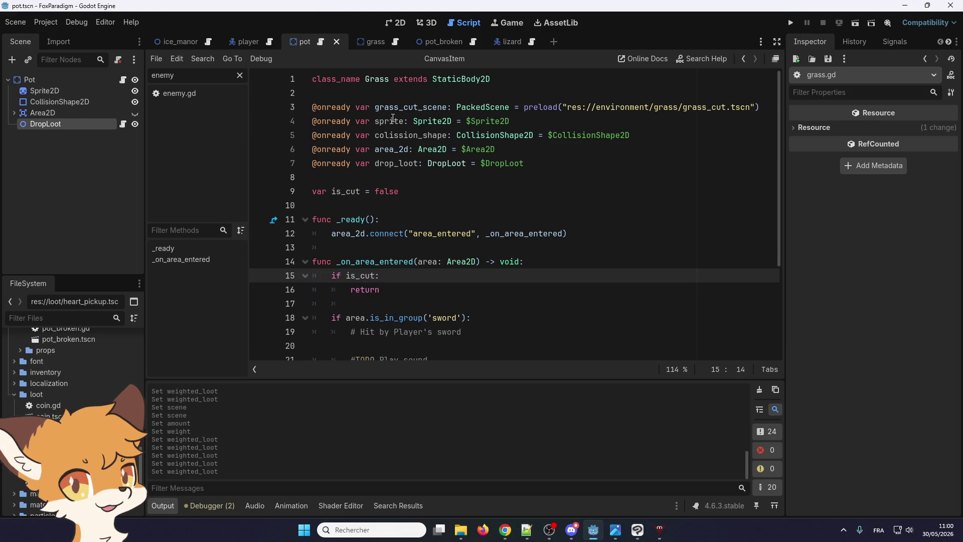
- Select the is_broken = true line in pot.gd's sword-hit handling
left_click(305, 41)
scroll(404, 169, "down", 3)
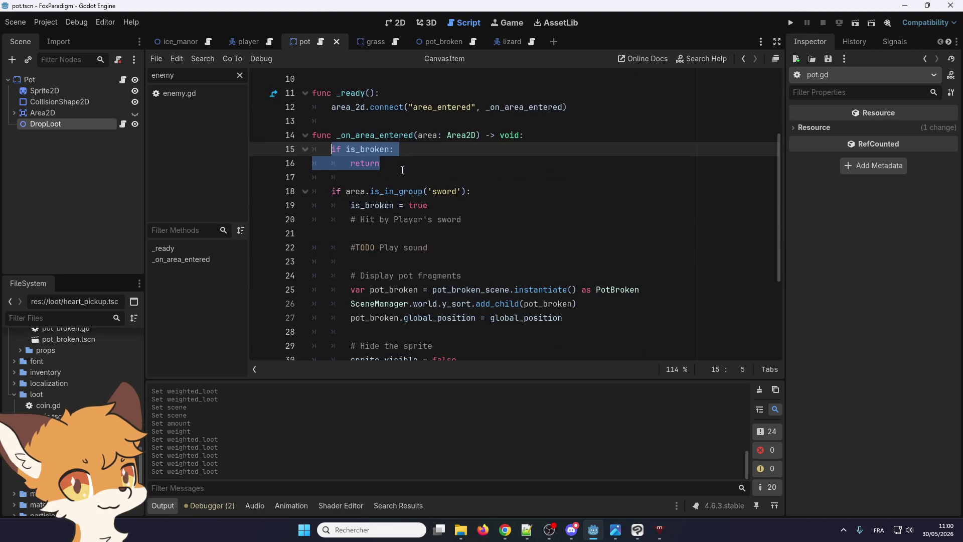
left_click(394, 45)
scroll(398, 162, "down", 1)
scroll(399, 162, "up", 1)
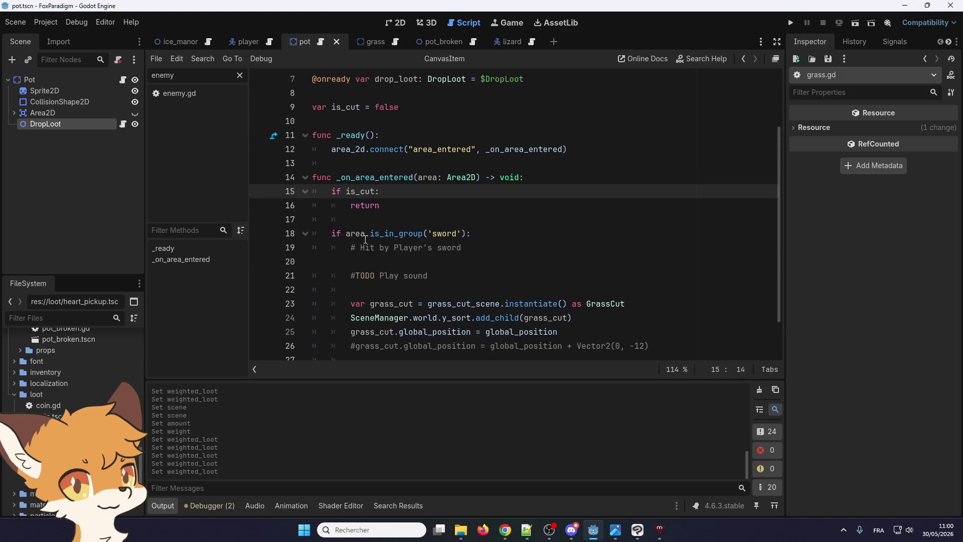
left_click(311, 41)
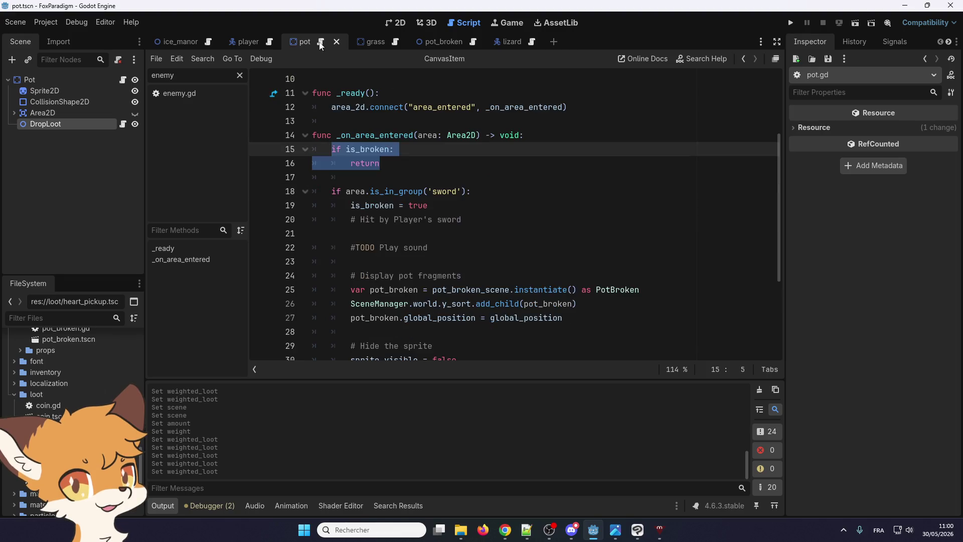
left_click_drag(428, 205, 350, 205)
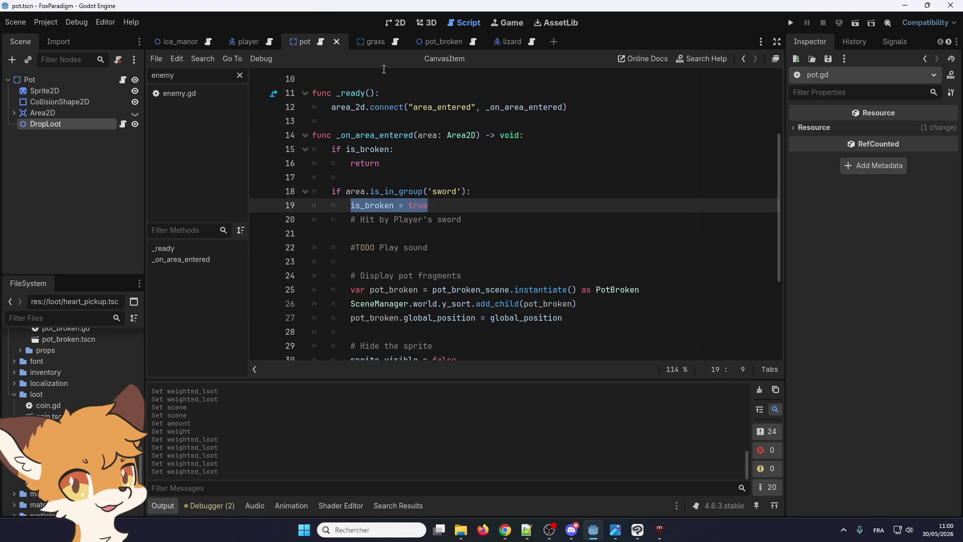
- Add is_cut = true on line 19 of grass.gd, under the sword check
left_click(366, 43)
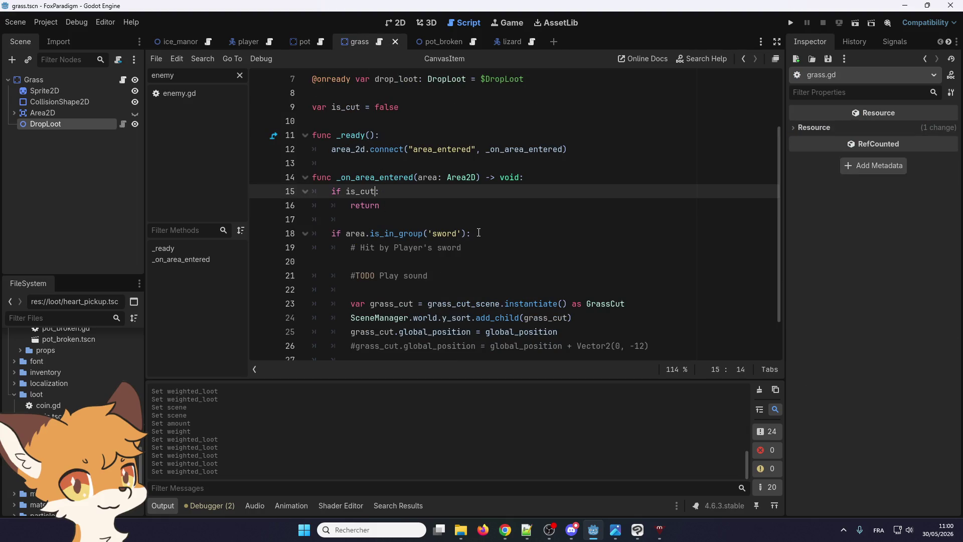
left_click(494, 231)
key("Return")
key("ctrl+v")
double_click(361, 191)
key("ctrl+c")
double_click(368, 247)
key("ctrl+v")
- Compare the rest of pot.gd with grass.gd
scroll(476, 246, "down", 1)
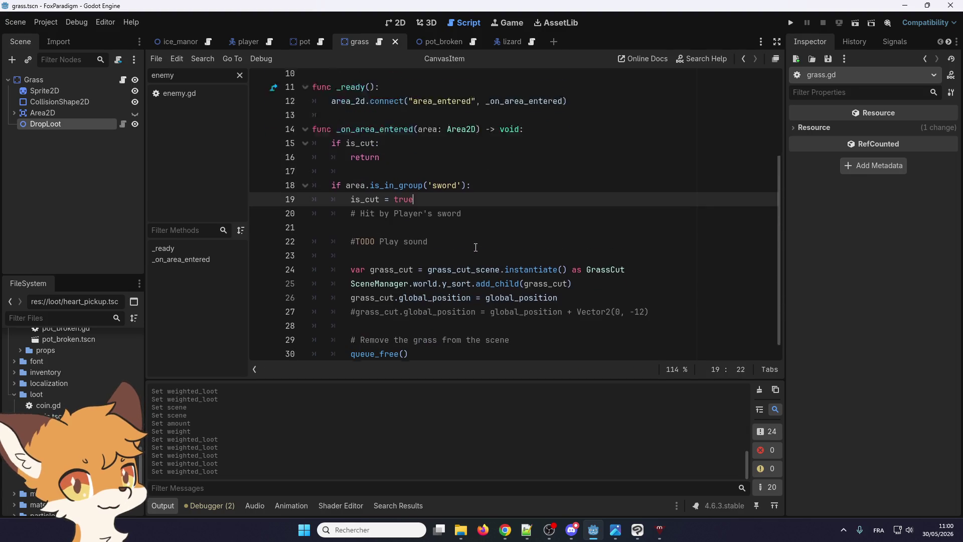
left_click(316, 44)
scroll(389, 189, "down", 2)
scroll(389, 189, "down", 2)
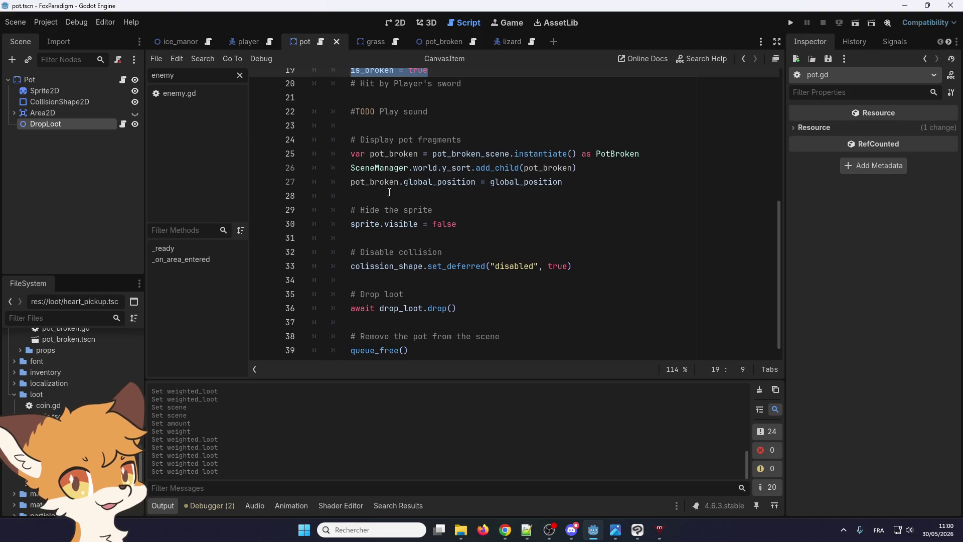
left_click(365, 44)
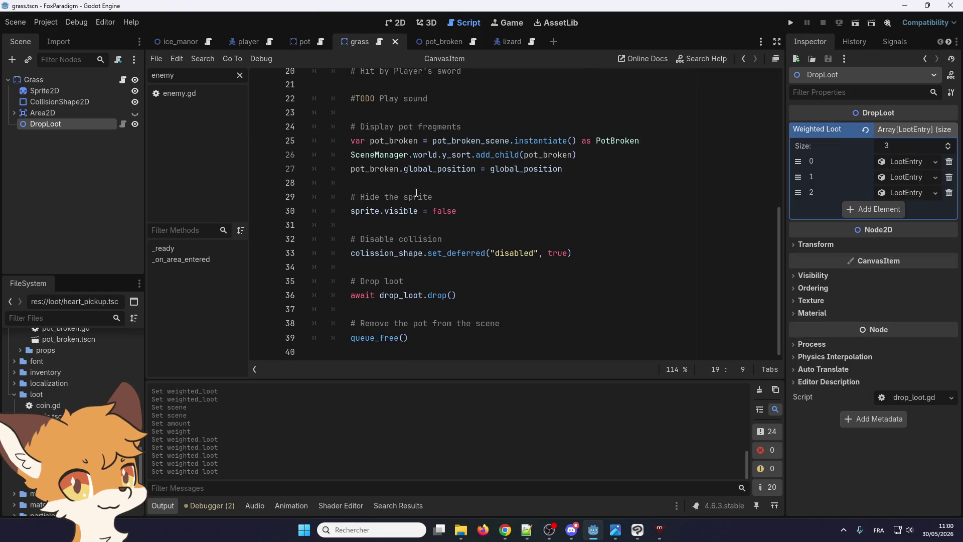
- Copy pot.gd lines 28–37 and paste them over grass.gd's commented-out line 27
left_click_drag(350, 196, 615, 251)
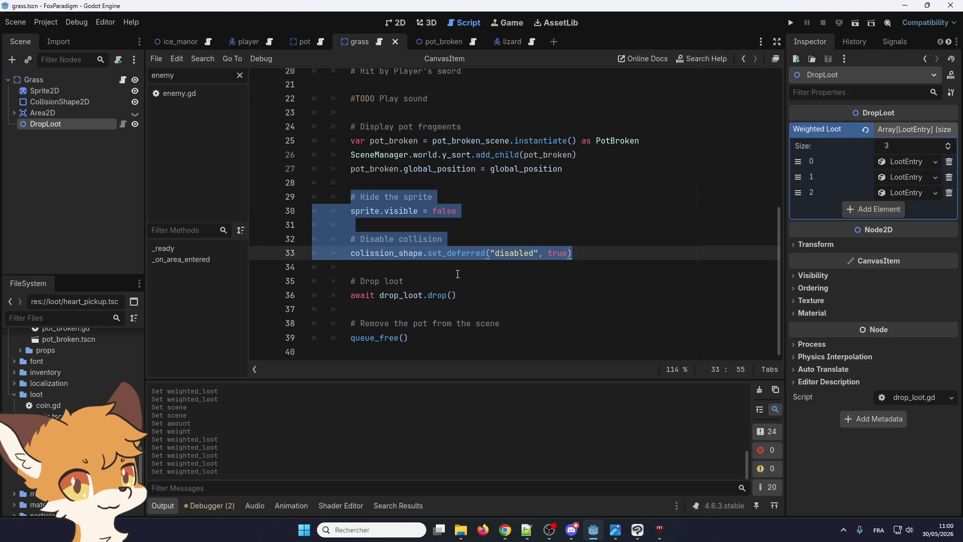
mouse_move(341, 183)
left_mouse_down()
mouse_move(451, 235)
mouse_move(502, 324)
mouse_move(479, 339)
mouse_move(506, 303)
left_mouse_up()
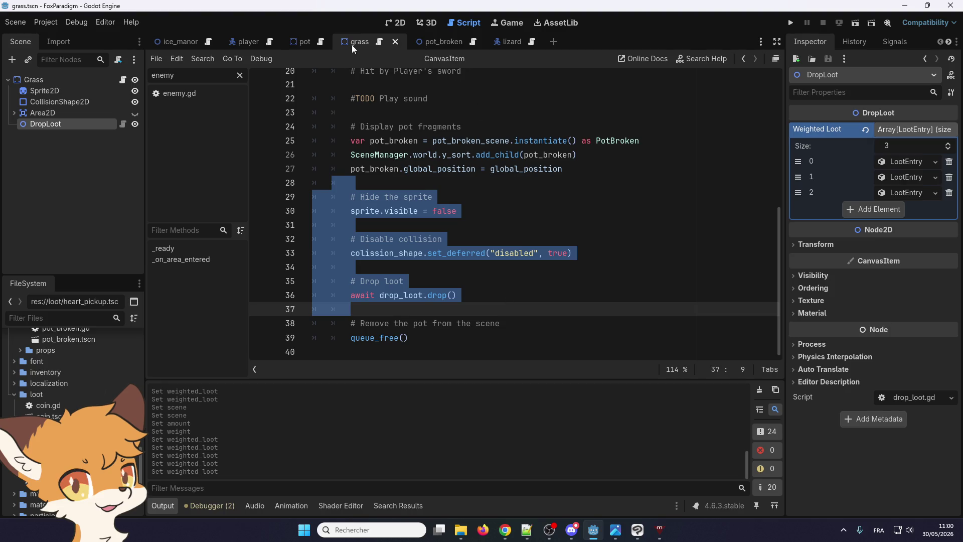
left_click(365, 45)
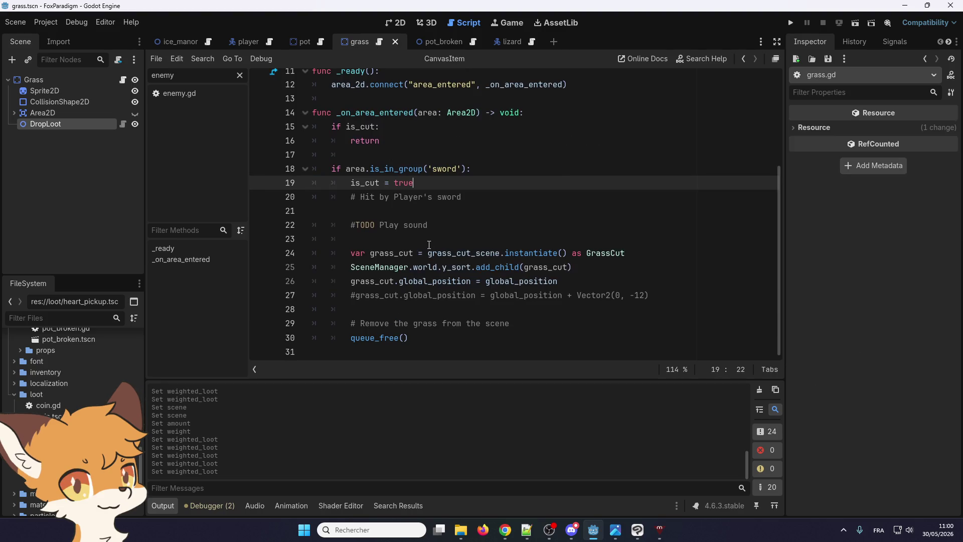
left_click_drag(350, 309, 347, 296)
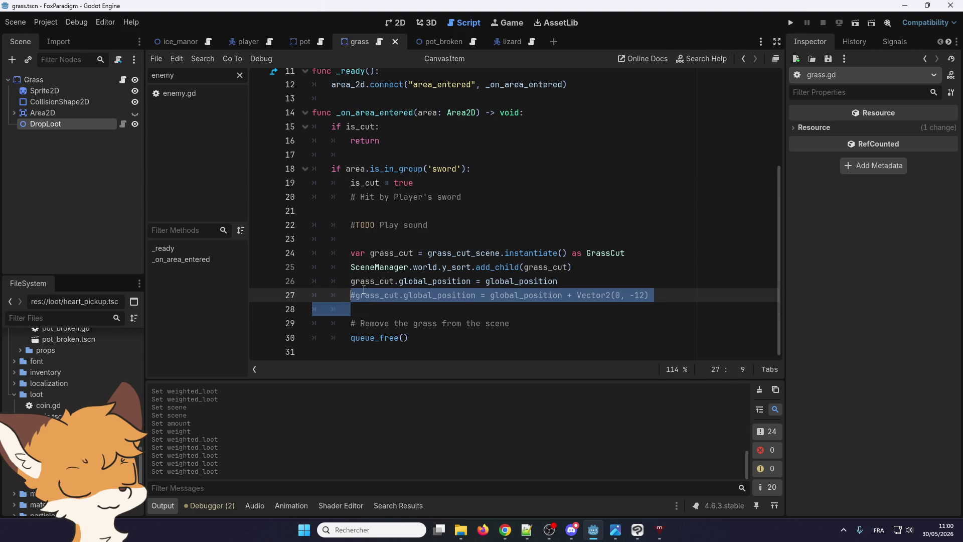
key("BackSpace")
key("ctrl+v")
scroll(420, 237, "down", 1)
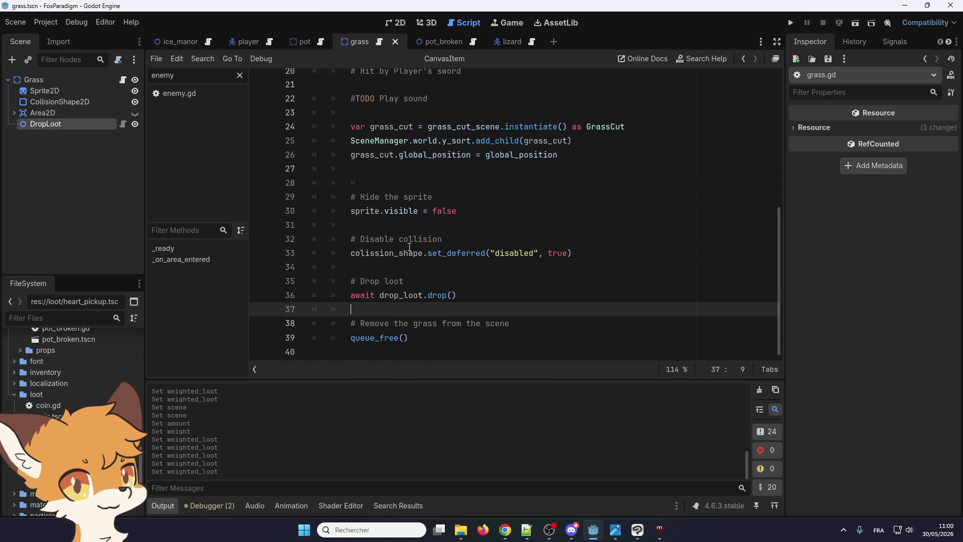
left_click(507, 290)
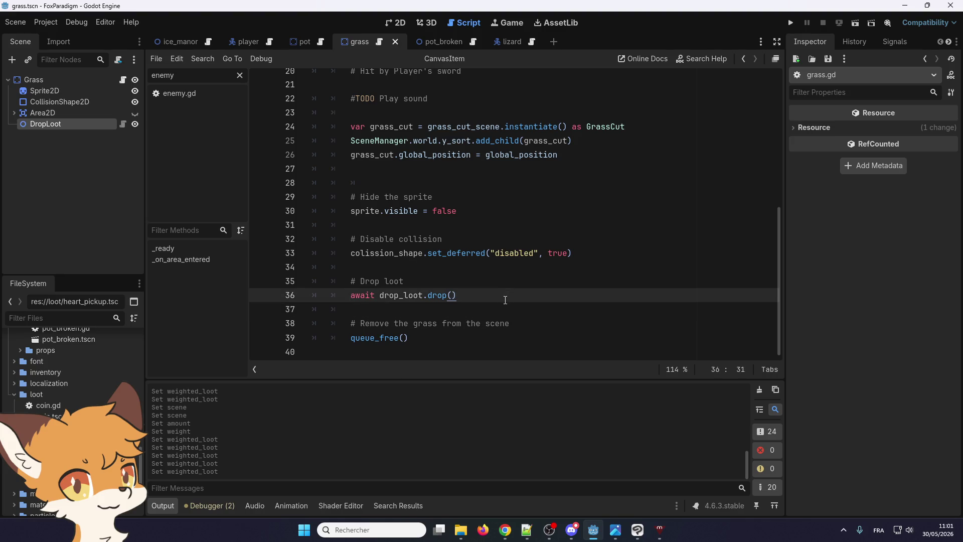
scroll(440, 346, "up", 6)
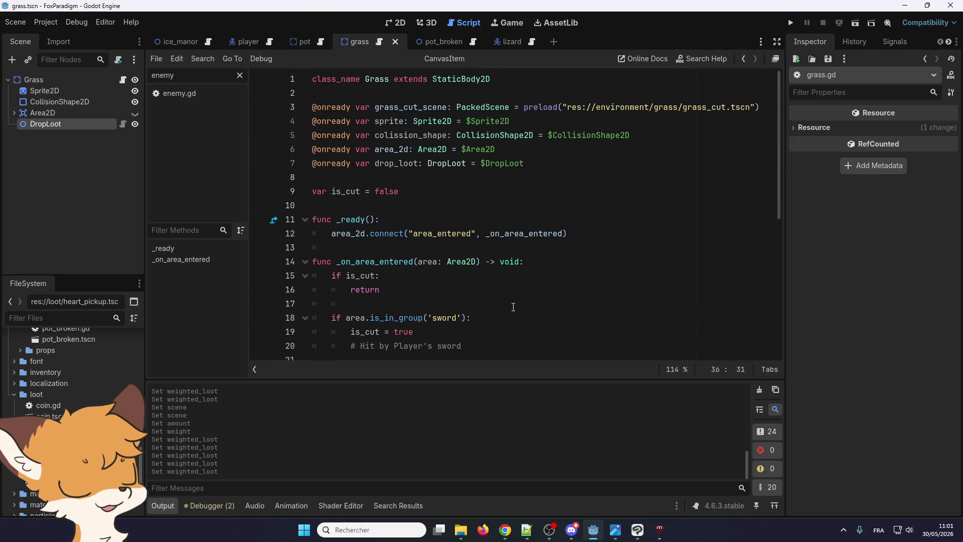
scroll(513, 306, "down", 6)
scroll(513, 306, "up", 4)
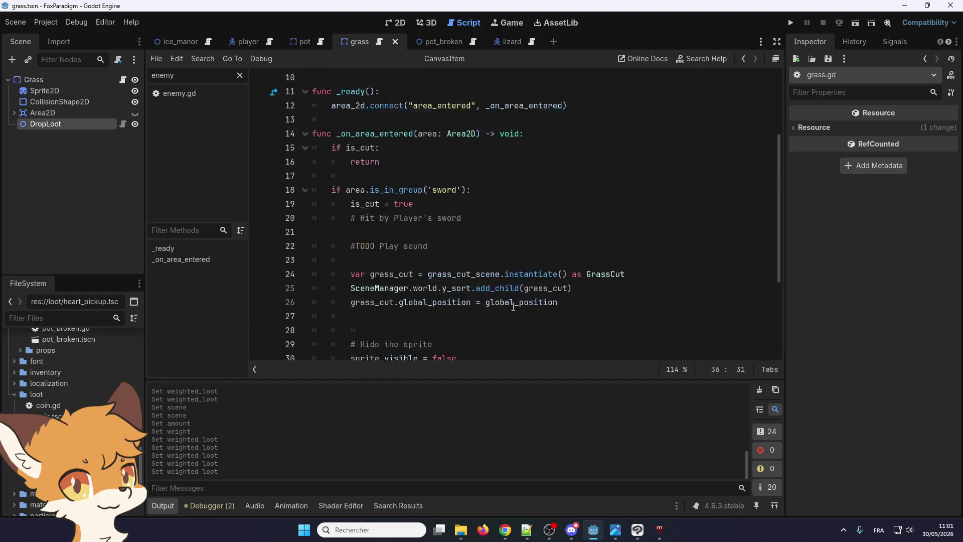
scroll(513, 307, "up", 2)
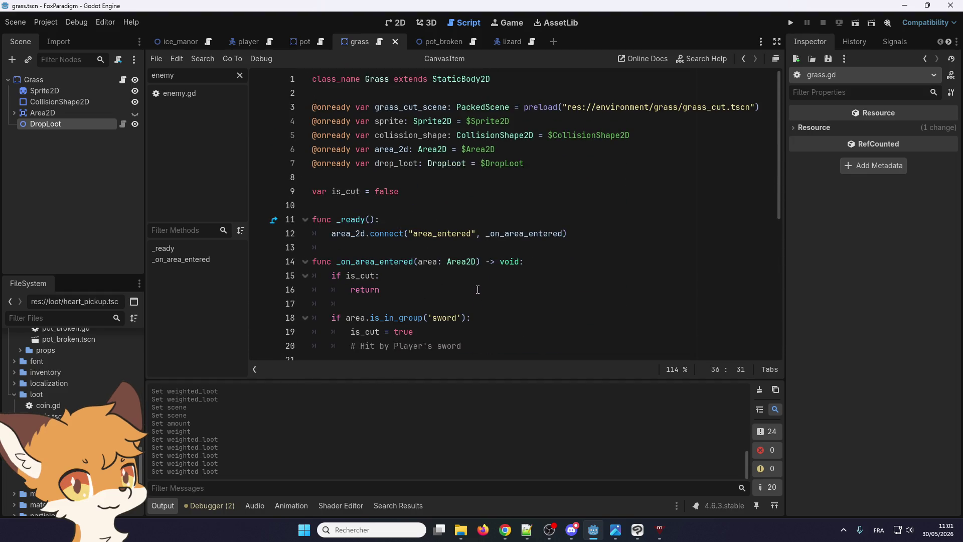
- Run the project with F5, pass the title screen, and walk the fox up and left
key("F5")
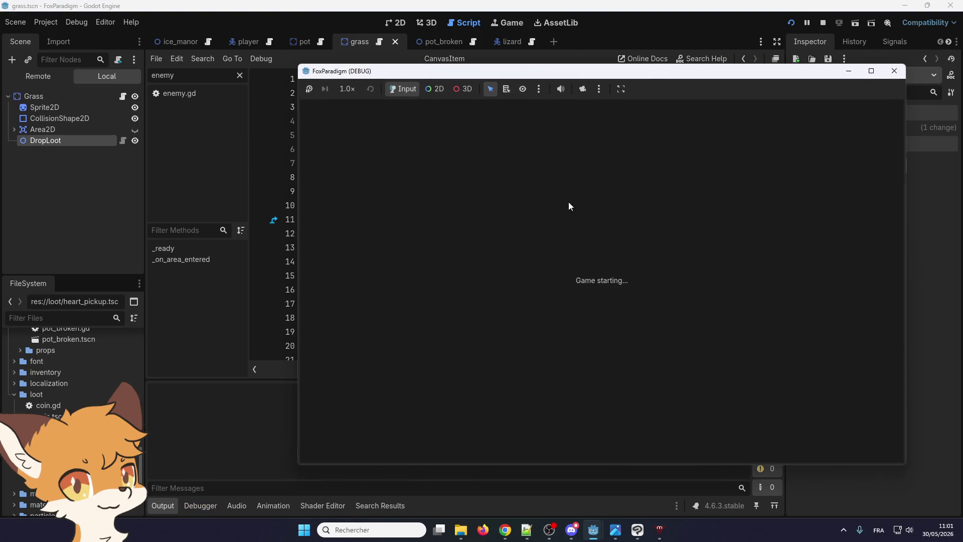
key("Return")
key("Return")
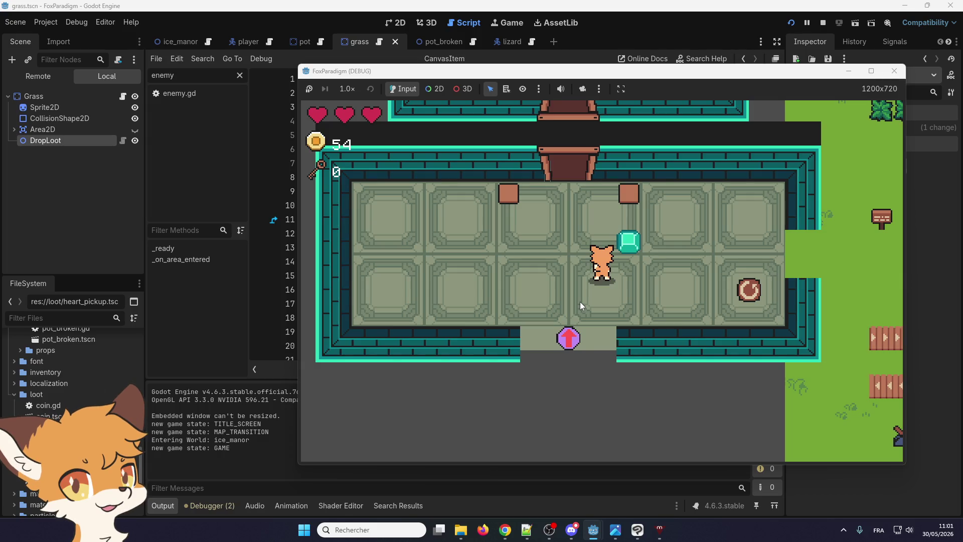
key("Left")
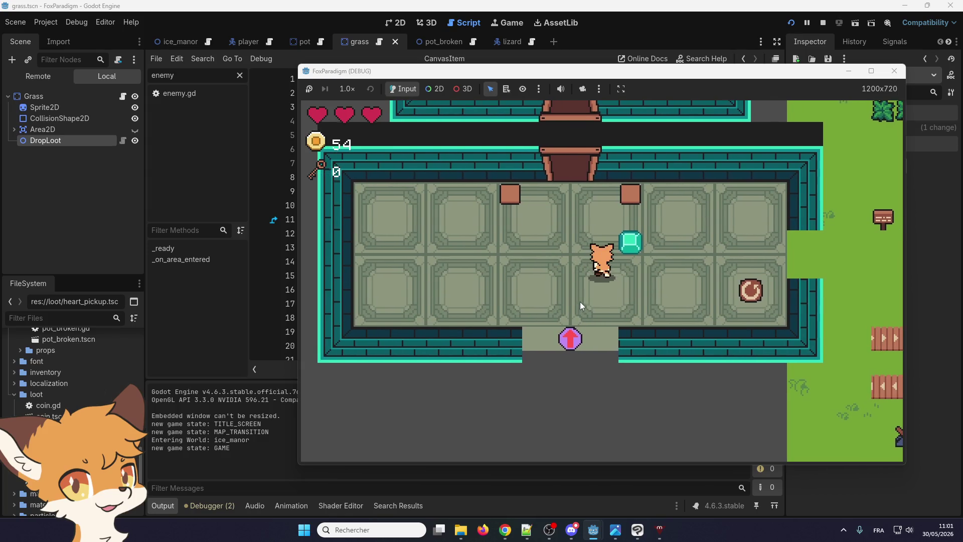
key("Up")
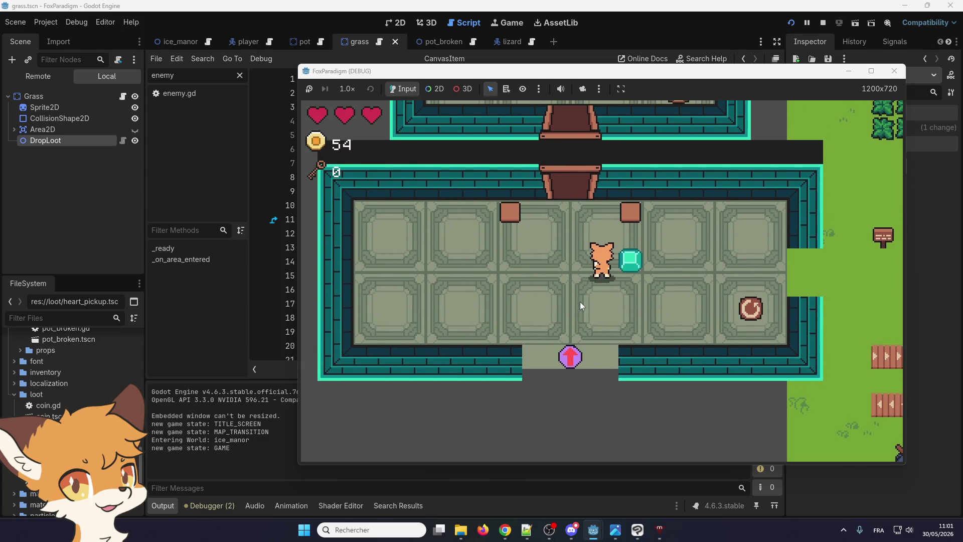
key("Left")
- Walk the fox around the green block out to the grass and pots
key("Right")
key("Up")
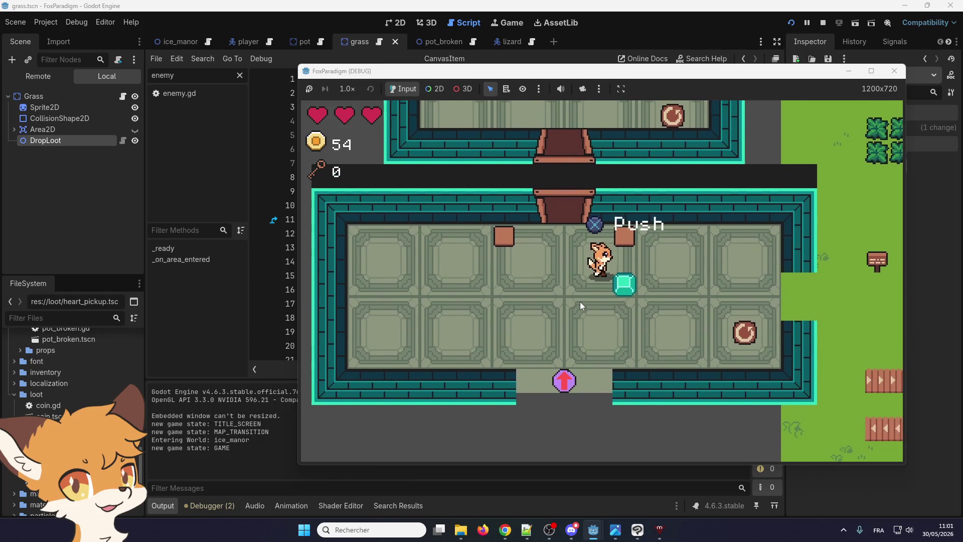
key("Right")
key("Right")
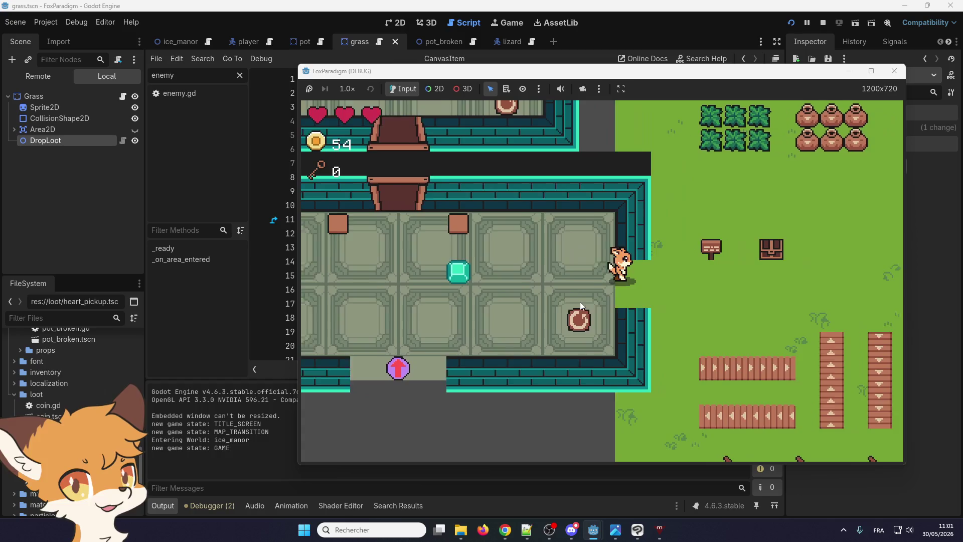
key("Up")
key("Up")
key("Right")
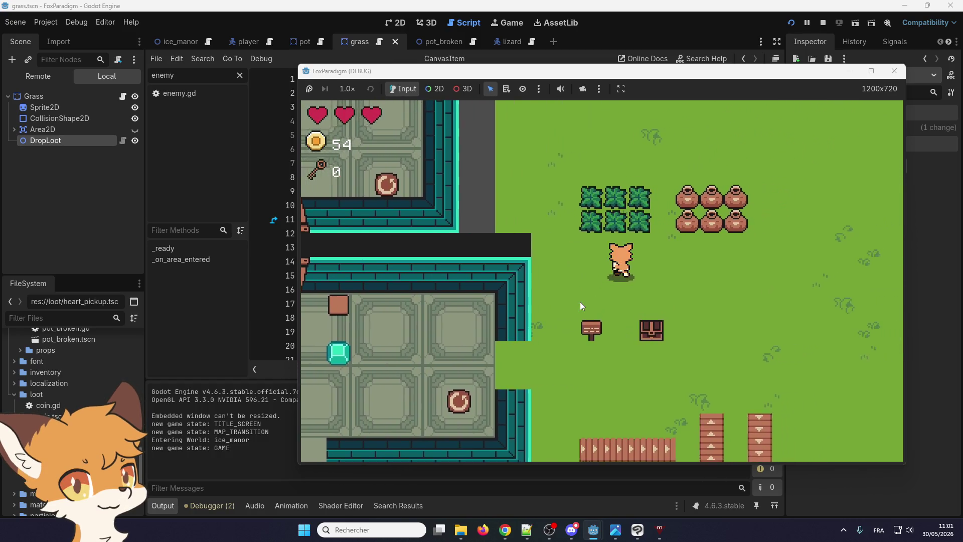
key("Down")
key("Up")
key("Down")
key("Up")
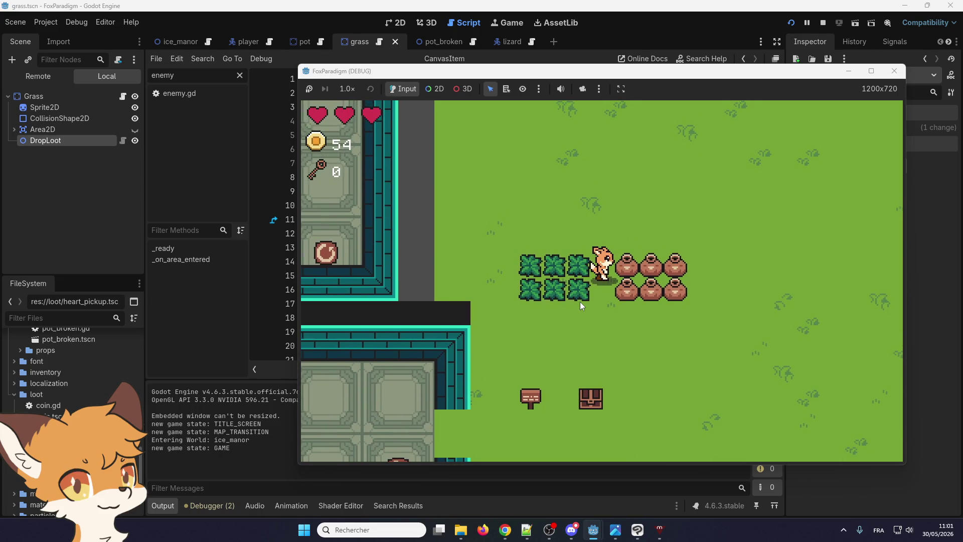
- Face the fox toward the pots and bushes, then walk it up past them
key("Right")
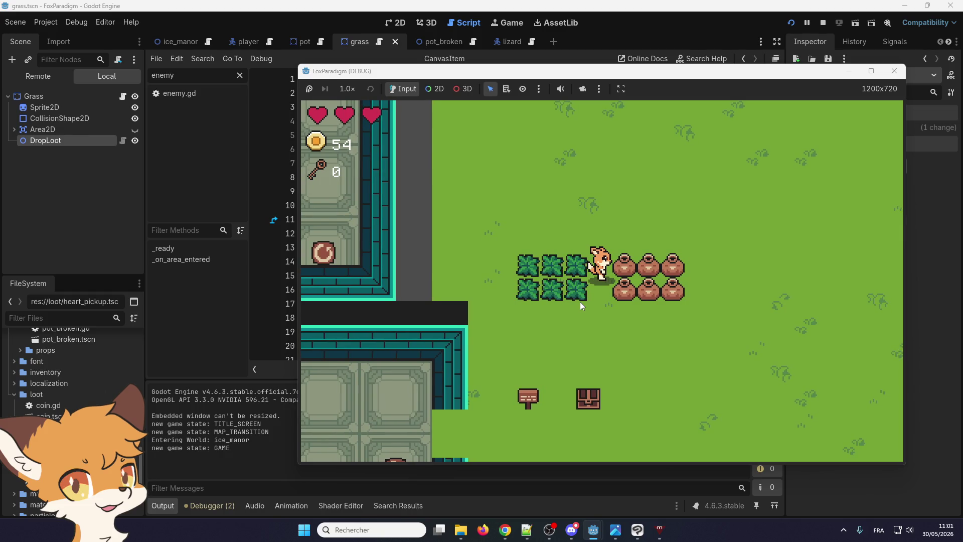
key("Up")
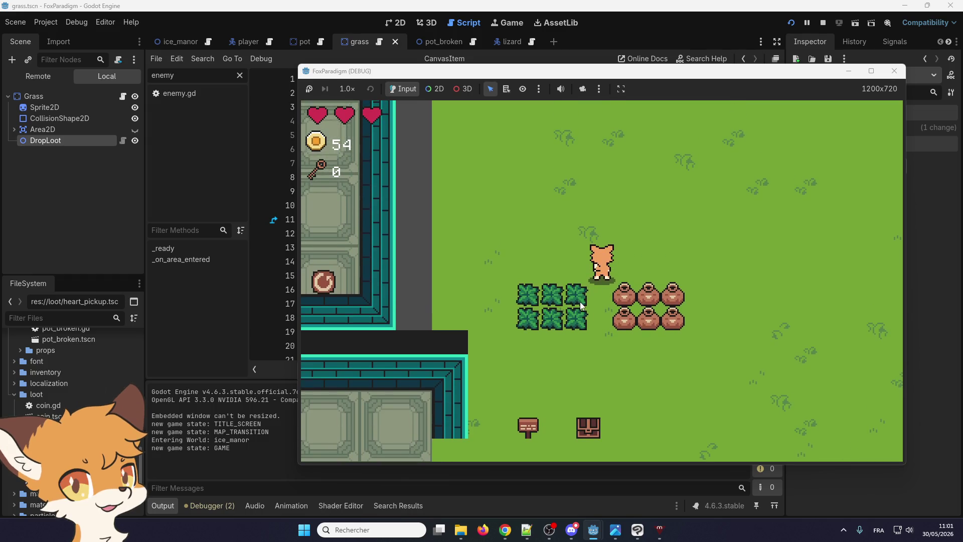
key("Down")
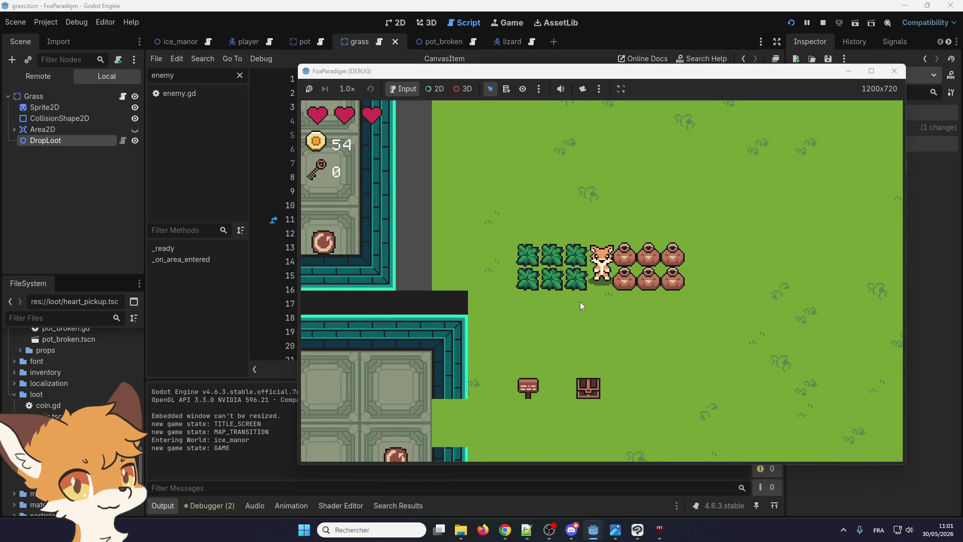
key("Left")
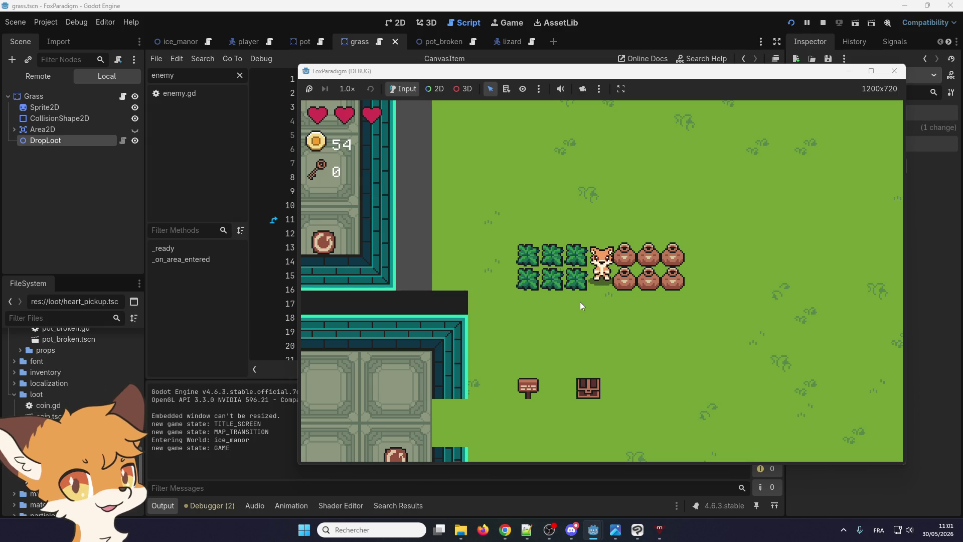
key("Down")
key("Up")
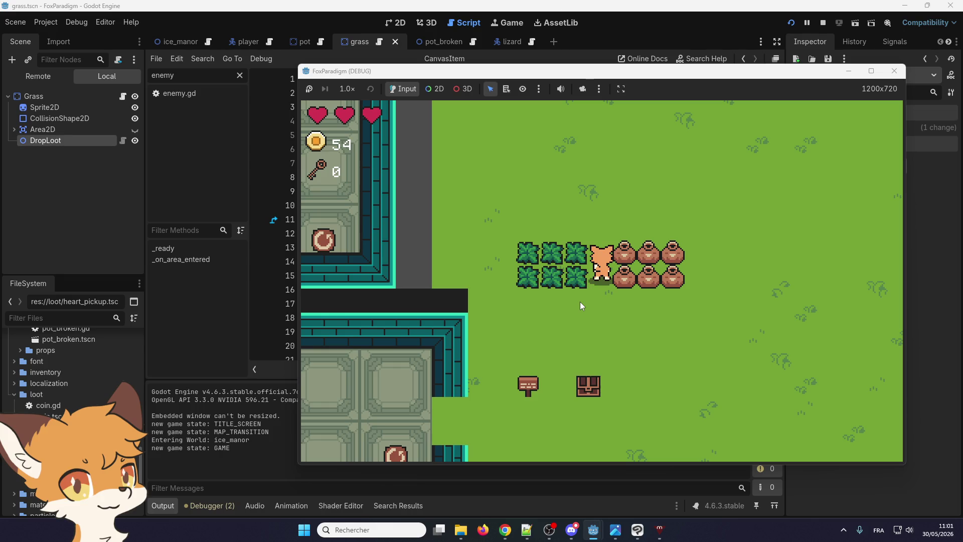
key("Up")
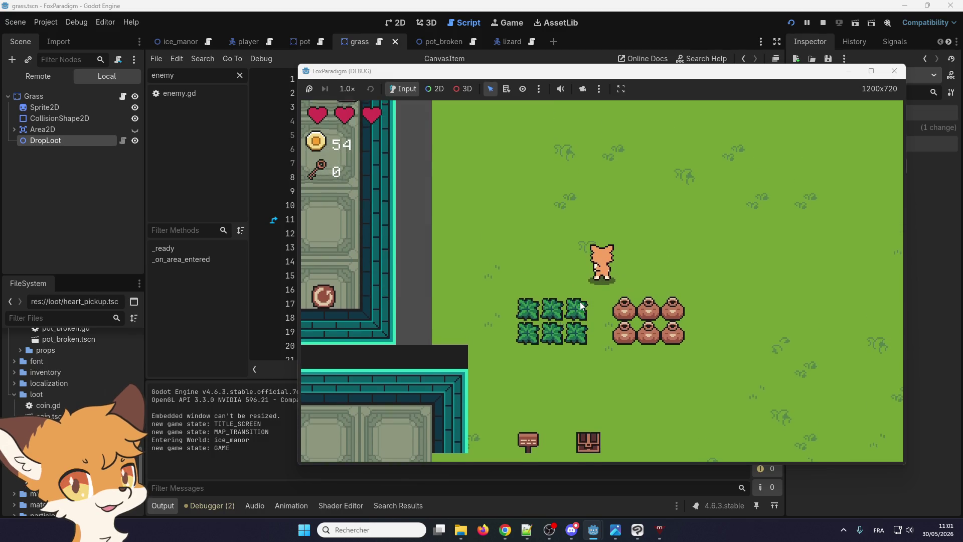
- Slash the bushes and break the nearby pots, collecting the dropped heart
key("Down")
key("space")
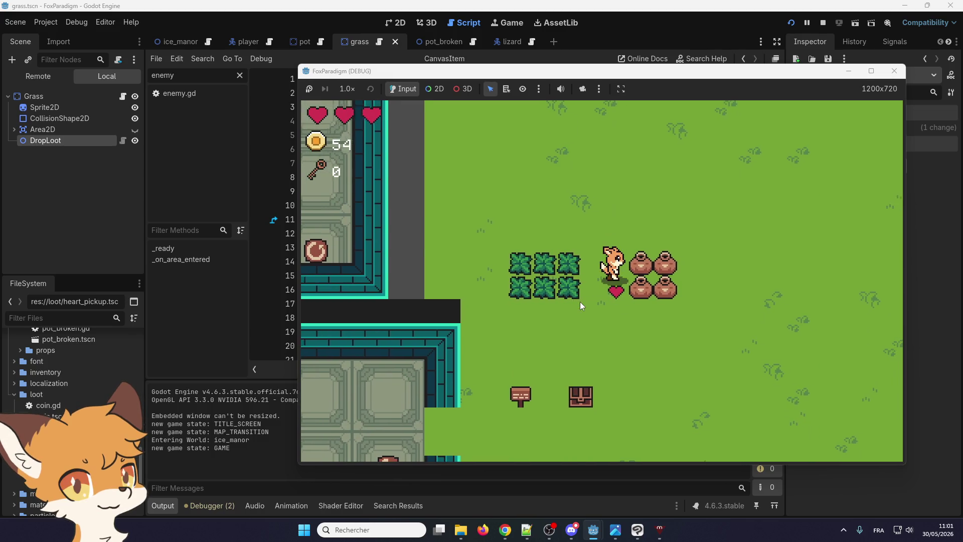
key("space")
key("Left")
key("space")
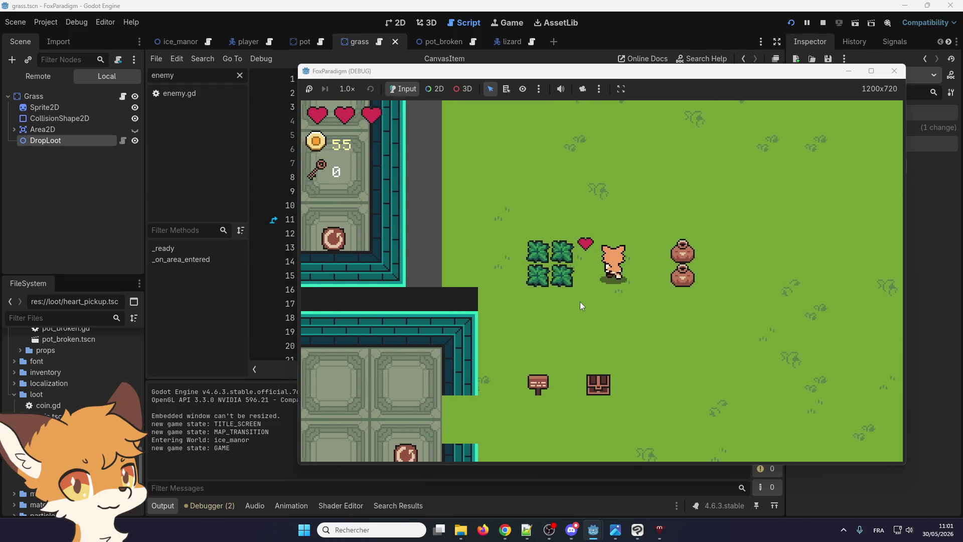
key("space")
key("Right")
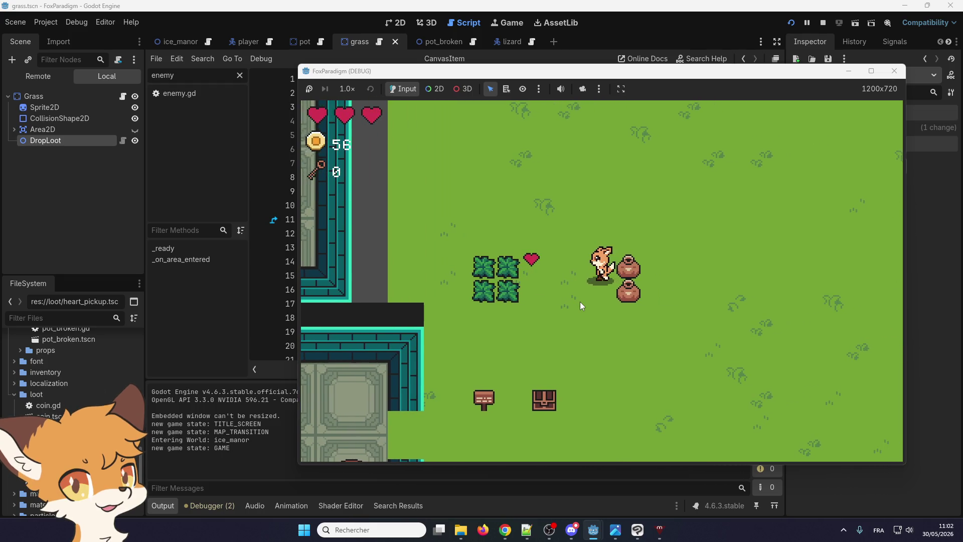
key("space")
key("Left")
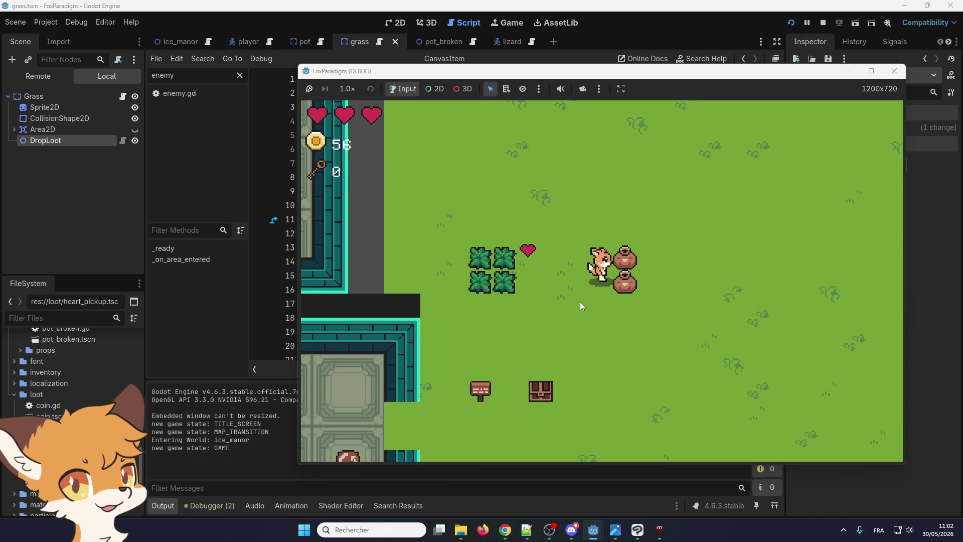
key("space")
key("space")
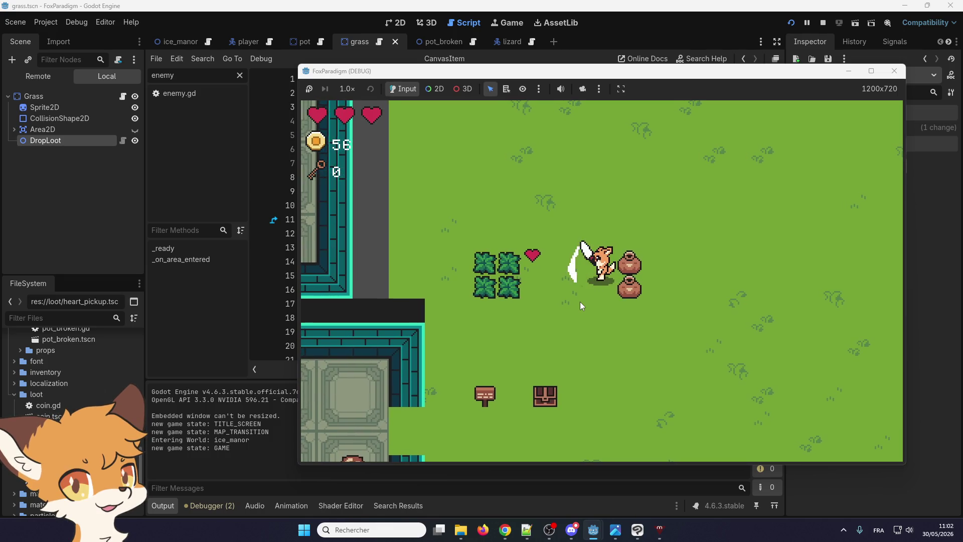
key("Left")
key("space")
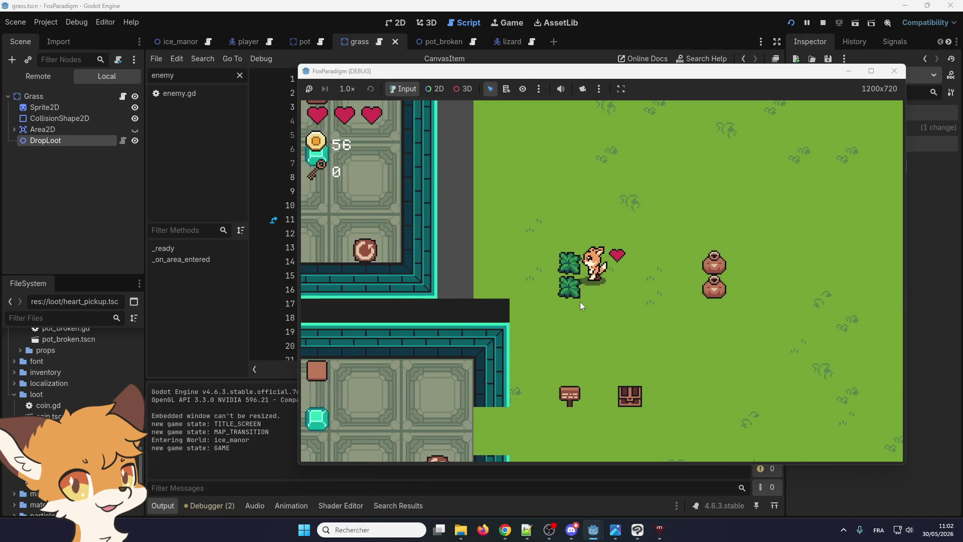
key("space")
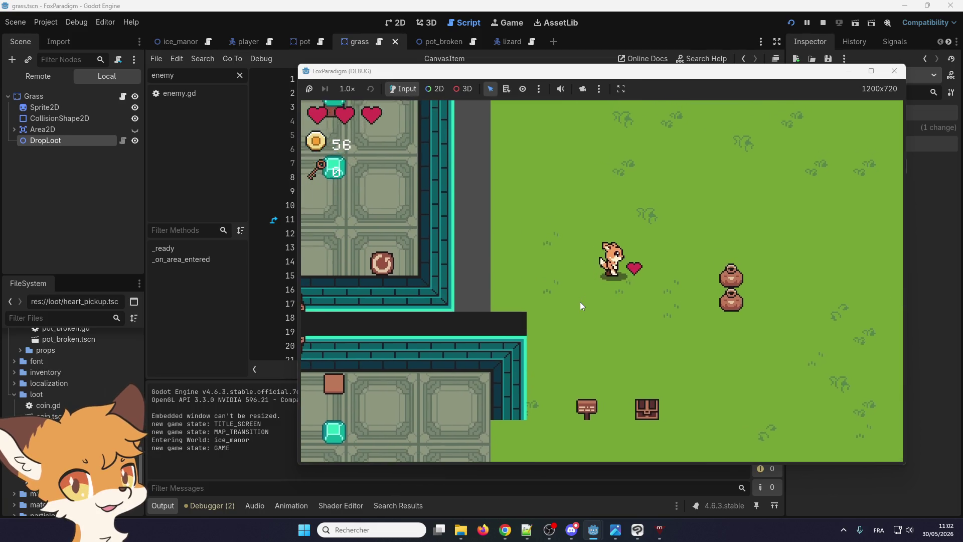
key("Right")
key("space")
key("Left")
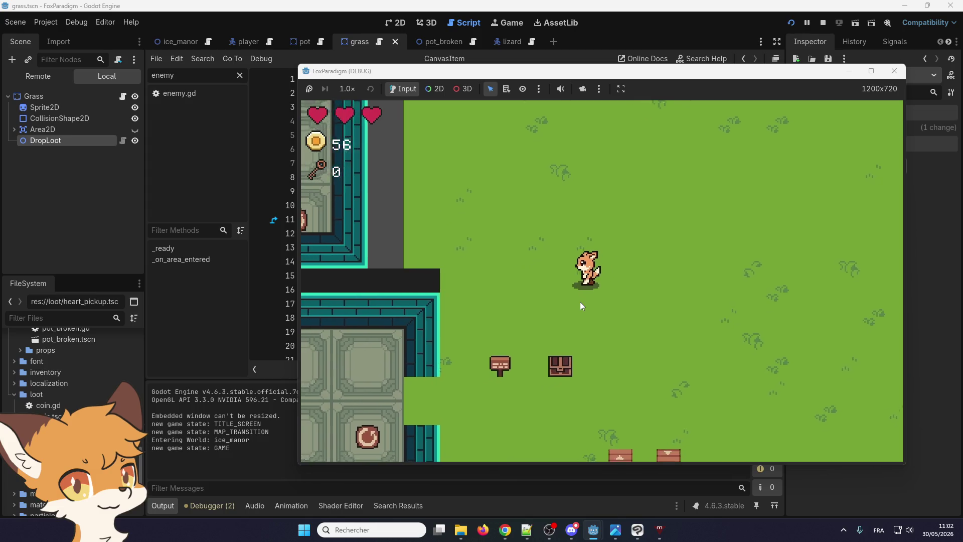
- Walk the fox through the ice building and debug_room exit back to the bushes and pots
key("Left")
key("Down")
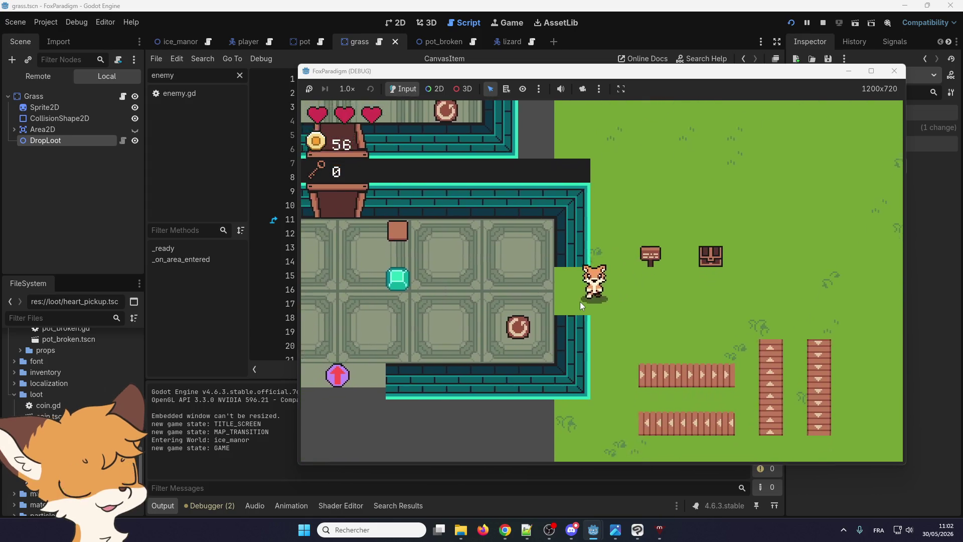
key("Left")
key("Down")
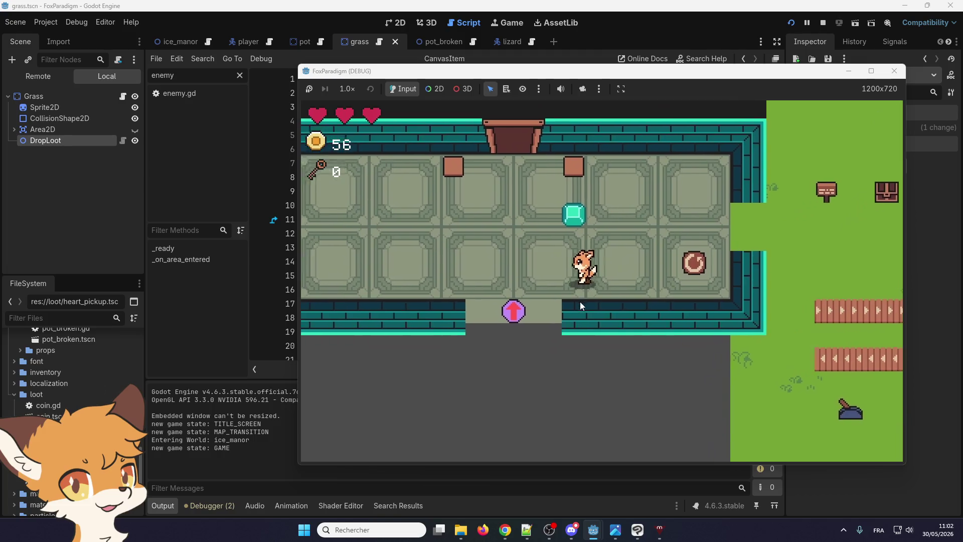
key("Left")
key("Down")
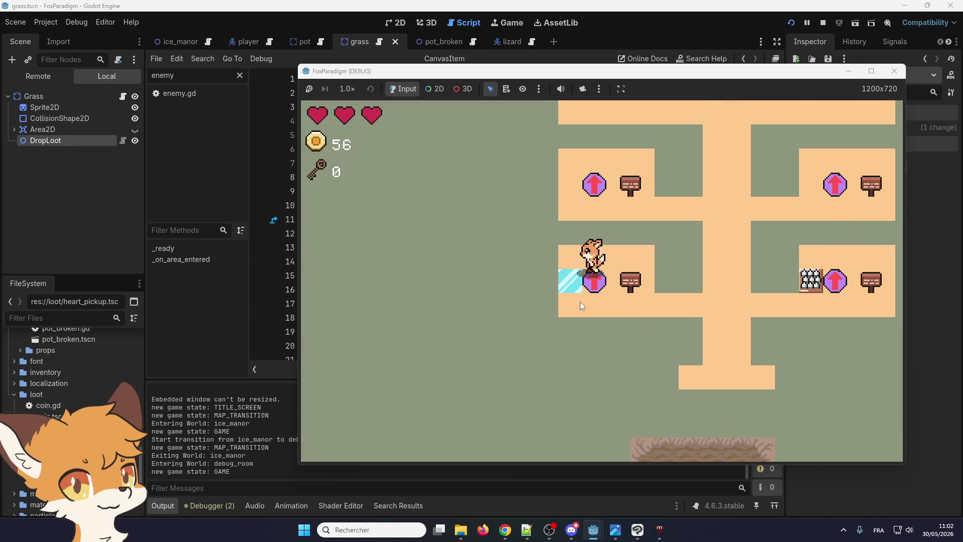
key("Up")
key("Right")
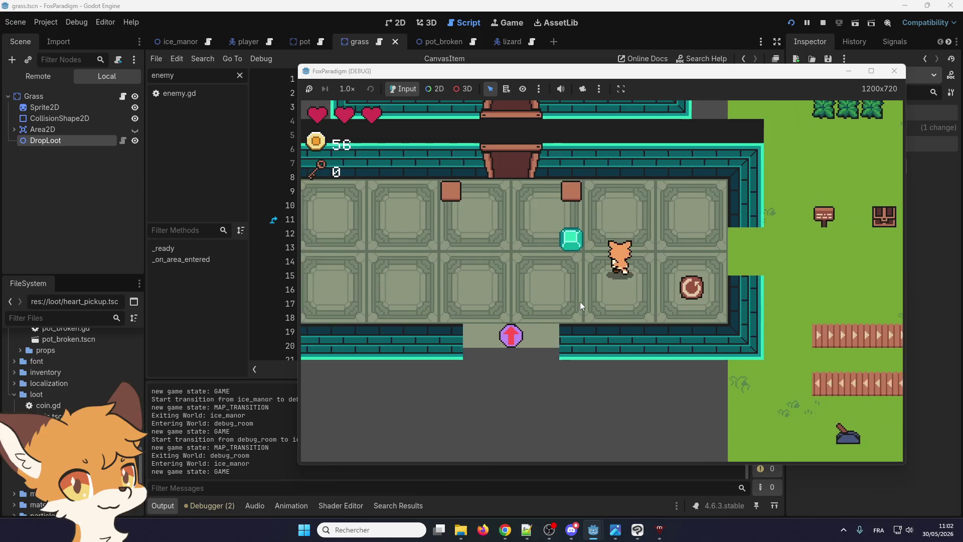
key("Right")
key("Up")
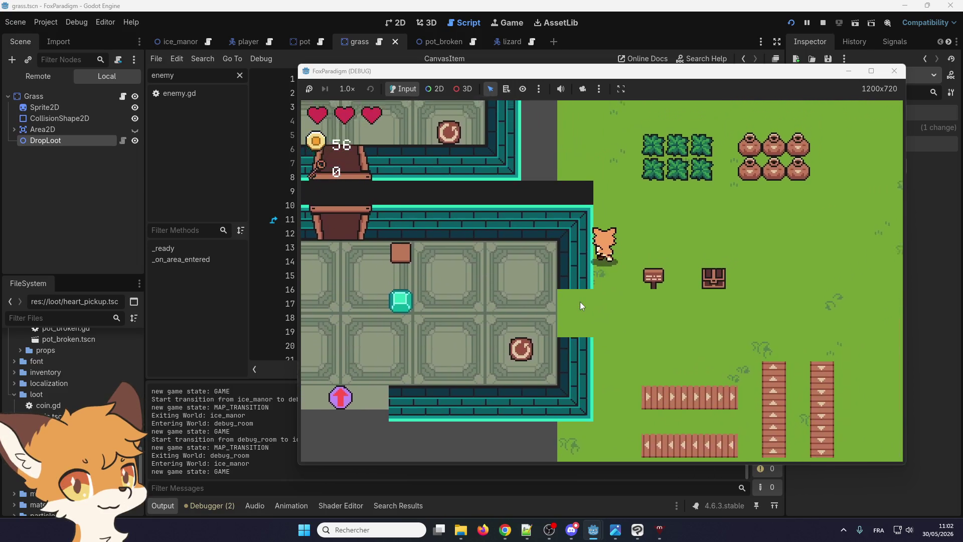
key("Up")
key("Right")
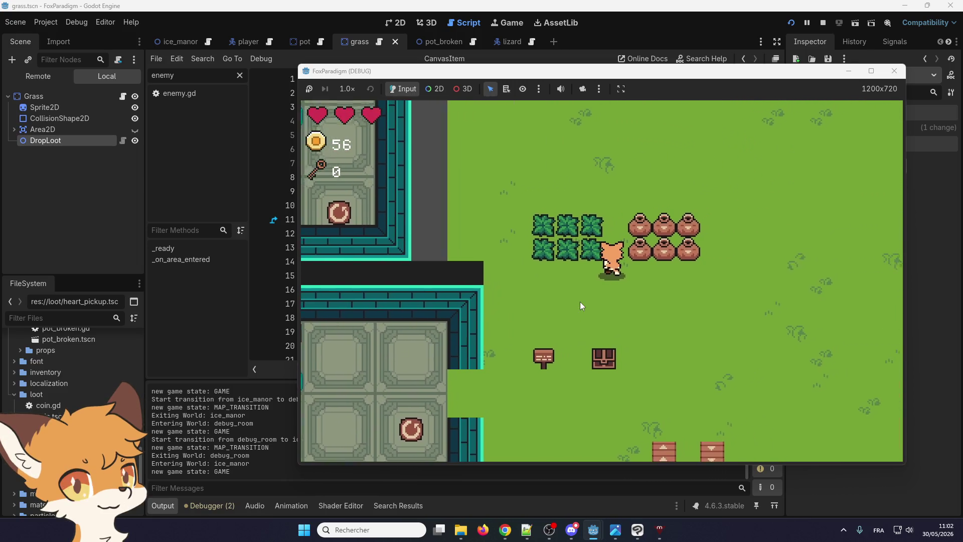
- Cut the remaining bushes and smash the last four pots, picking up the heart
key("Up")
key("space")
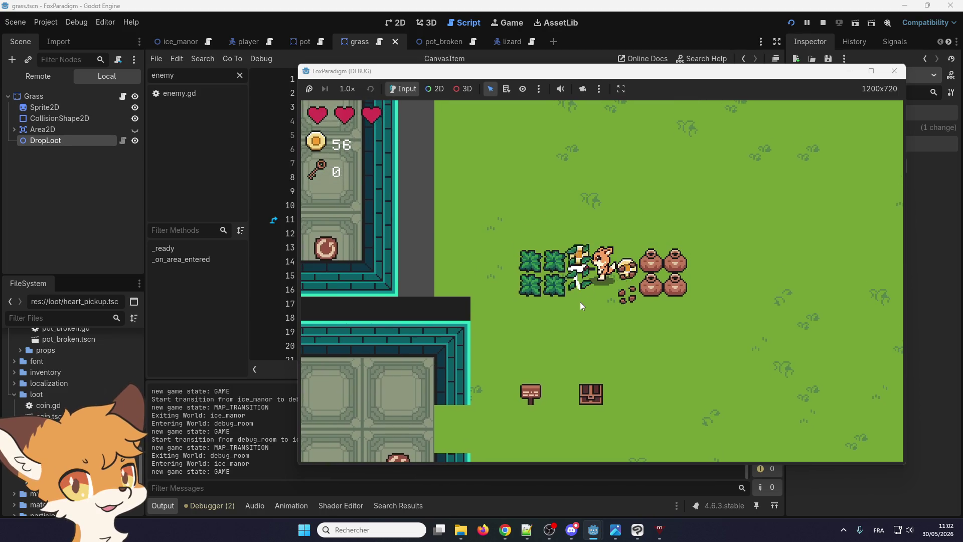
key("space")
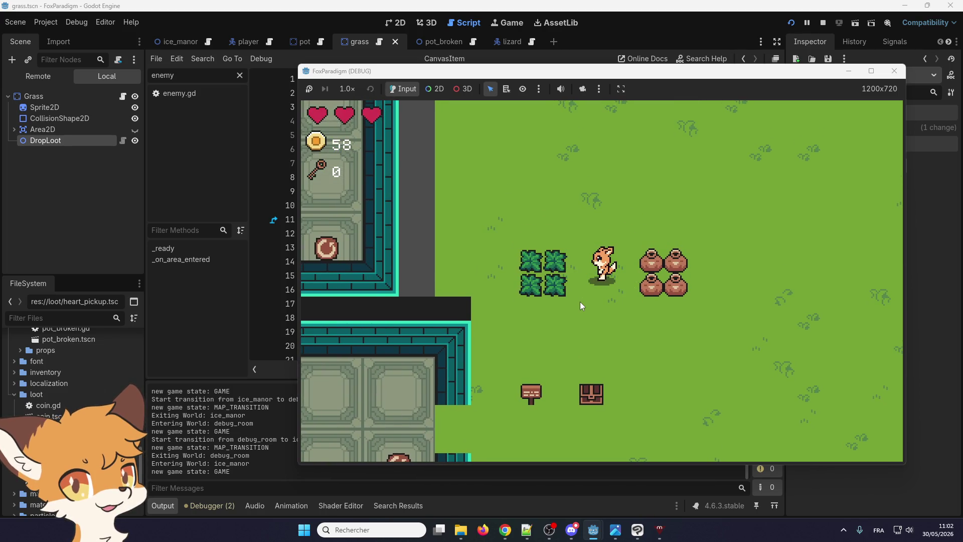
key("Left")
key("space")
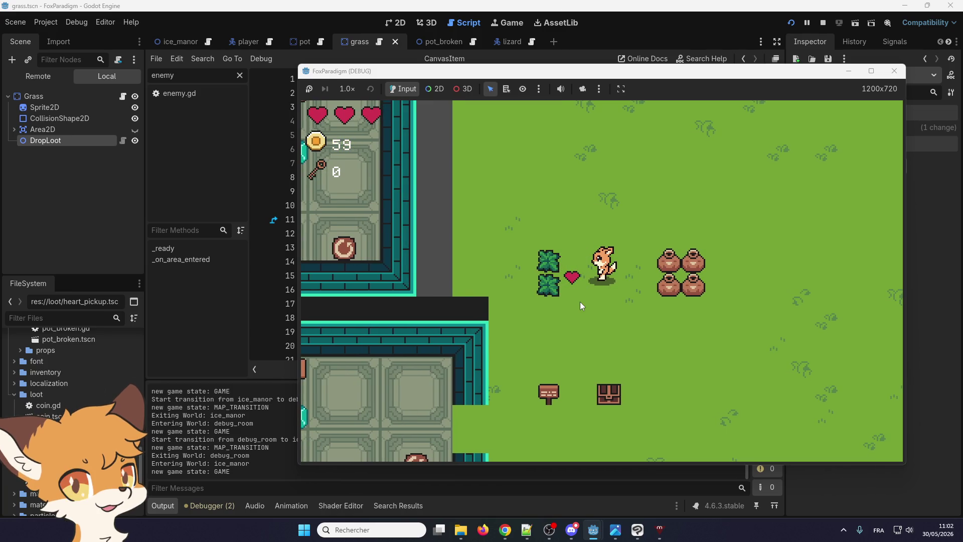
key("Right")
key("space")
key("space")
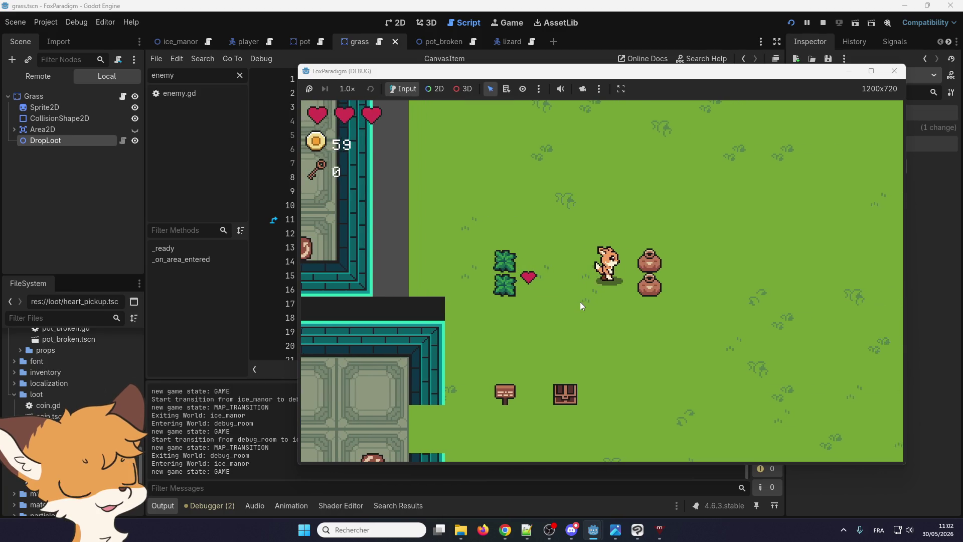
key("space")
key("Left")
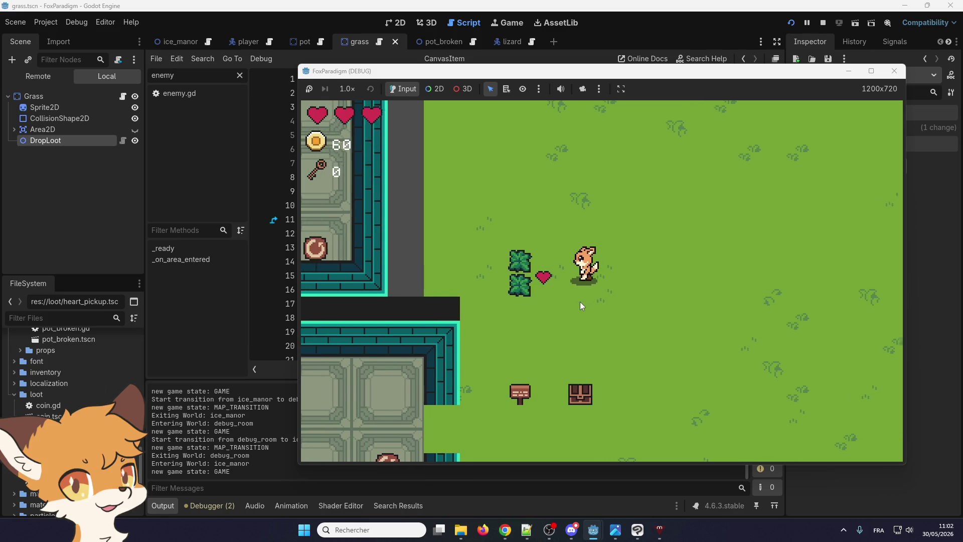
key("Left")
key("space")
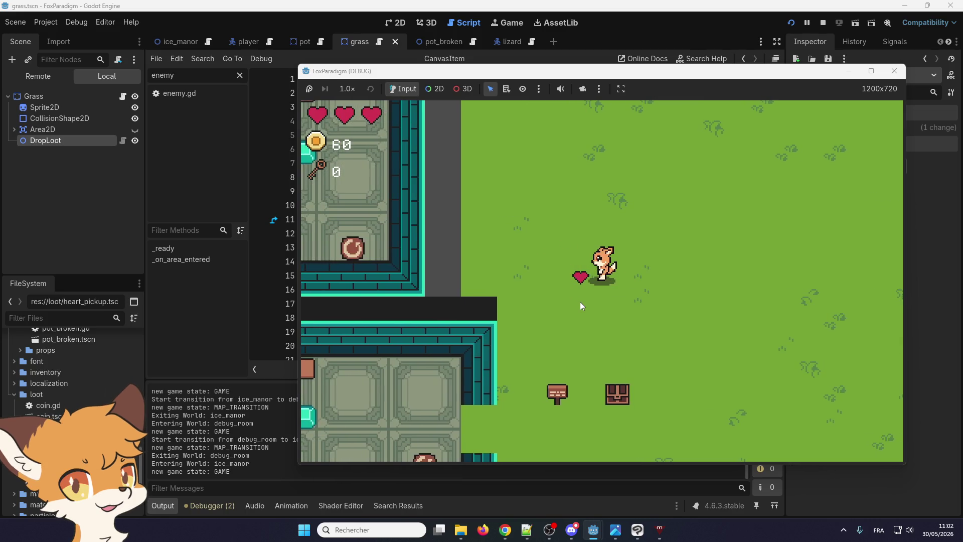
key("Left")
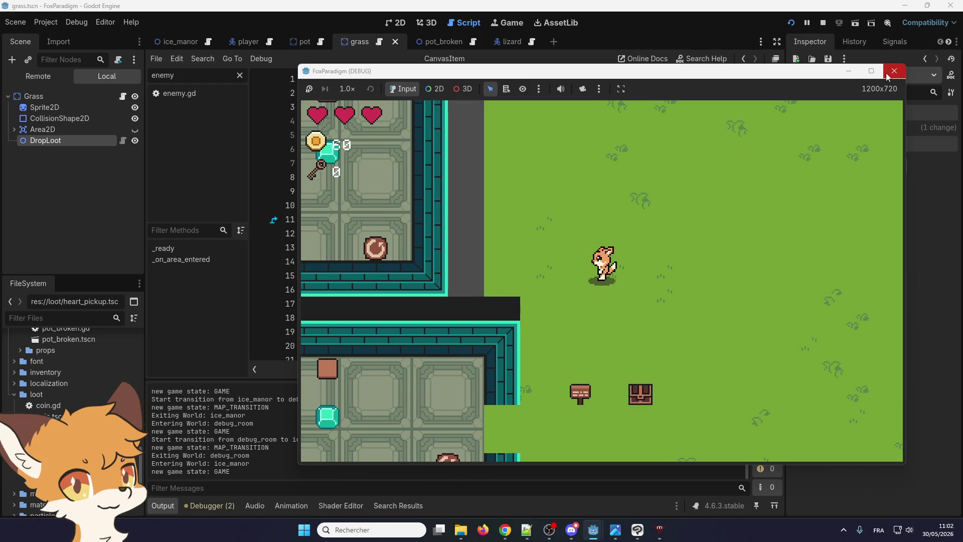
- Stop the play-test and inspect the grass scene's DropLoot, which holds three LootEntry elements
left_click(885, 74)
left_click(386, 19)
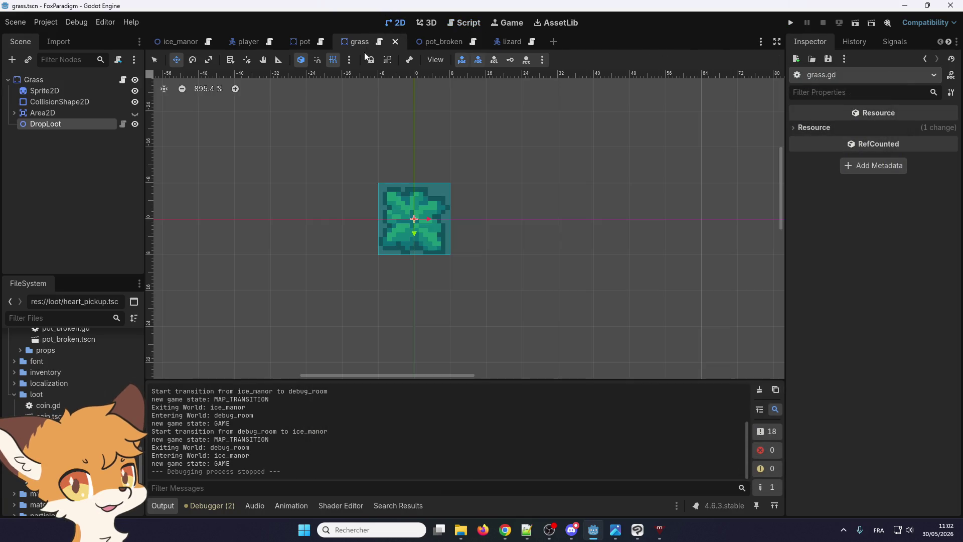
left_click(87, 114)
left_click(83, 125)
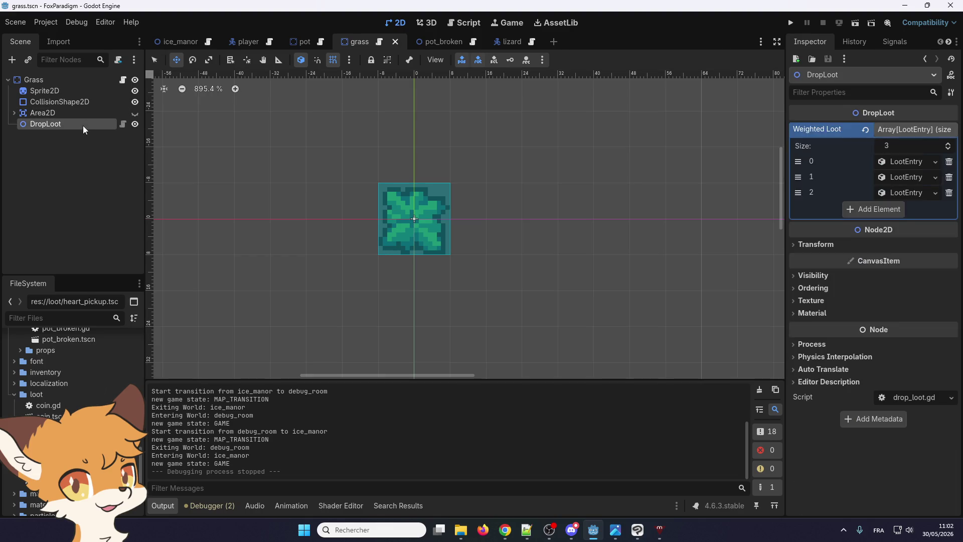
left_click(78, 118)
left_click(73, 124)
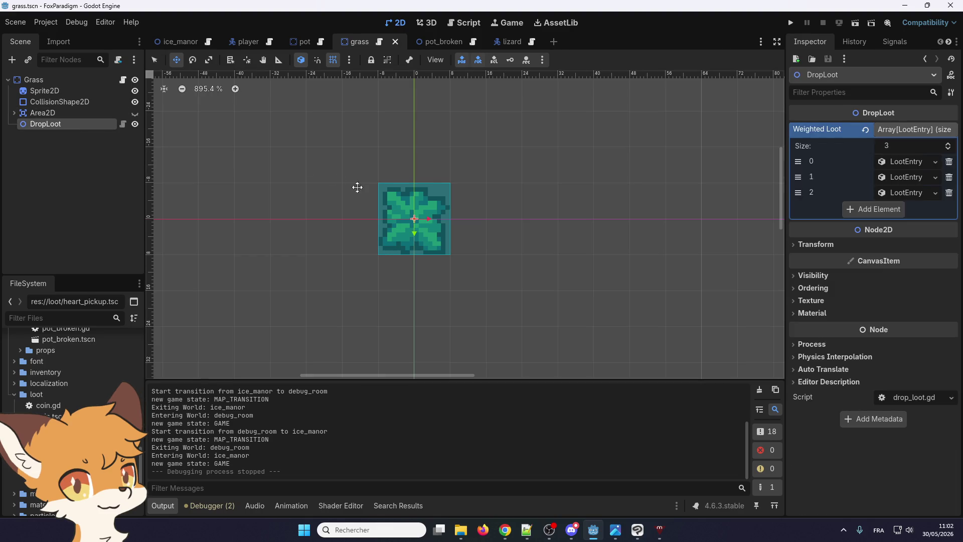
left_click(793, 27)
key("Return")
key("Return")
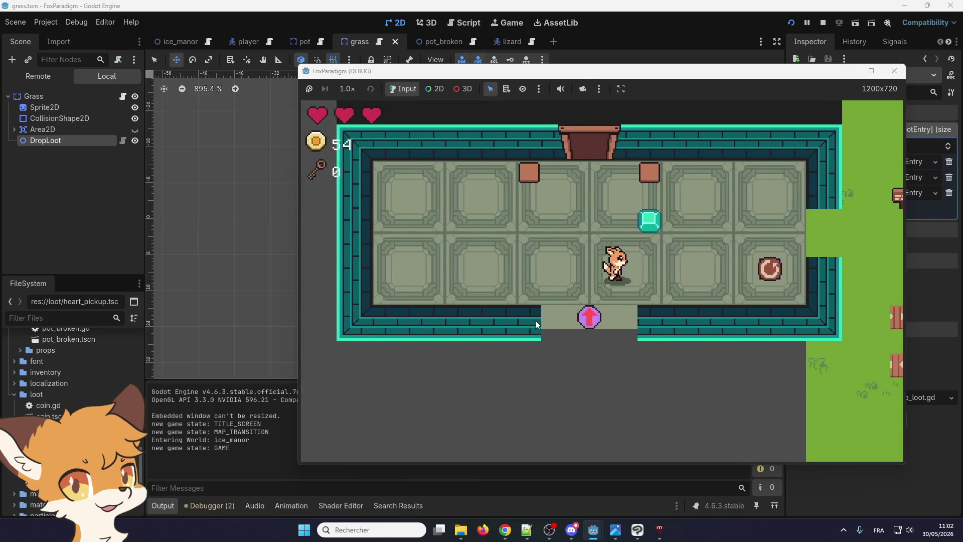
key("Right")
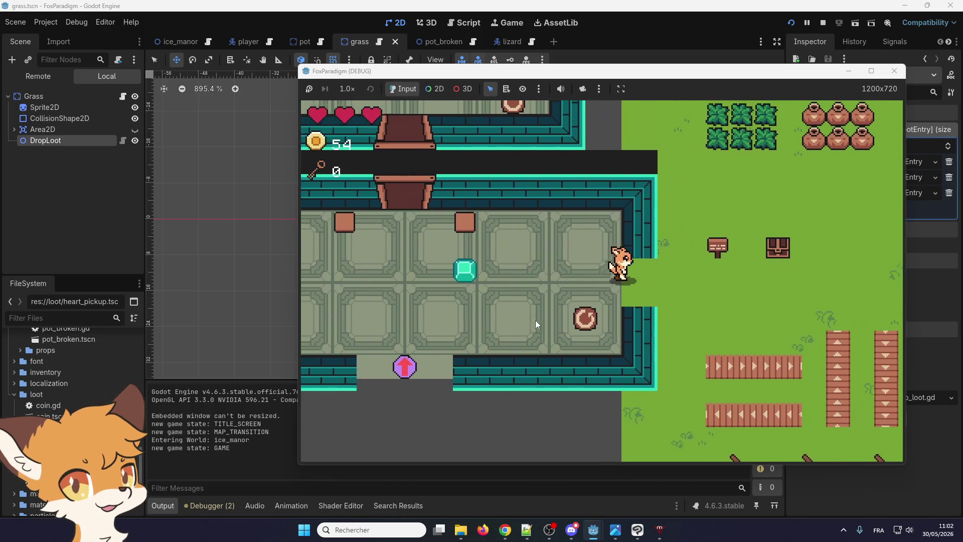
key("Up")
key("space")
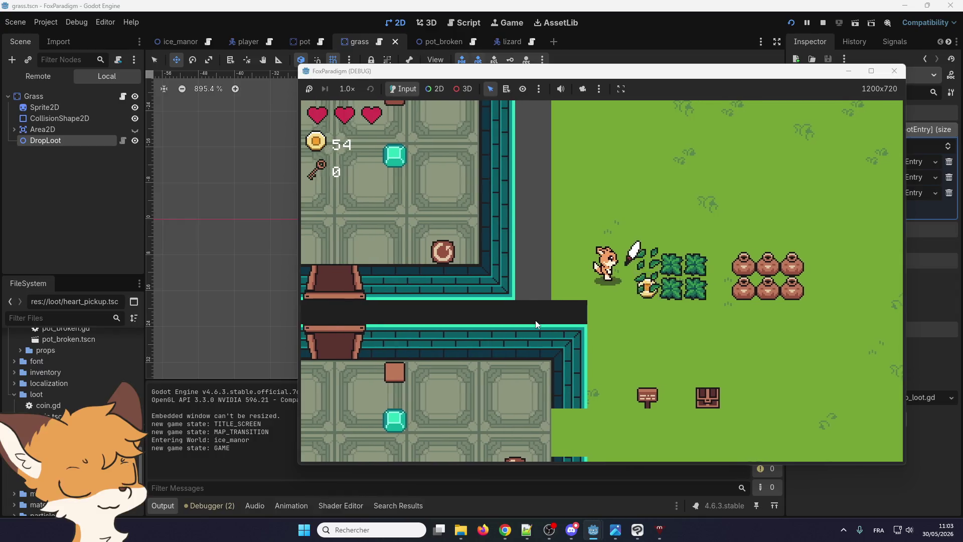
key("Right")
key("space")
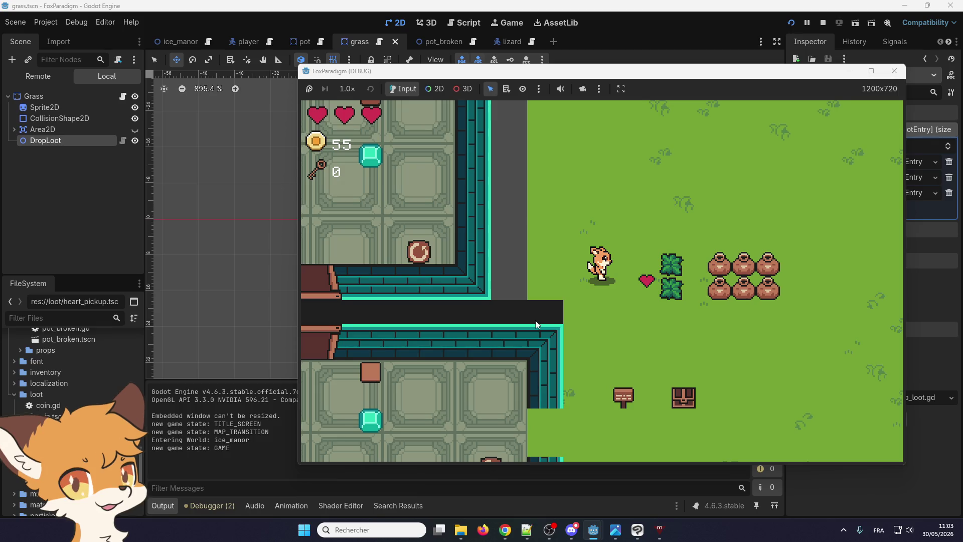
key("Right")
key("space")
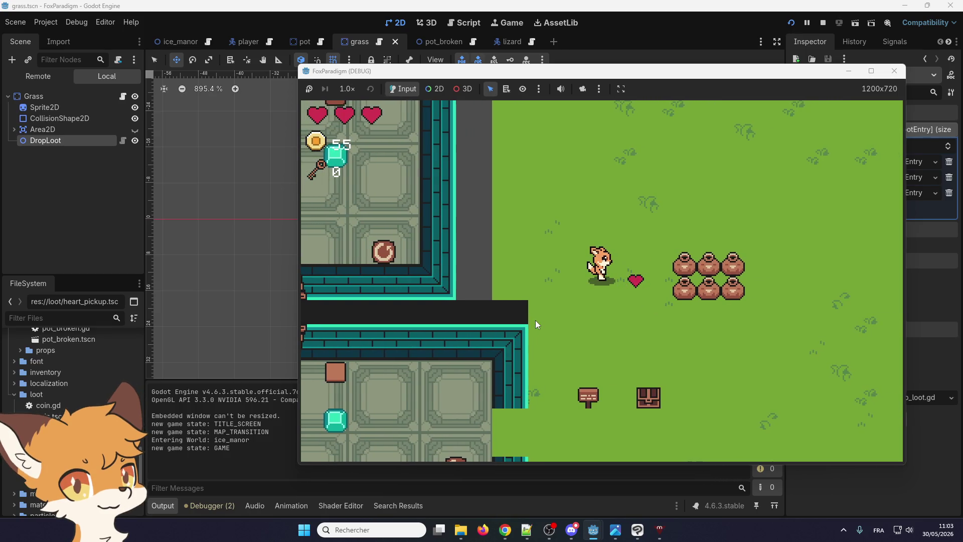
key("Right")
key("space")
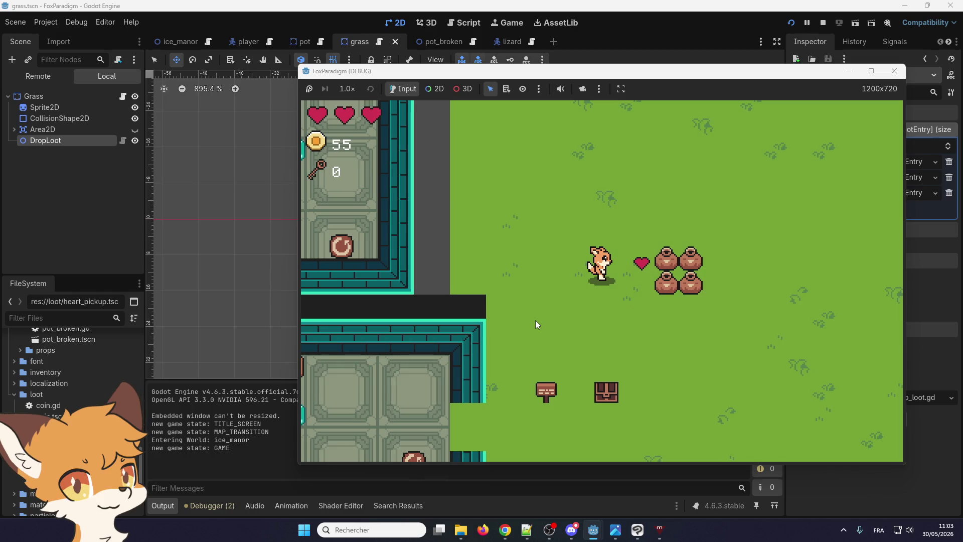
key("Right")
key("space")
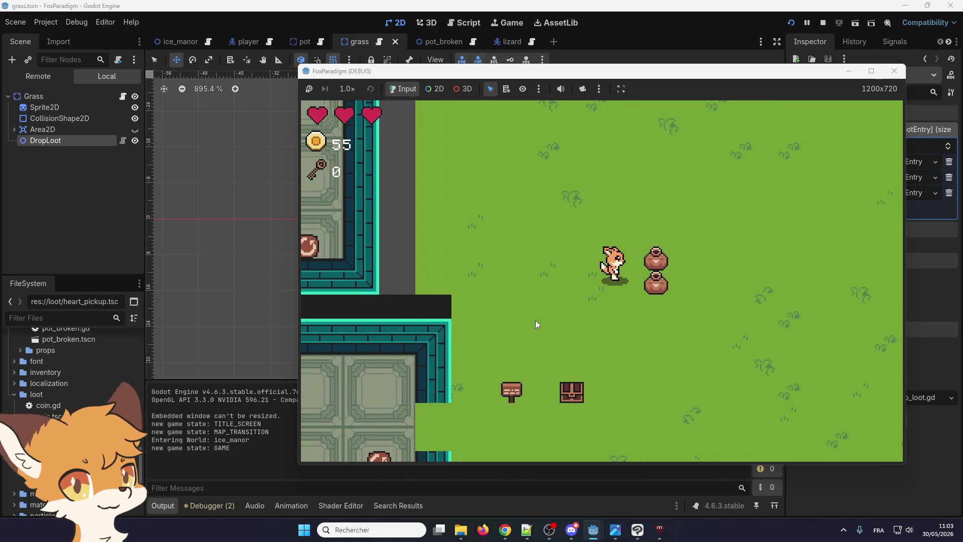
key("Right")
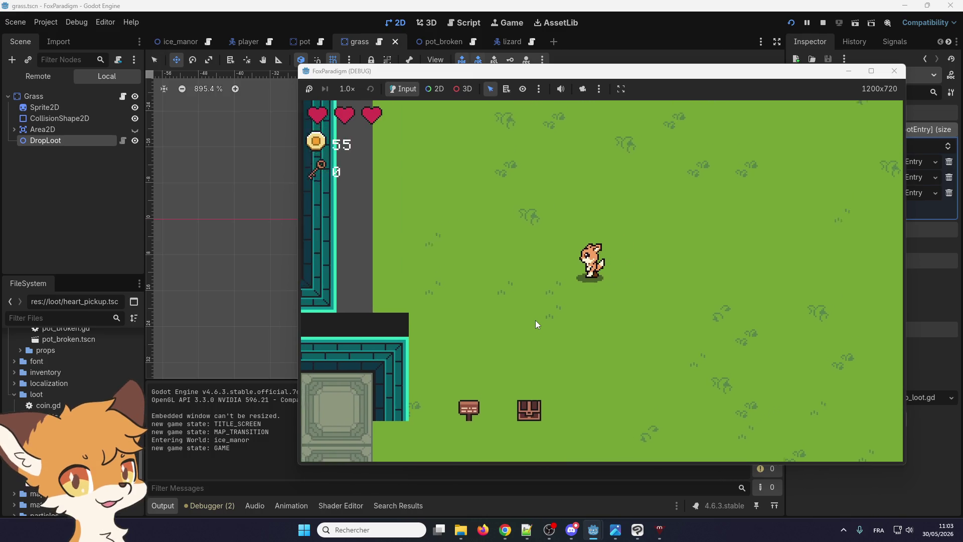
key("Left")
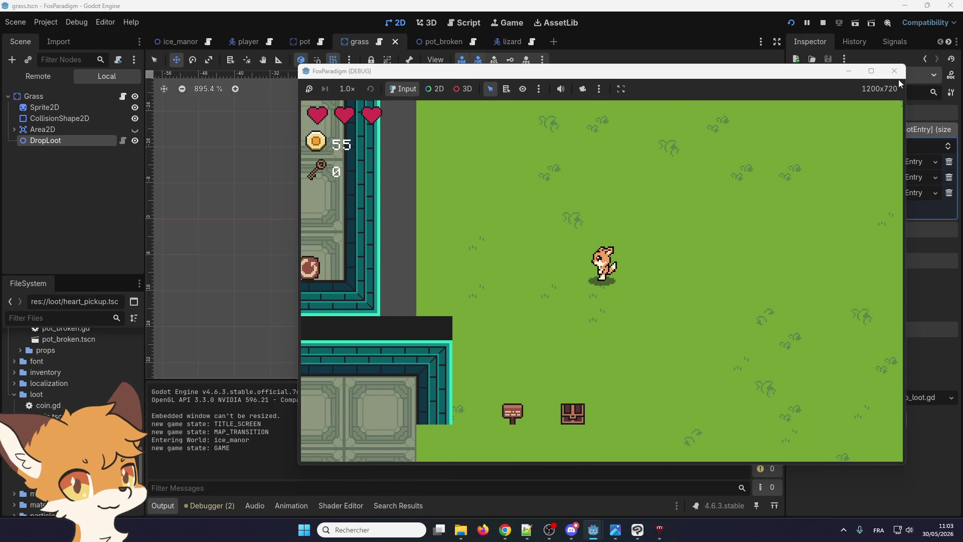
left_click(894, 71)
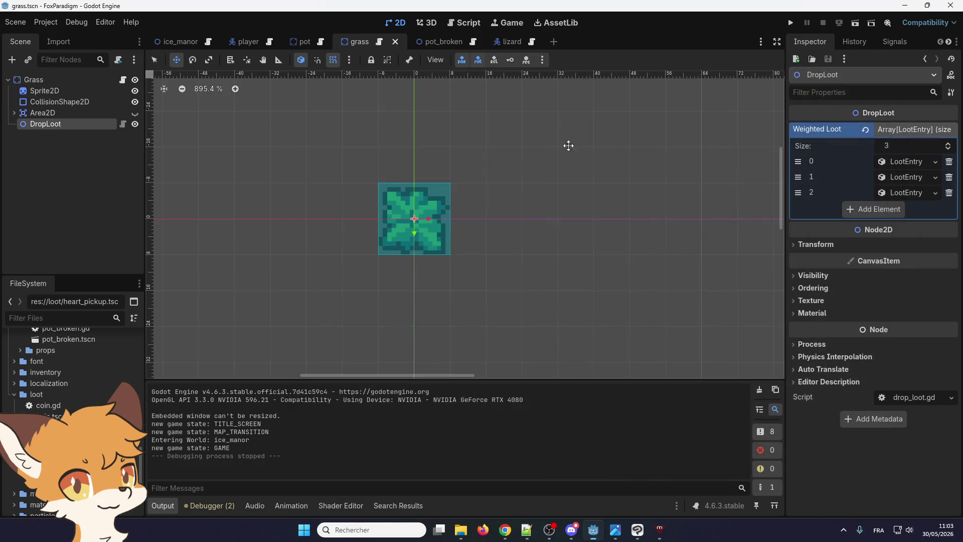
- Move the Grass root node up to (0, -8) and save the grass scene
left_click(83, 78)
scroll(400, 219, "up", 1)
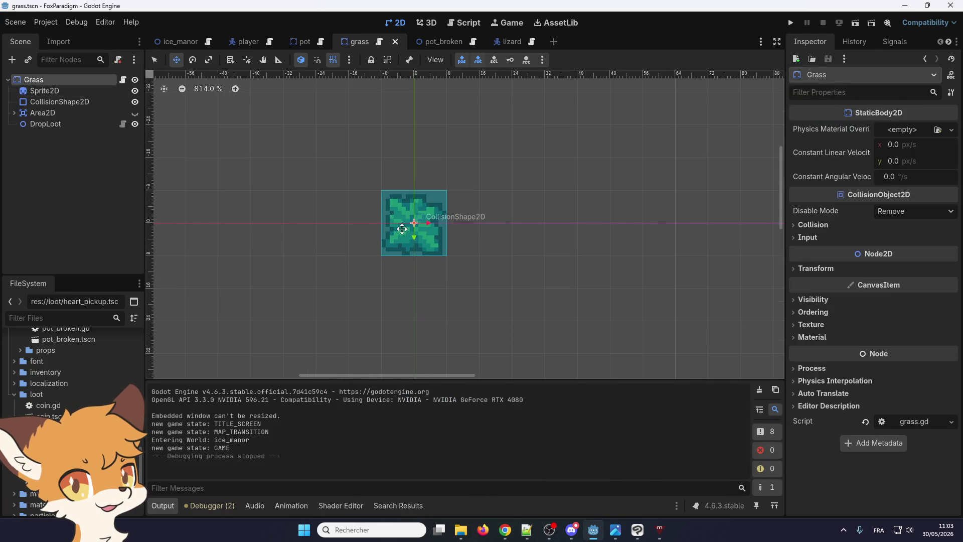
left_click_drag(402, 212, 391, 178)
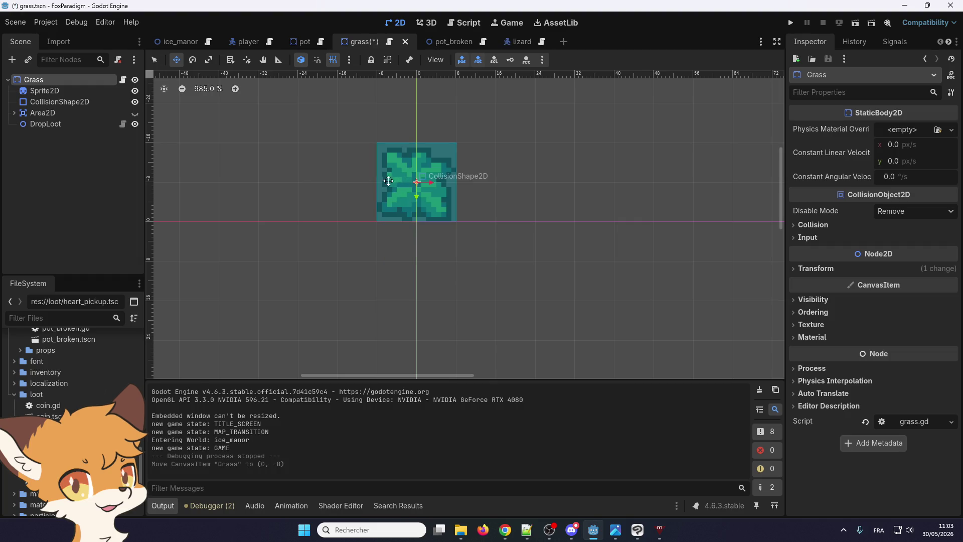
left_click(77, 91)
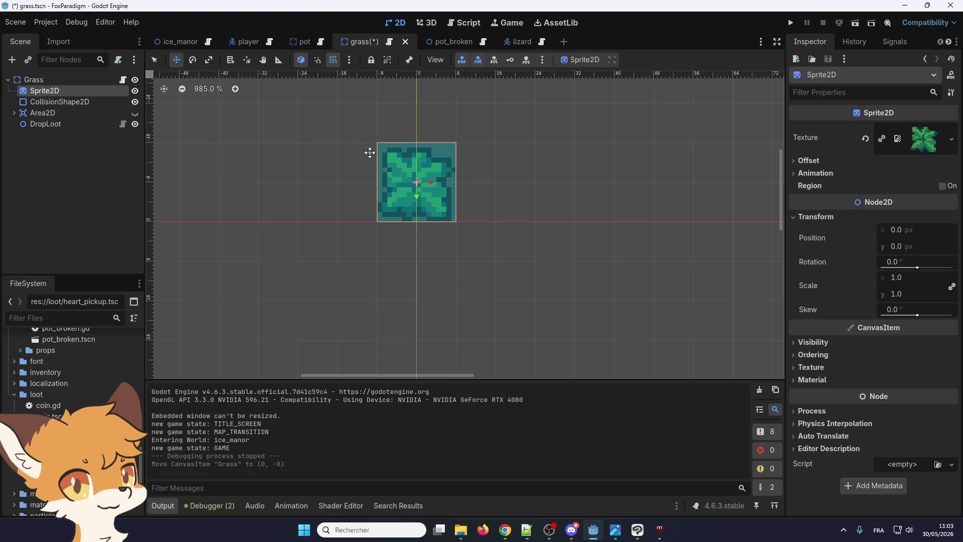
left_click(70, 80)
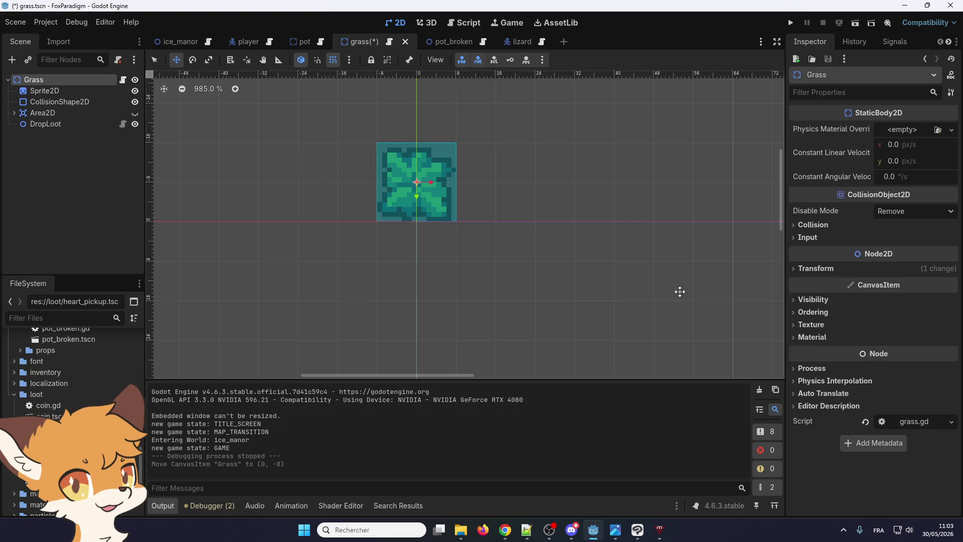
key("ctrl+z")
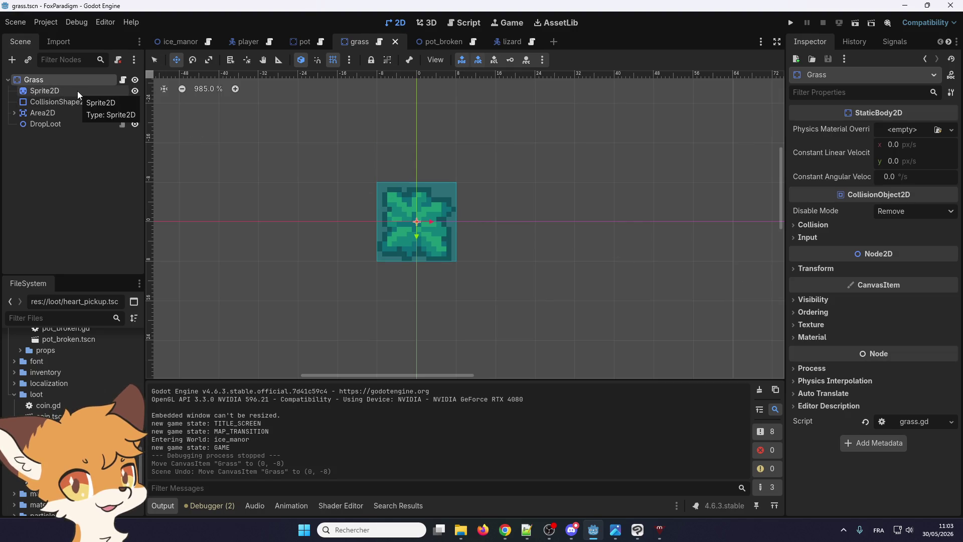
key("ctrl+shift+z")
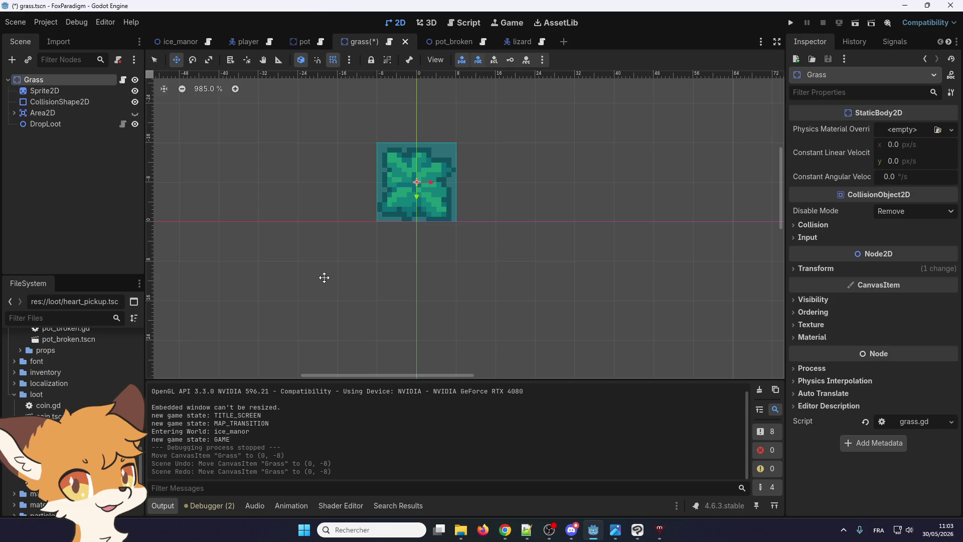
key("ctrl+s")
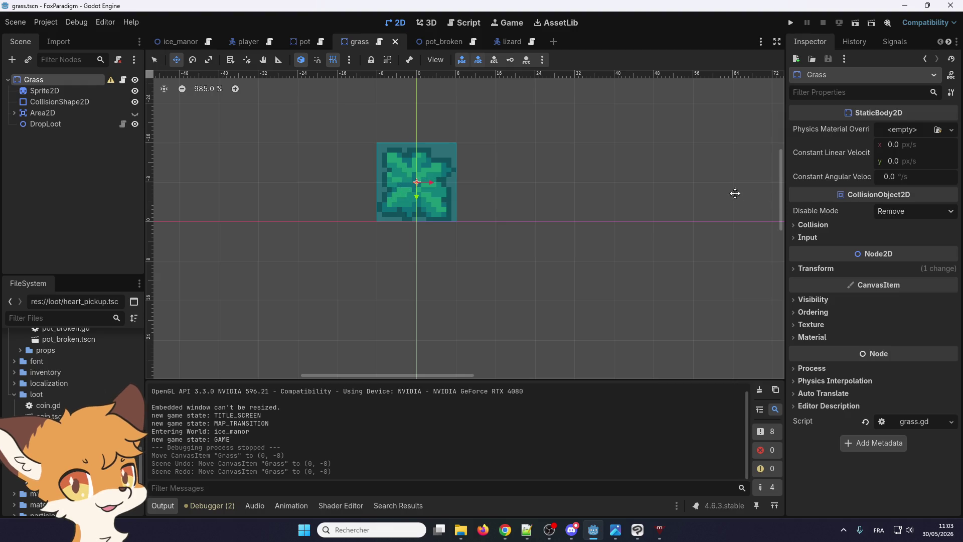
- Glance over the ice_manor and pot scenes, then undo the Grass root move
left_click(173, 39)
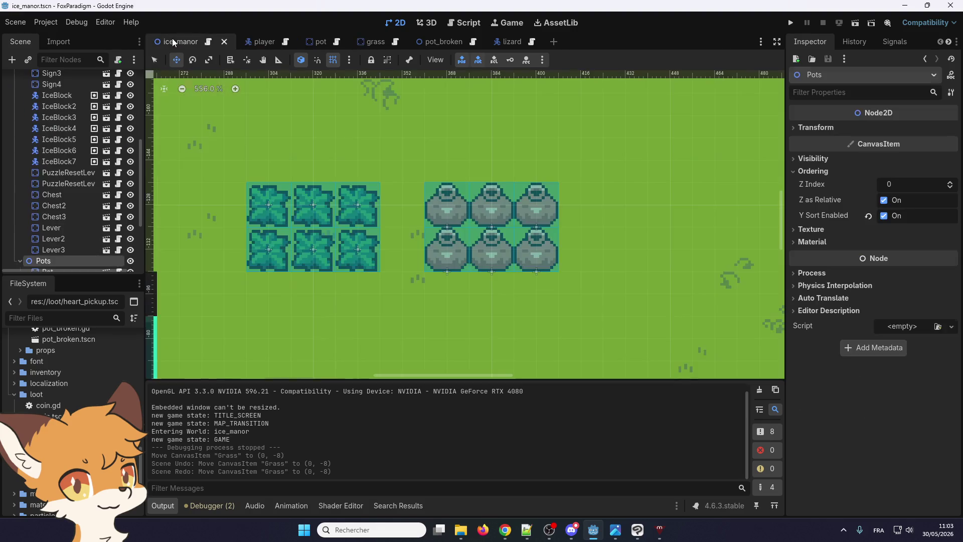
left_click(305, 41)
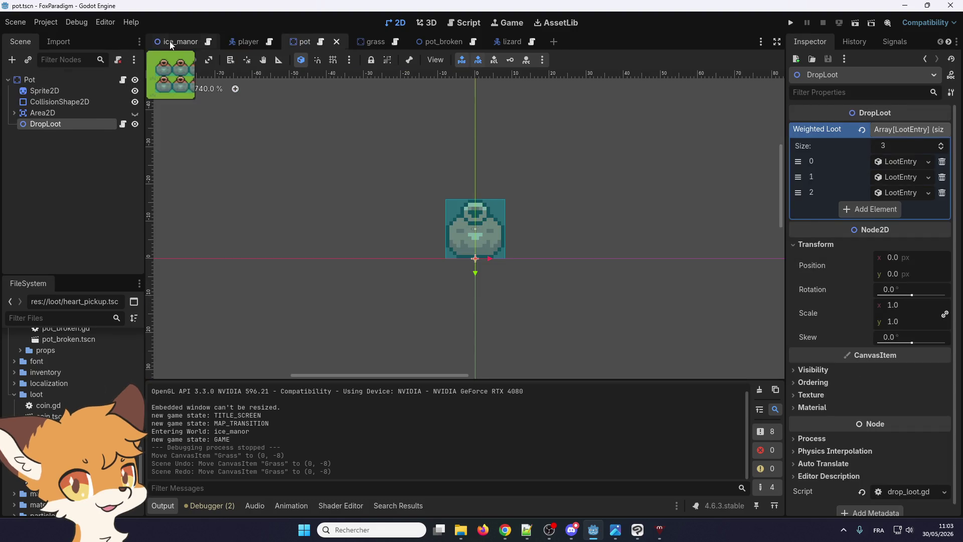
left_click(169, 41)
scroll(77, 167, "up", 3)
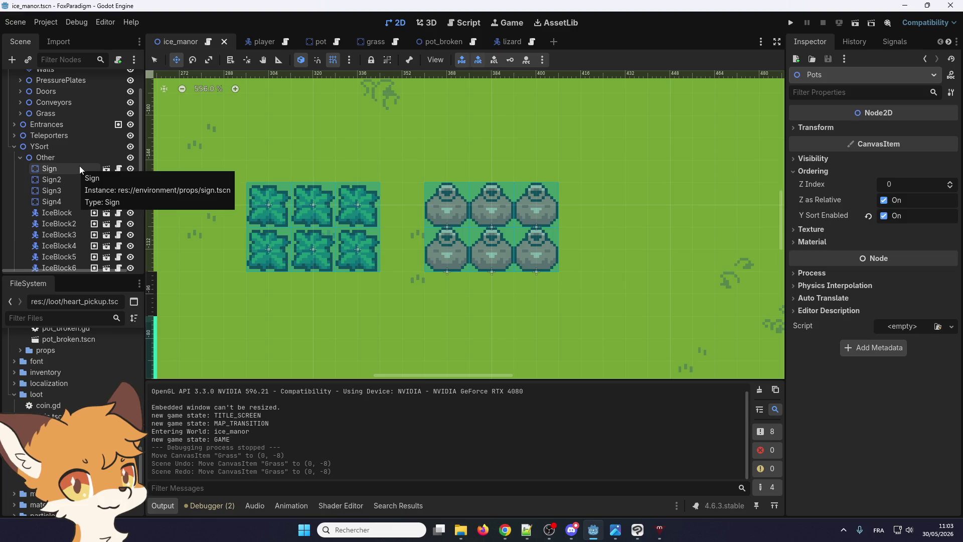
left_click(312, 45)
left_click(371, 42)
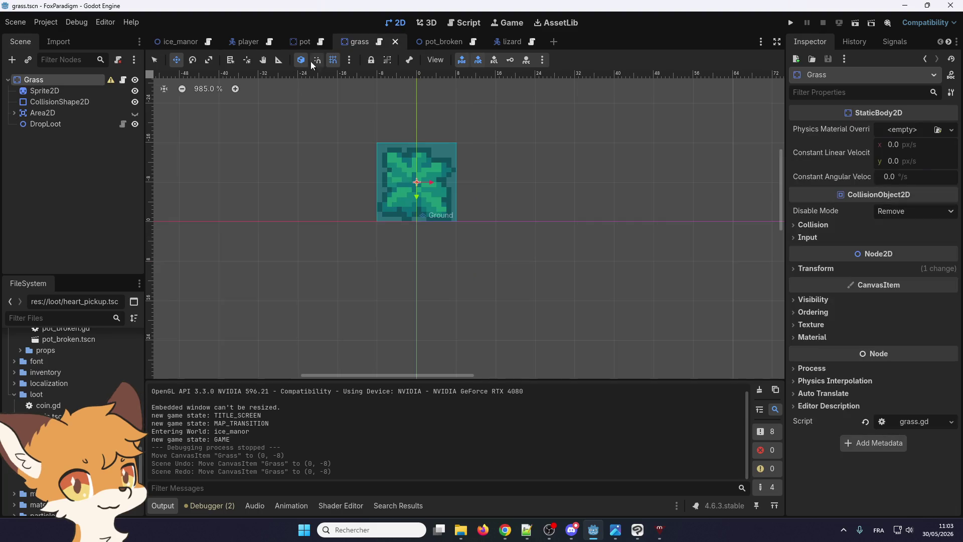
key("ctrl+z")
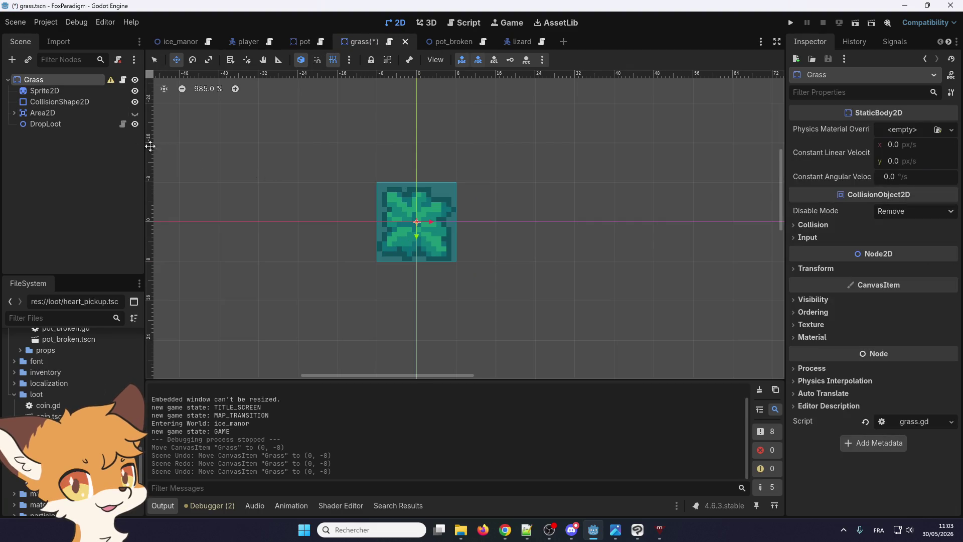
- Set the grass Sprite2D's Offset y to -8
left_click(64, 92)
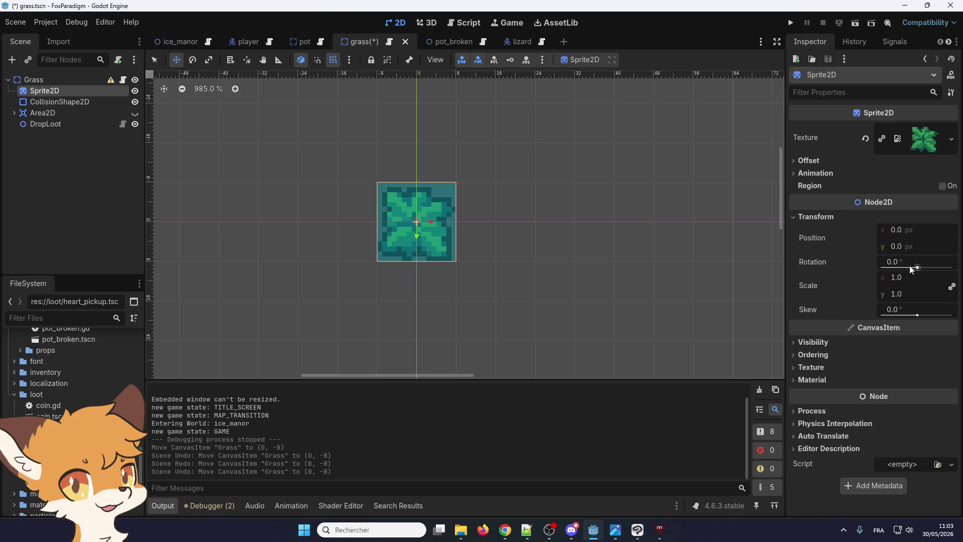
left_click(809, 161)
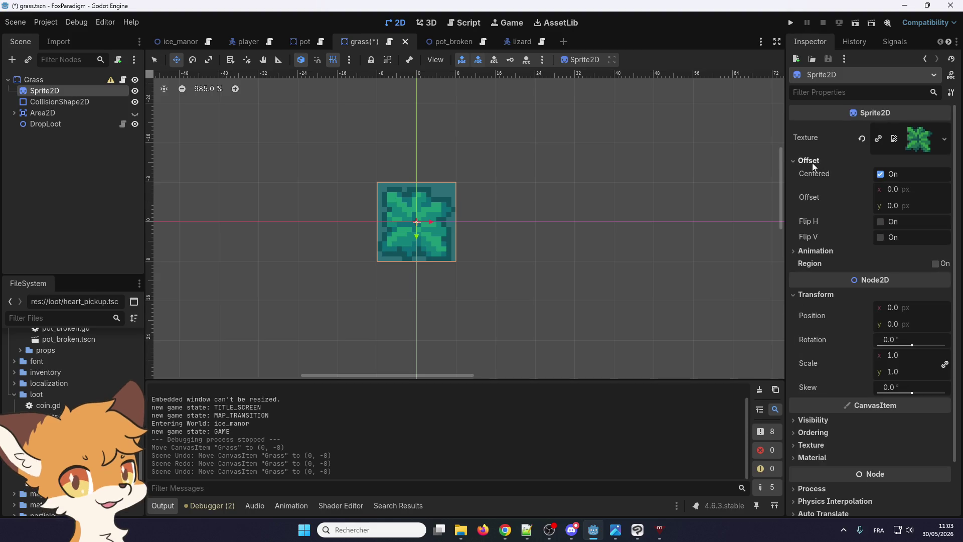
left_click(907, 203)
type("-8")
key("Return")
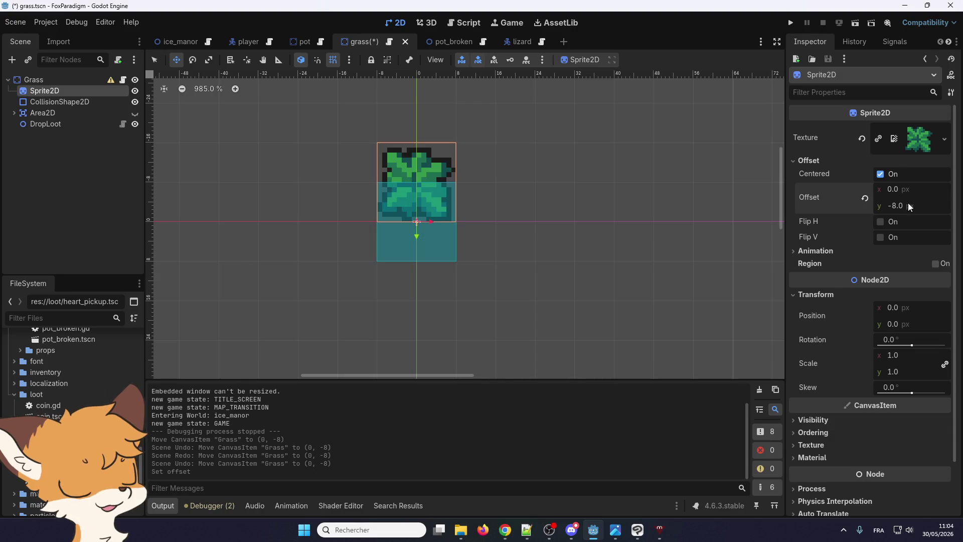
- Move the body's CollisionShape2D up 8 px to (0, -8) and hide it
left_click(71, 101)
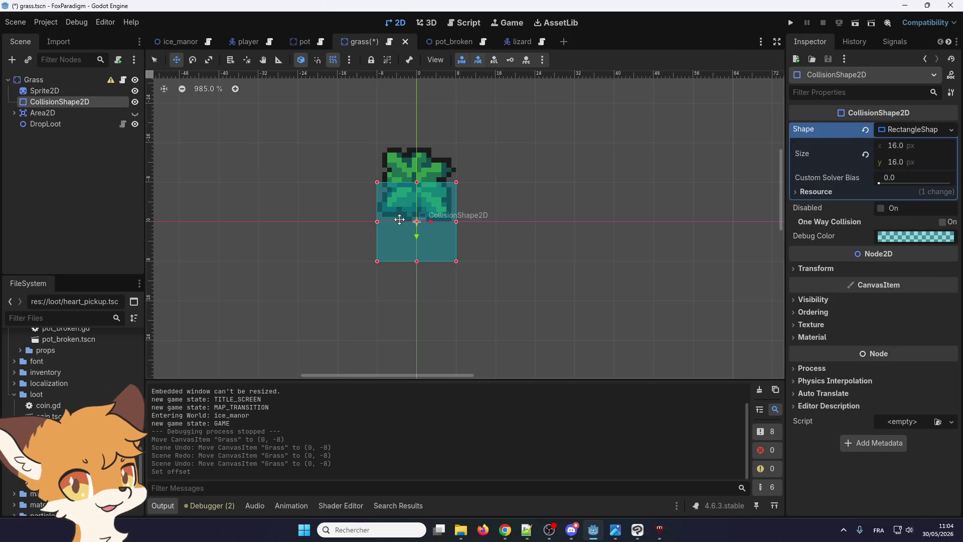
left_click_drag(401, 241, 401, 202)
left_click(135, 102)
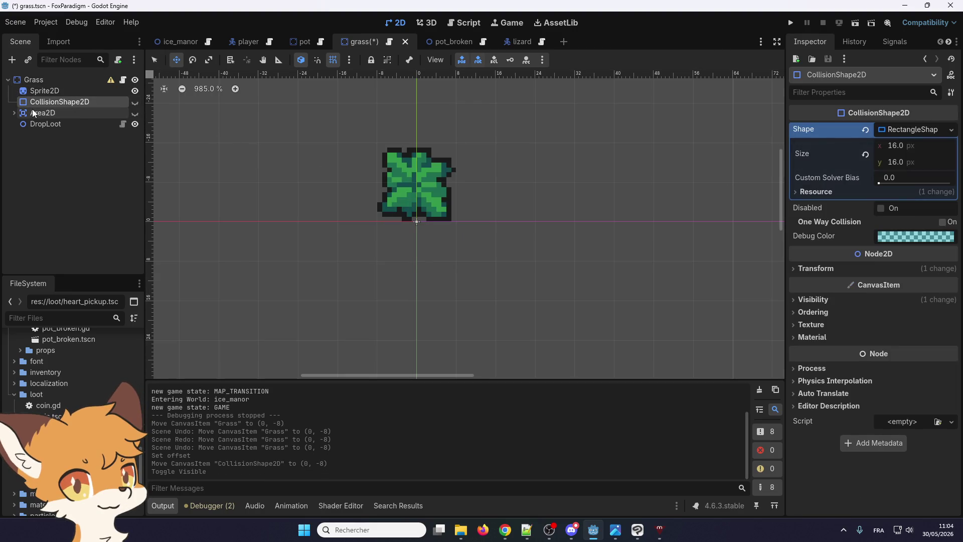
- Move the Area2D's CollisionShape2D up 8 px to (0, -8), then hide the Area2D
left_click(14, 113)
left_click(135, 124)
left_click(135, 124)
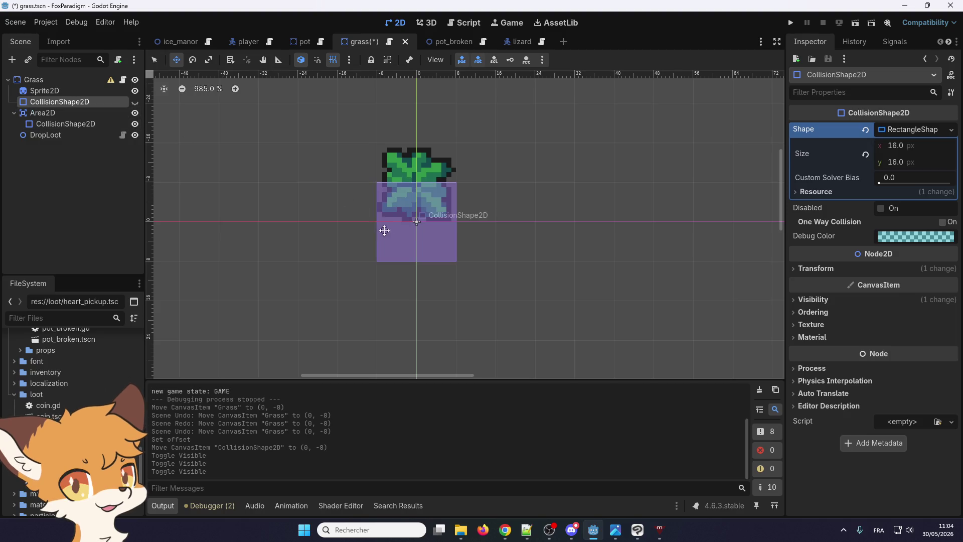
left_click(172, 159)
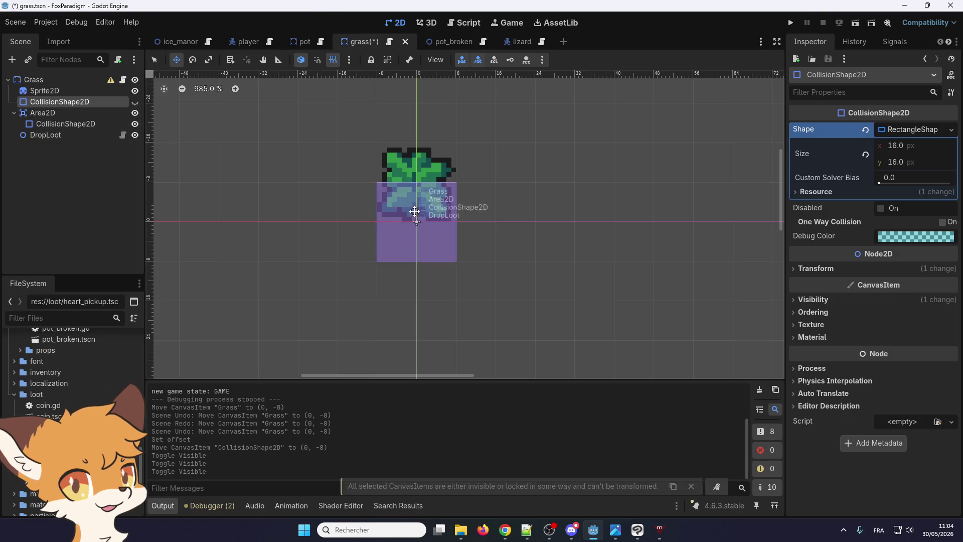
left_click(90, 124)
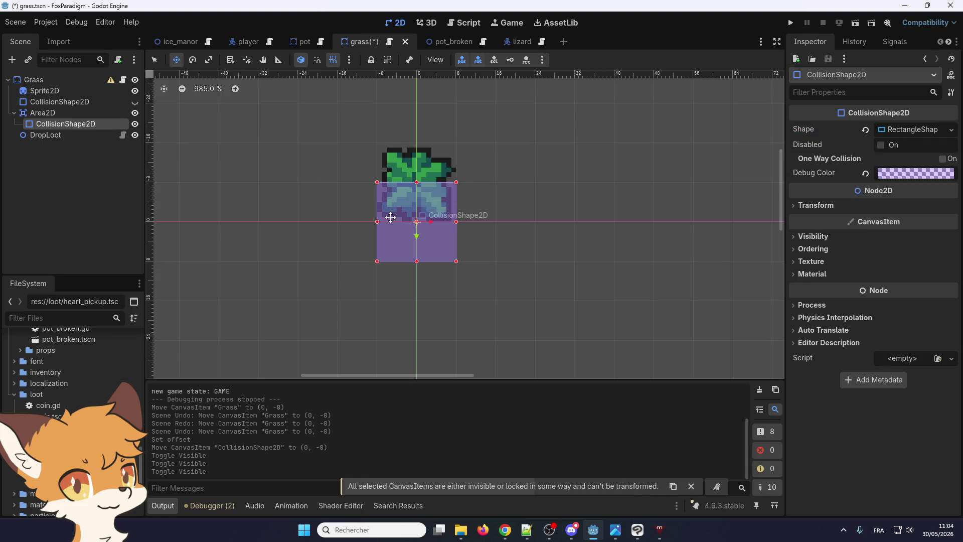
left_click_drag(435, 202, 436, 162)
double_click(134, 112)
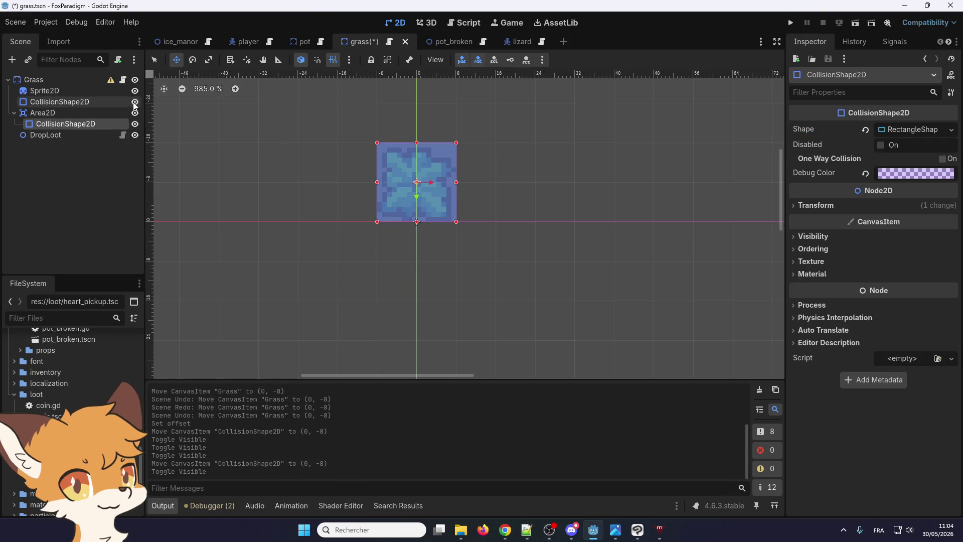
left_click(135, 124)
left_click(135, 112)
left_click(13, 113)
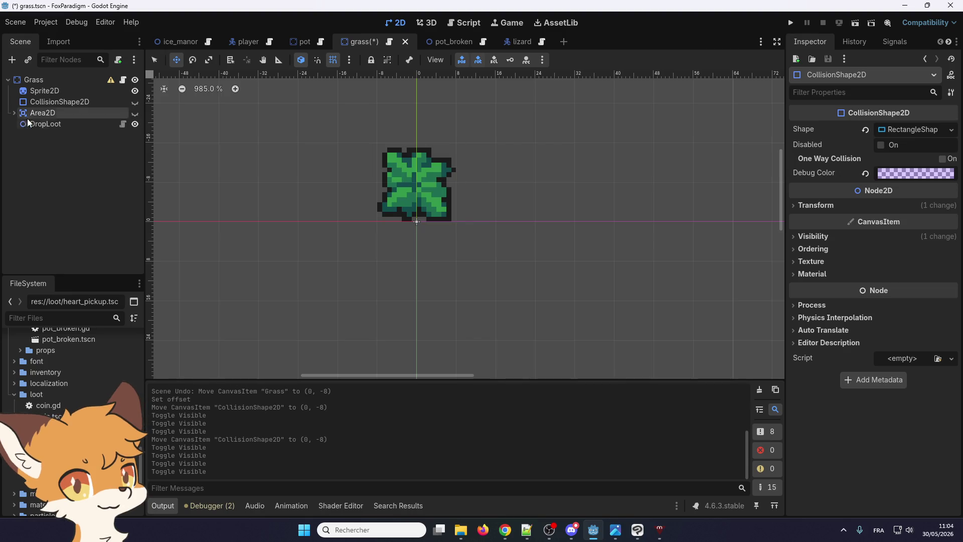
- Move the DropLoot point up 8 px onto the grass
left_click(112, 125)
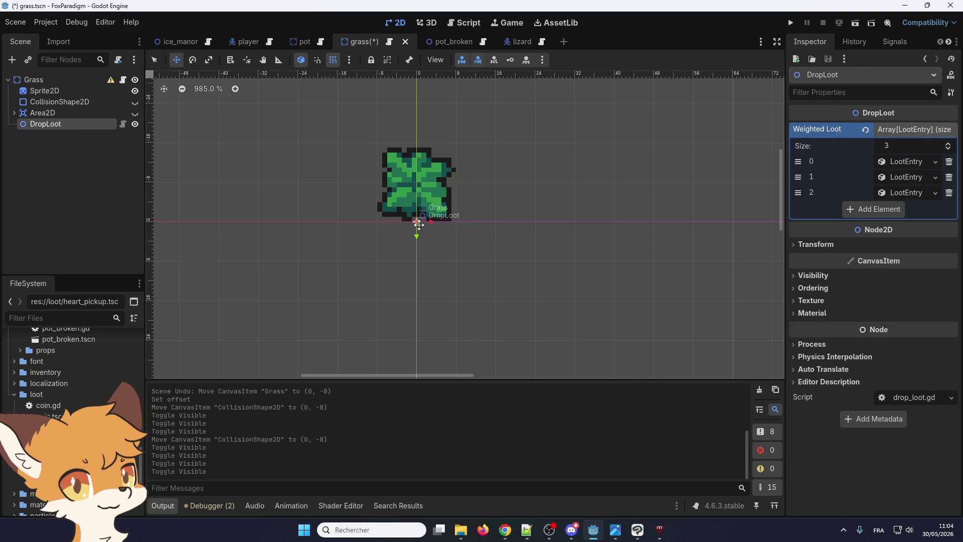
left_click_drag(416, 219, 420, 191)
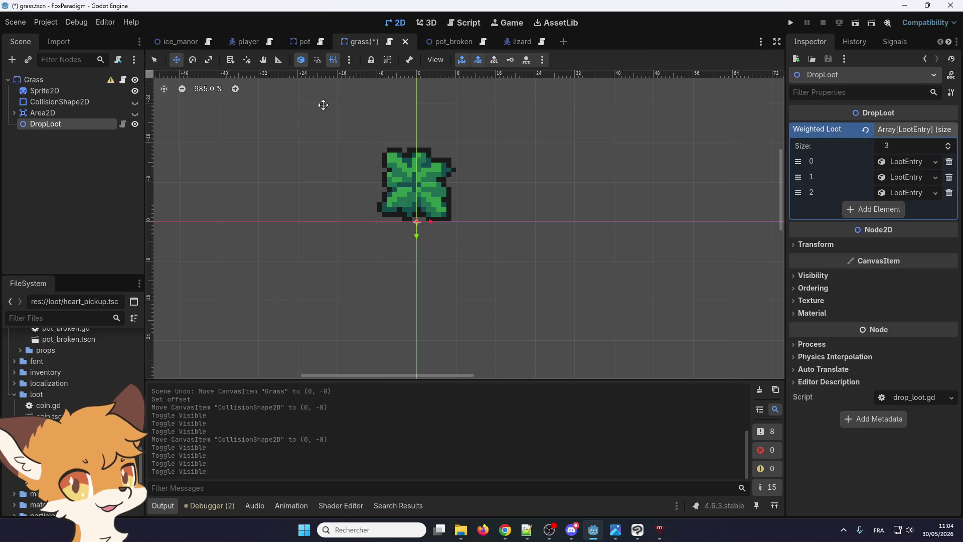
left_click(154, 60)
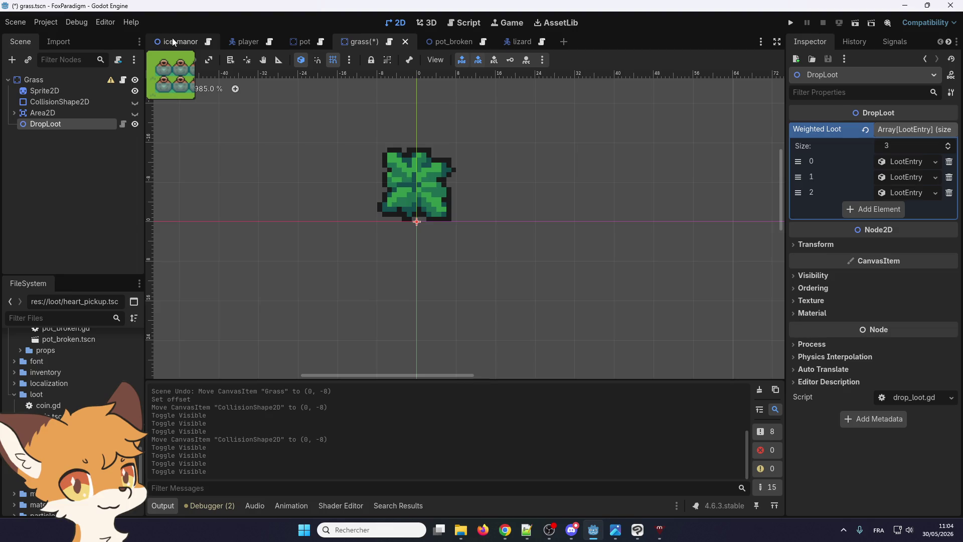
- Save the grass scene
left_click(172, 37)
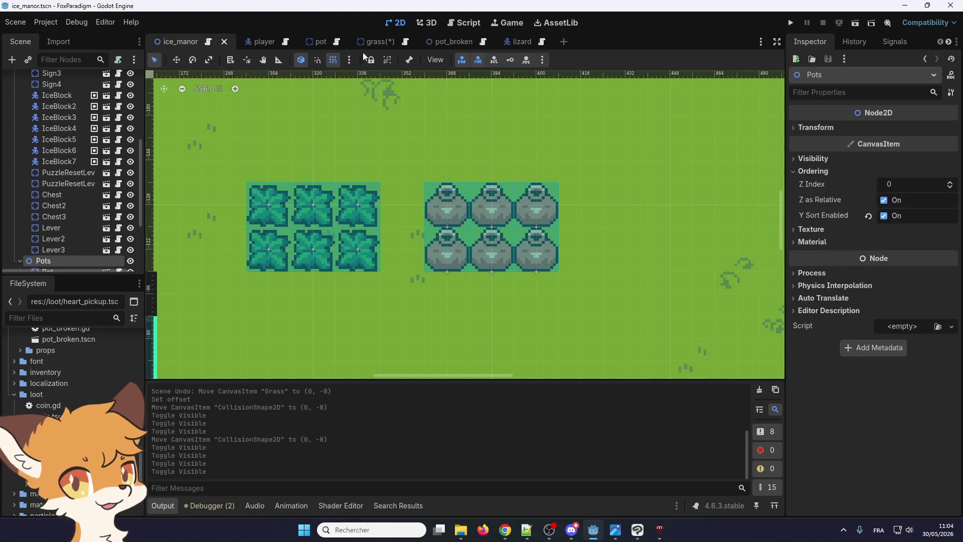
left_click(376, 40)
key("ctrl+s")
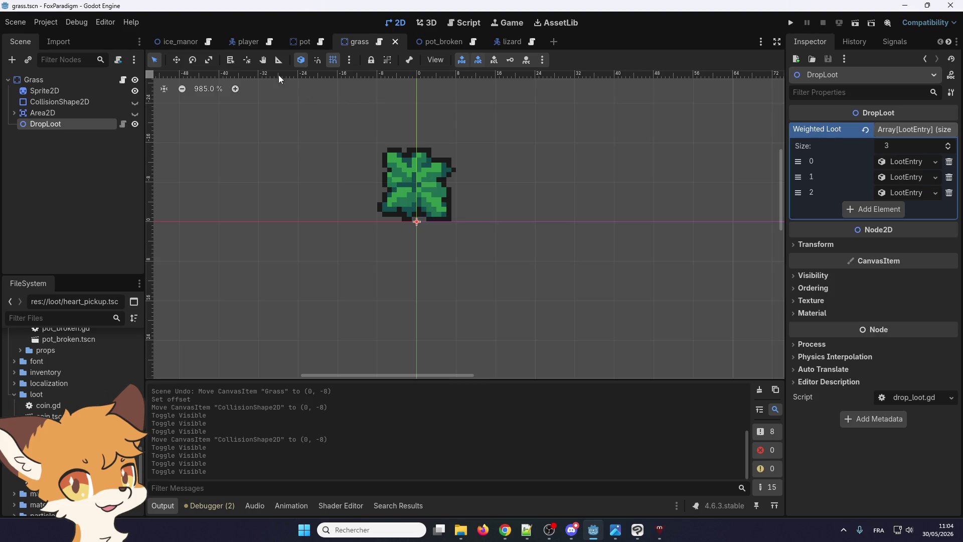
- Reparent the Grass group under YSort in ice_manor, beside Other and Pots
left_click(170, 40)
left_click(309, 221)
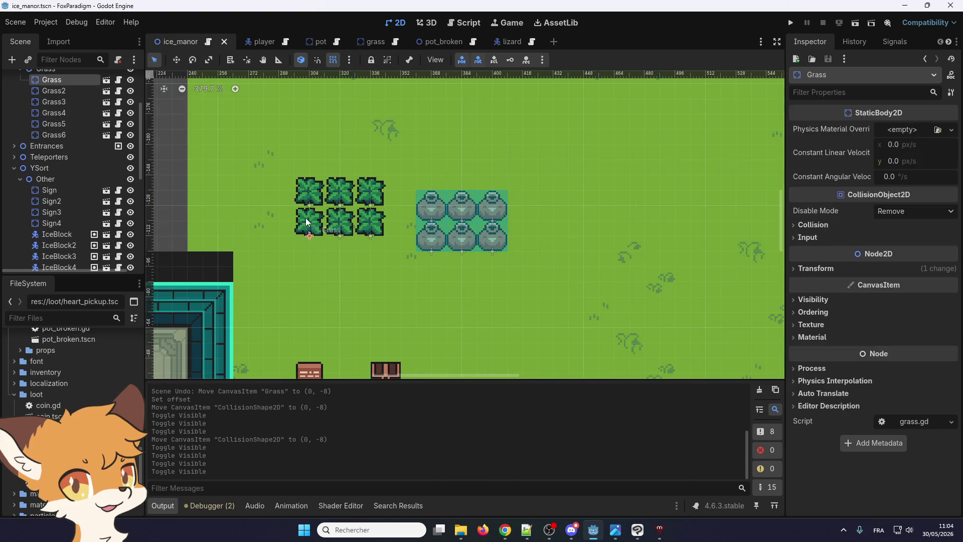
left_click(20, 179)
left_click(47, 213)
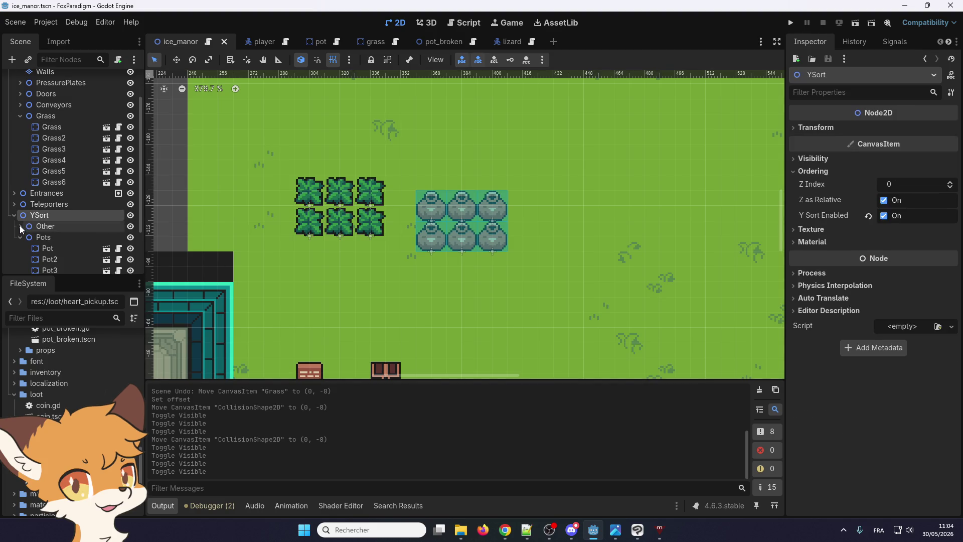
left_click(20, 238)
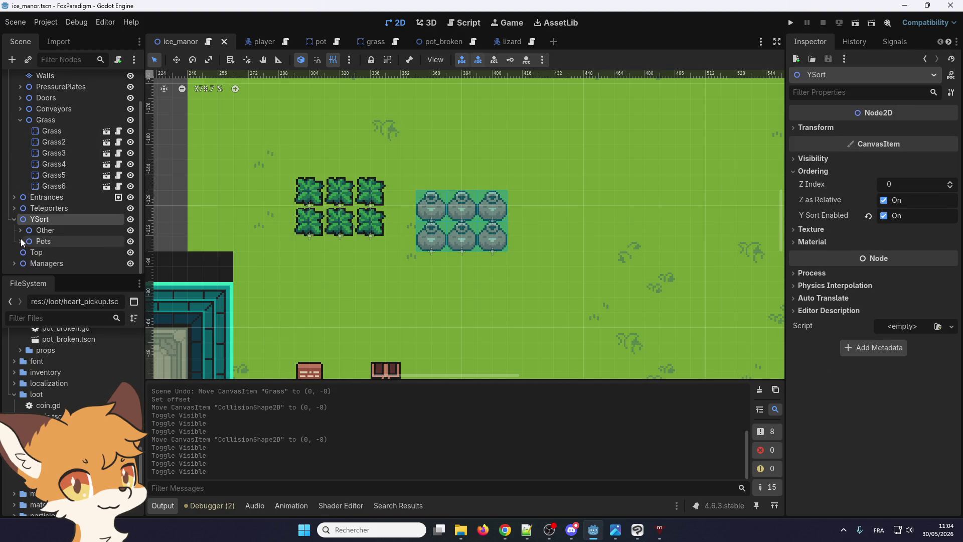
left_click_drag(43, 119, 61, 218)
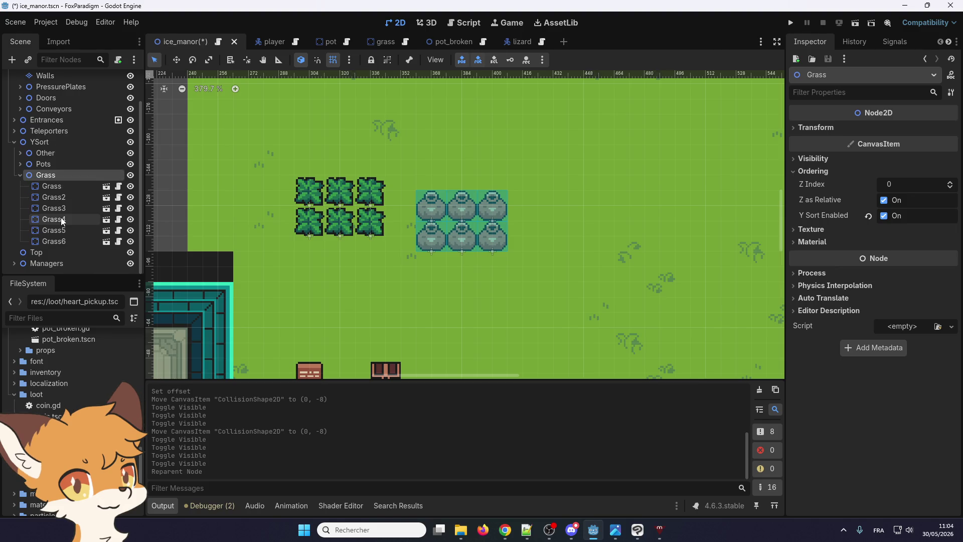
left_click(19, 173)
left_click(20, 212)
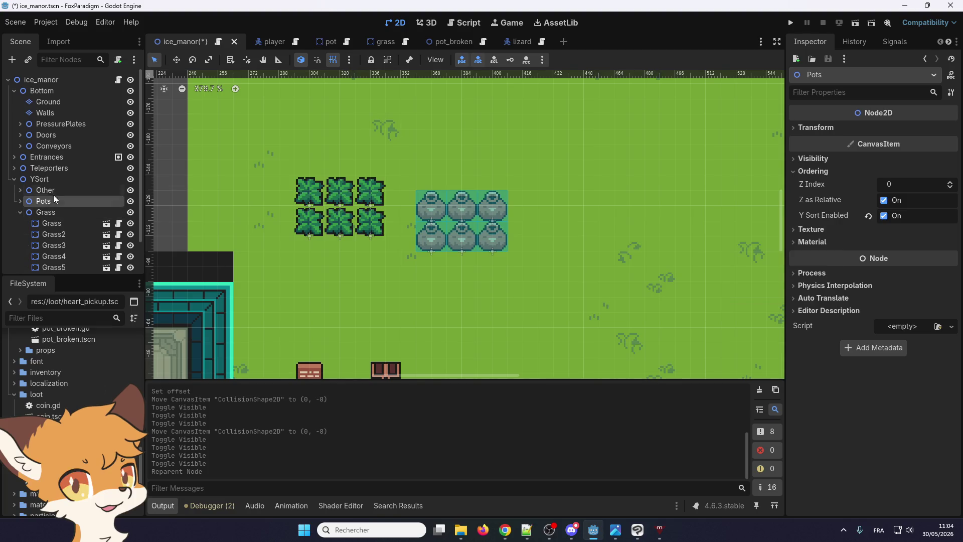
left_click(49, 125)
left_click(47, 144)
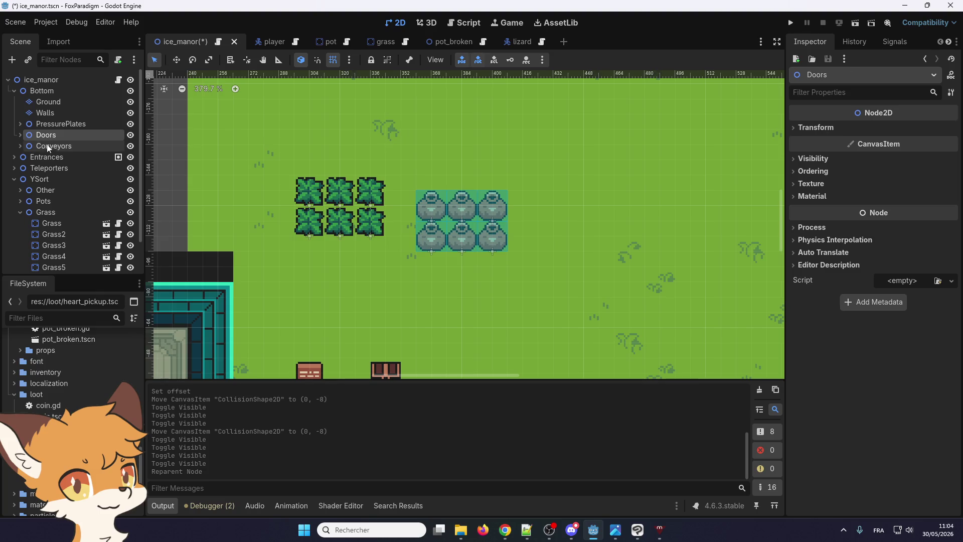
- Check the Ordering settings of Conveyors, Doors and PressurePlates
left_click(812, 171)
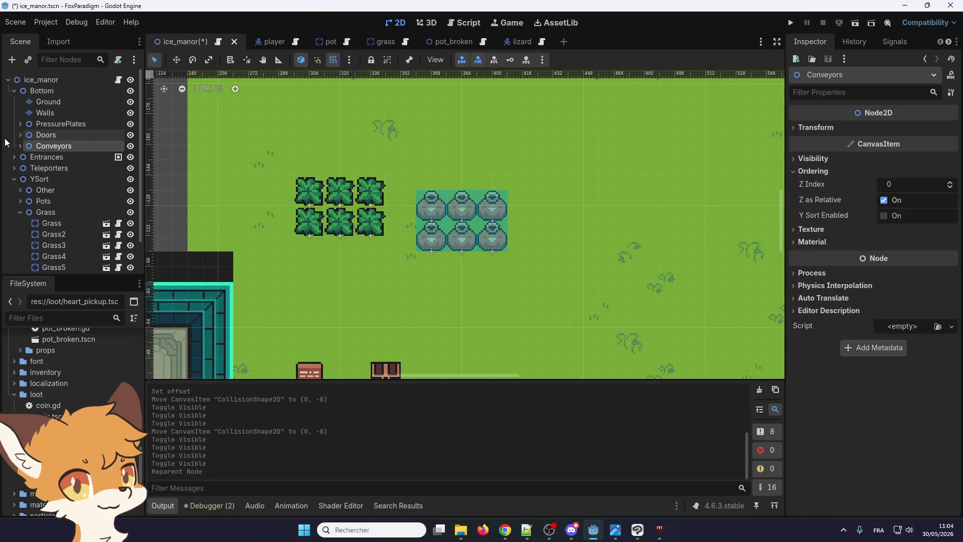
left_click(56, 136)
left_click(815, 171)
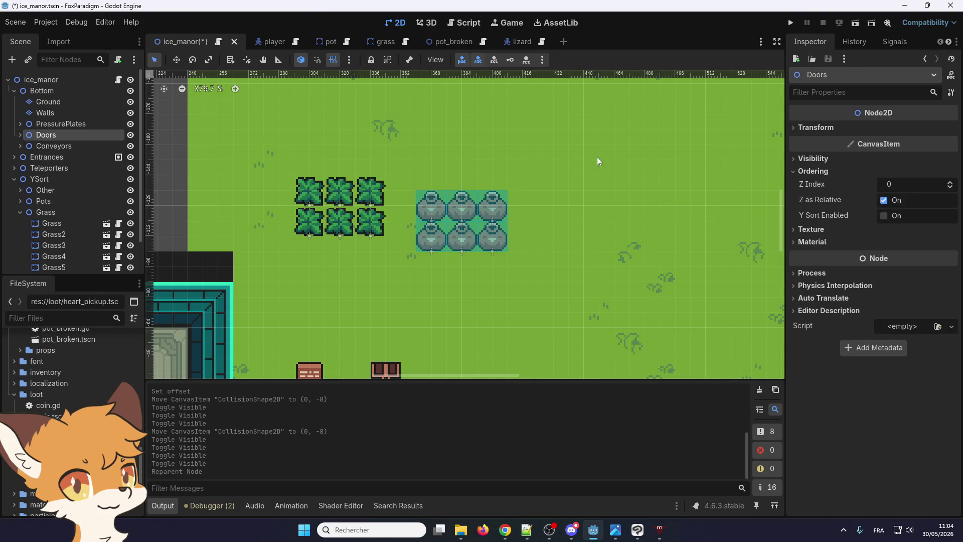
left_click(53, 123)
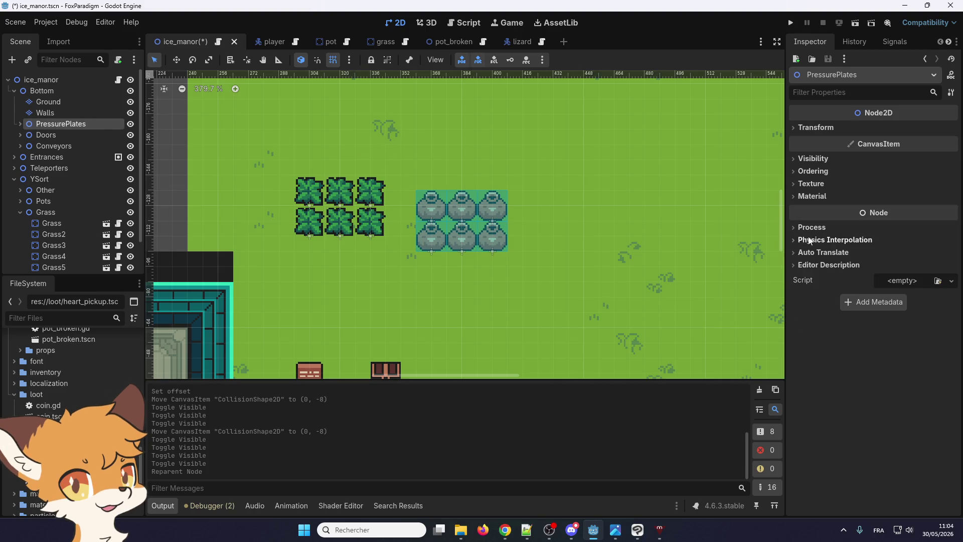
left_click(830, 173)
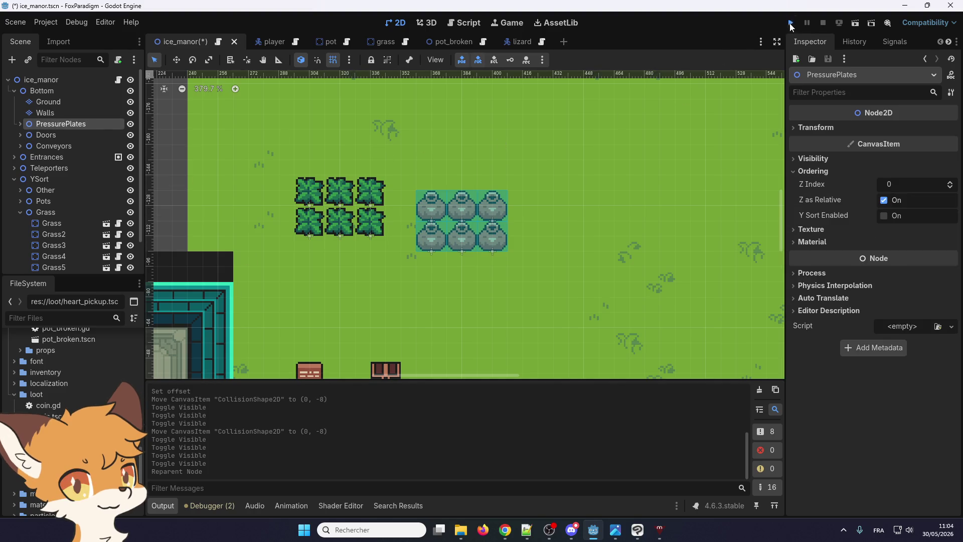
- Save and briefly run the game, then stop it and select Grass through Grass6
left_click(790, 23)
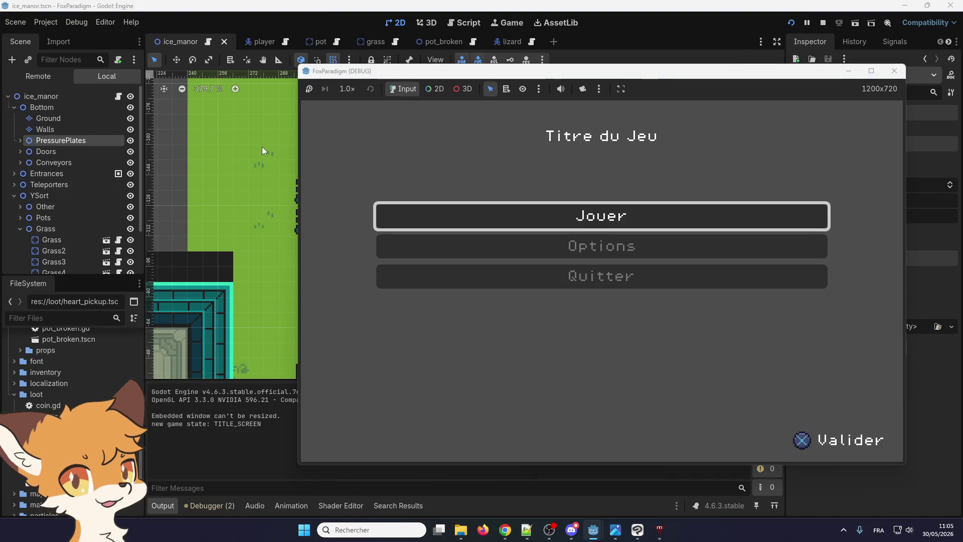
left_click(894, 70)
left_click(371, 223)
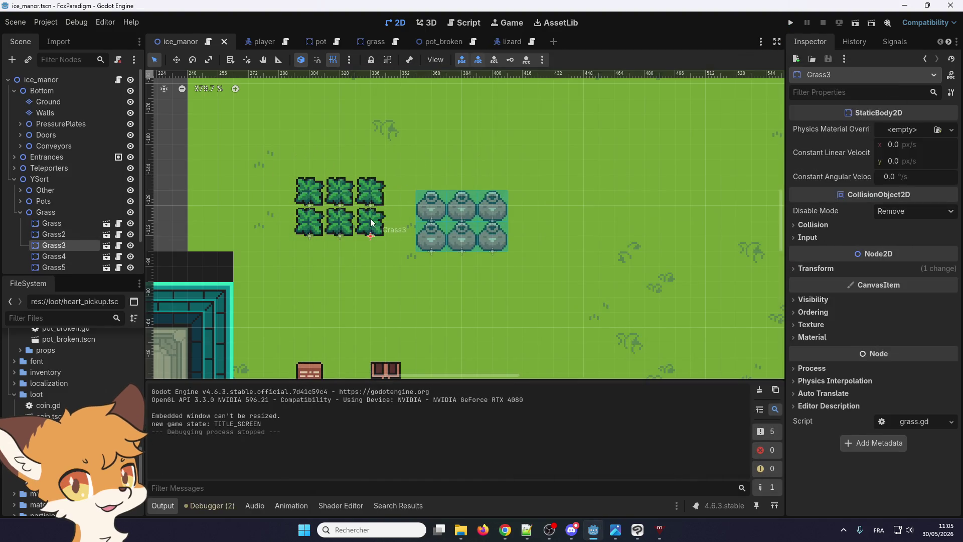
left_click(80, 225)
scroll(80, 224, "down", 2)
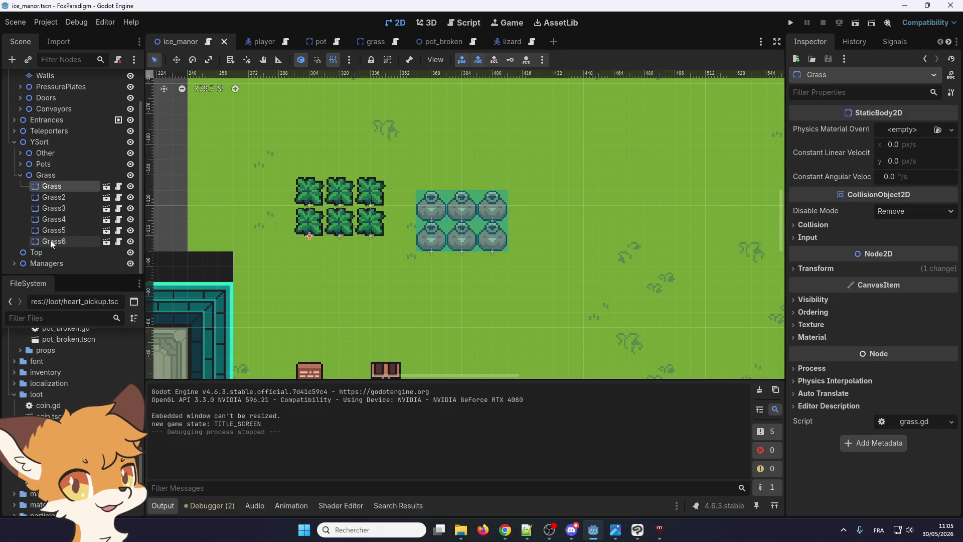
left_click(51, 242, "shift")
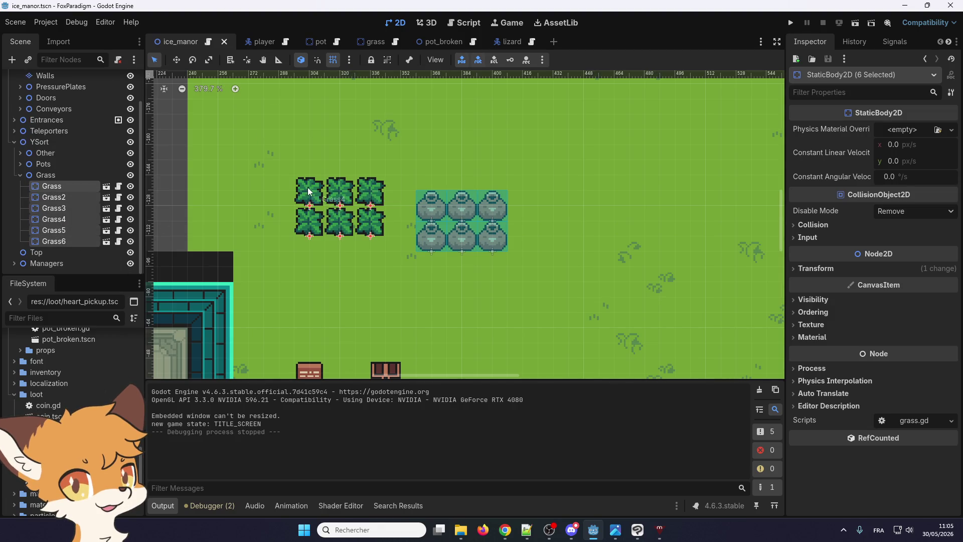
left_click(790, 23)
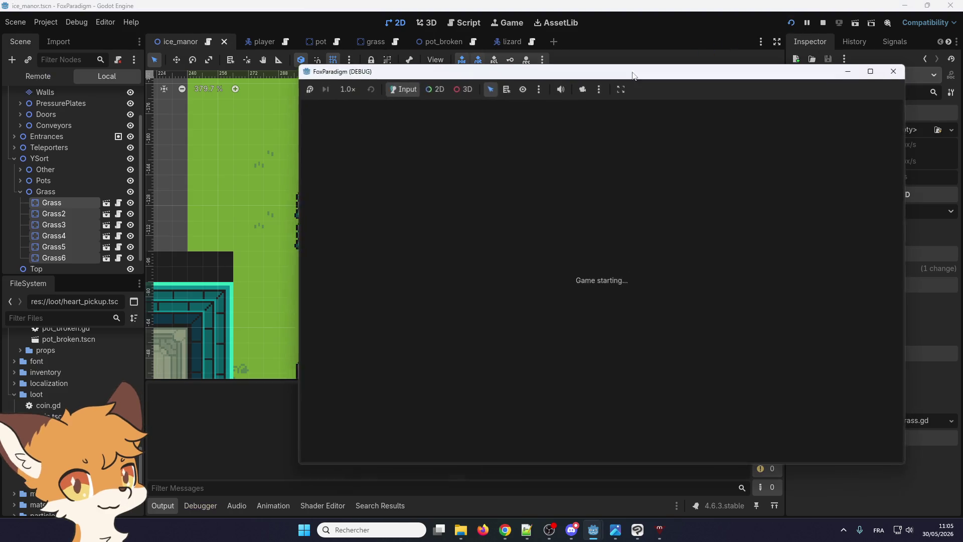
key("Return")
key("Return")
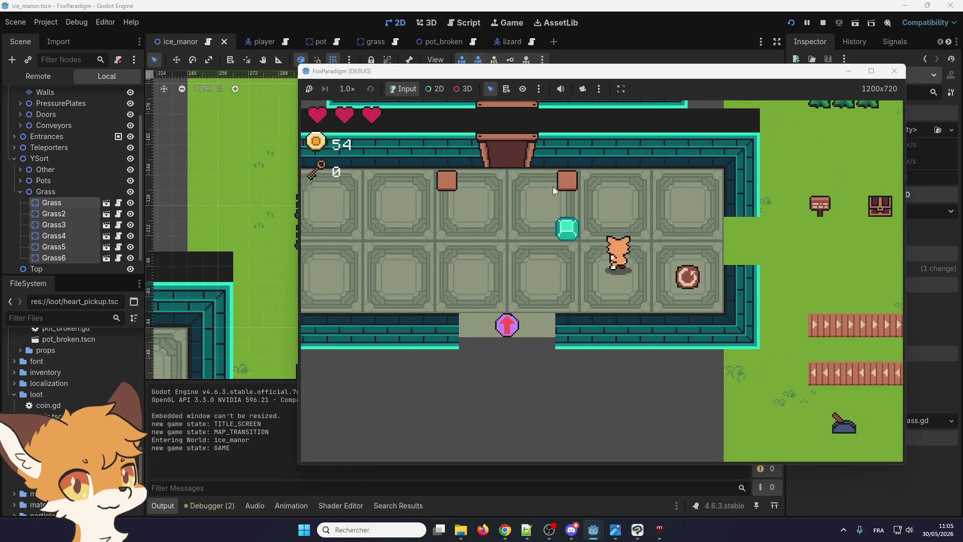
key("Right")
key("Up")
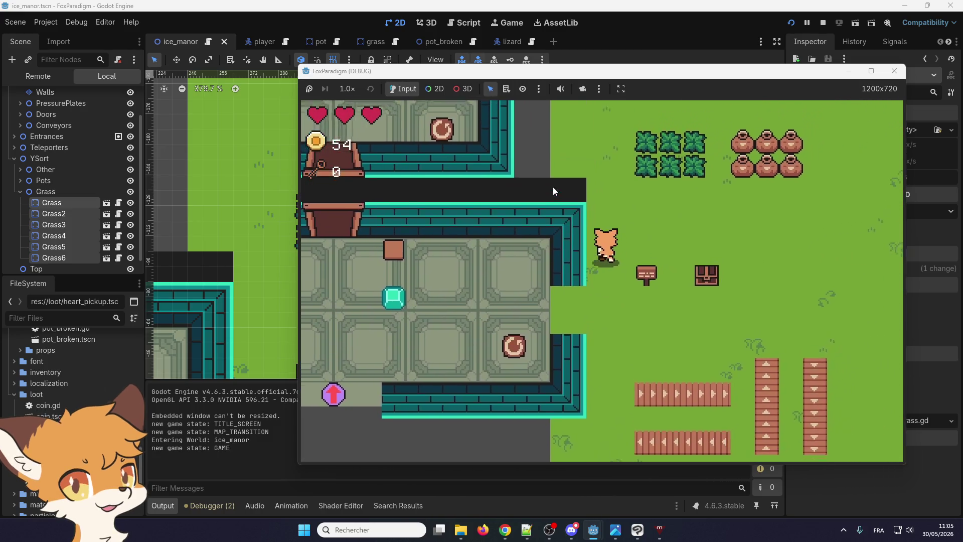
key("Up")
key("Right")
key("space")
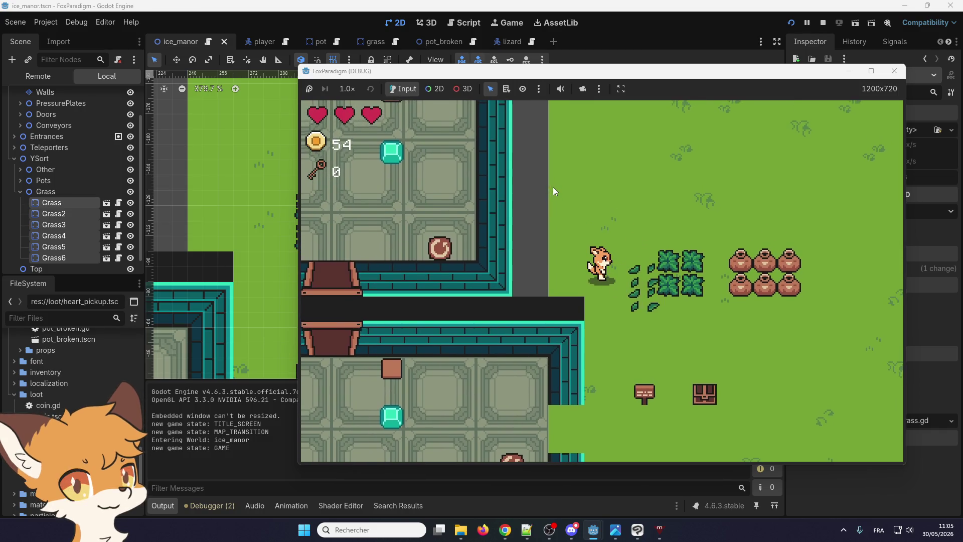
key("Right")
key("space")
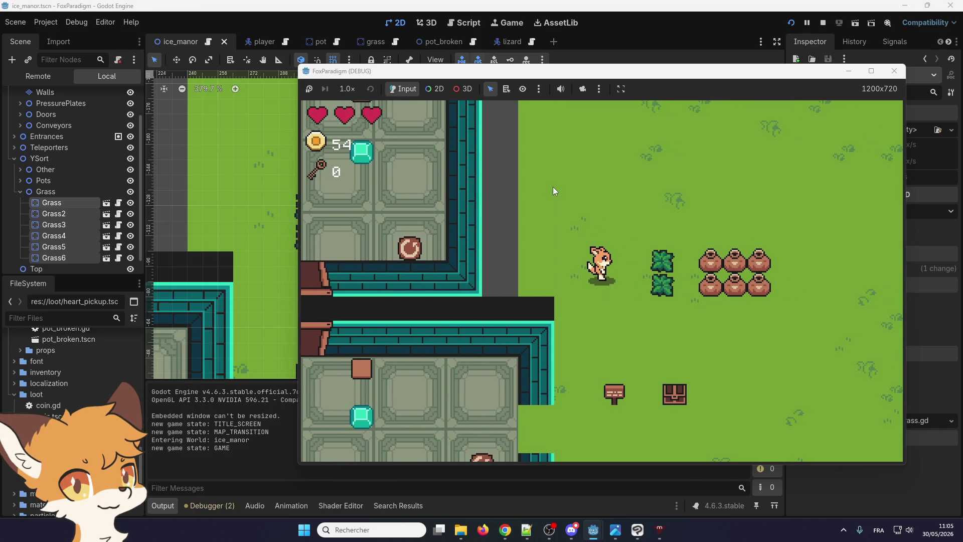
key("Right")
key("space")
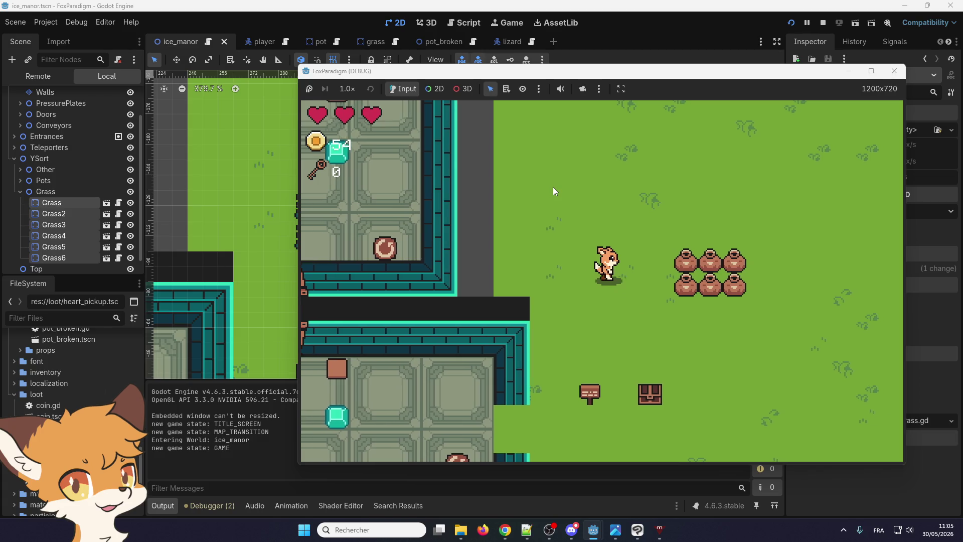
key("Right")
key("space")
key("Right")
key("space")
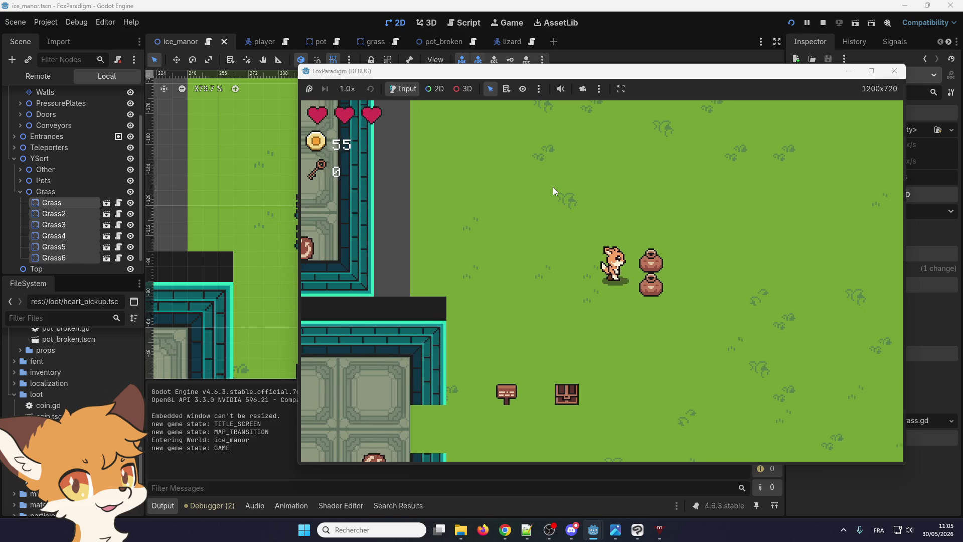
key("space")
key("Left")
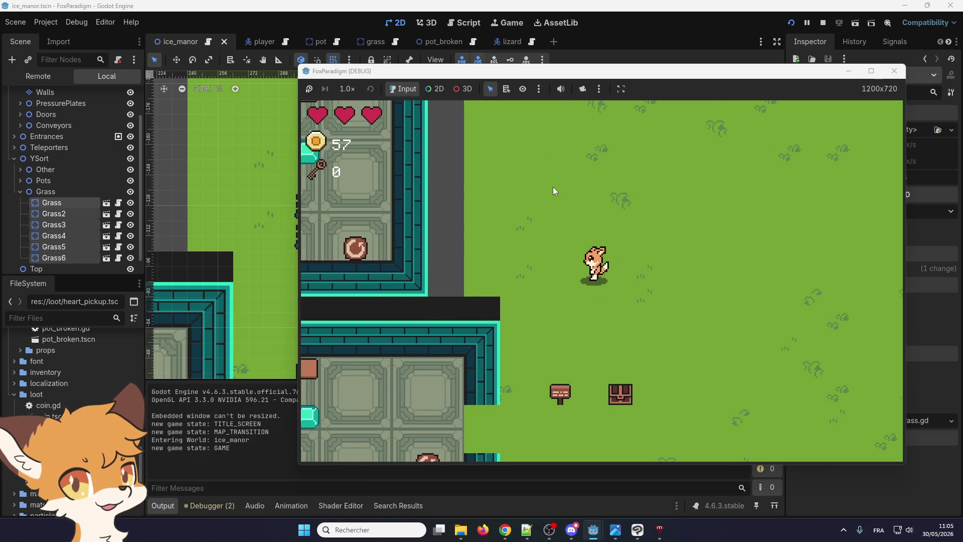
key("F8")
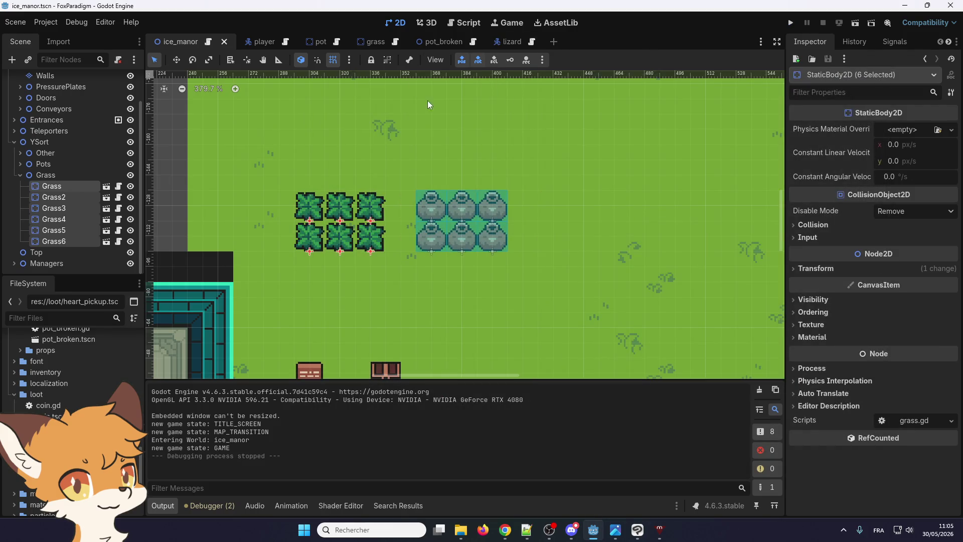
- In the pot_broken scene, move the fragment Sprite2D up to position (0, -8)
left_click(311, 42)
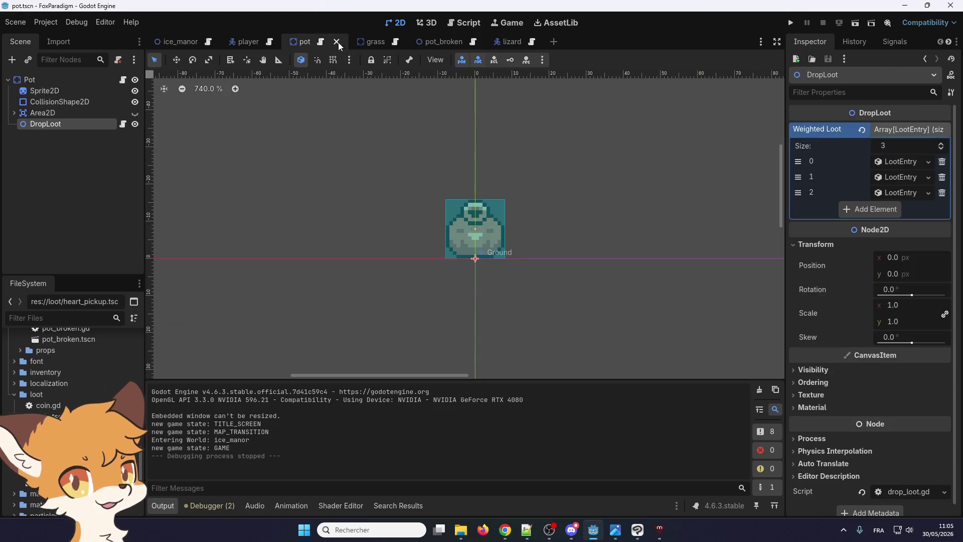
left_click(425, 44)
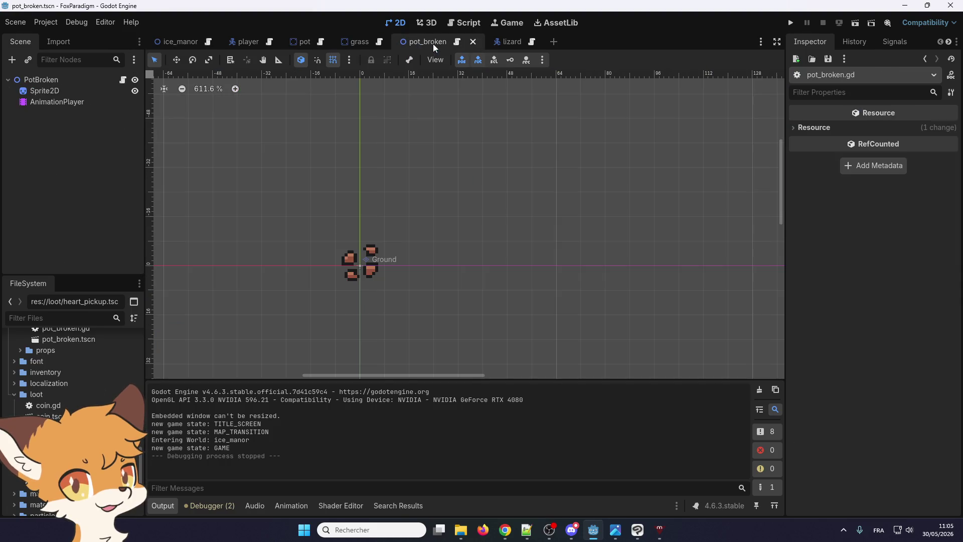
left_click(348, 261)
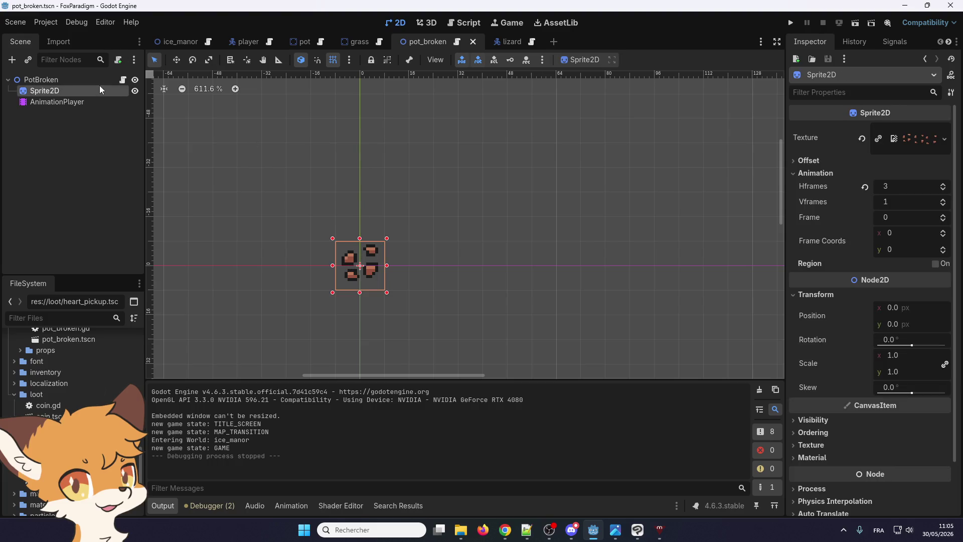
left_click_drag(350, 260, 350, 236)
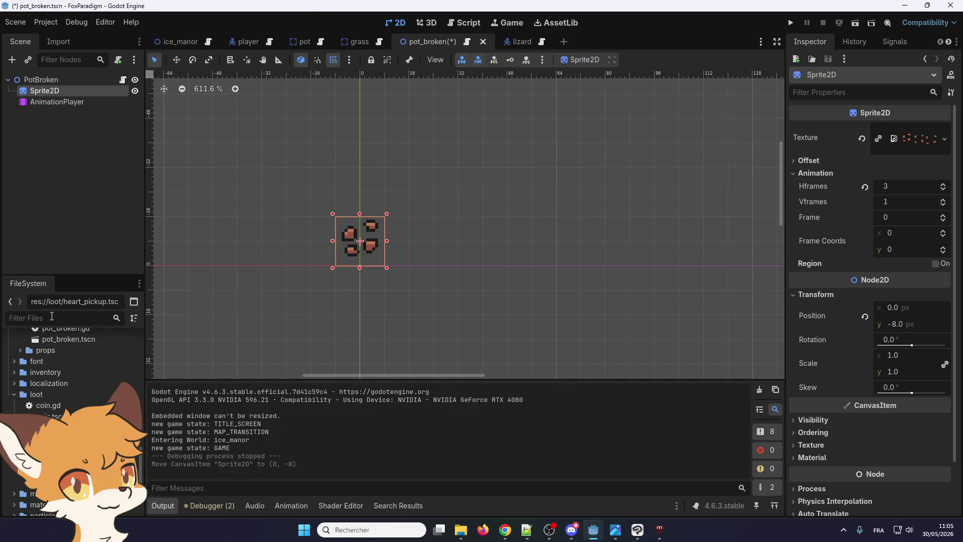
left_click(51, 316)
- Open grass_cut.tscn and set its Sprite2D Offset y to -32
type("cut")
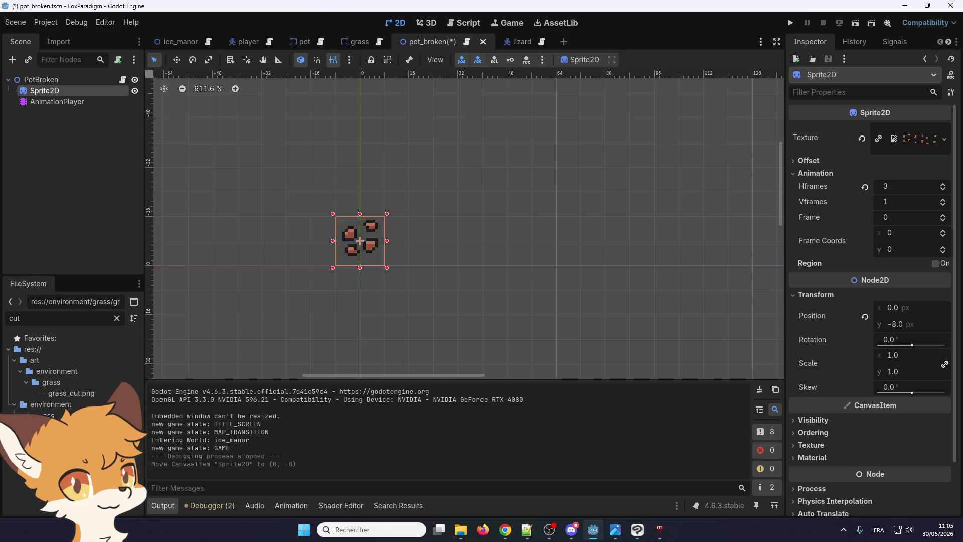
double_click(65, 426)
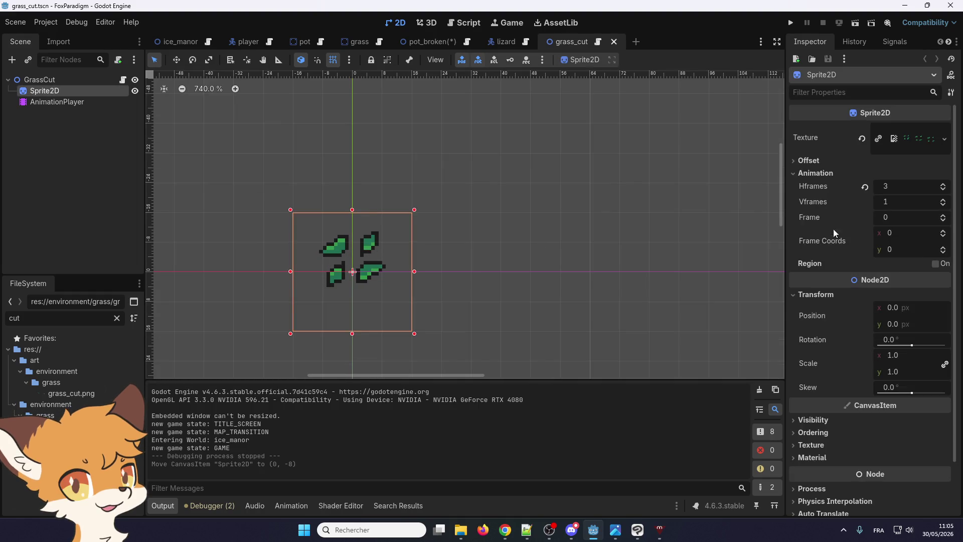
left_click(806, 160)
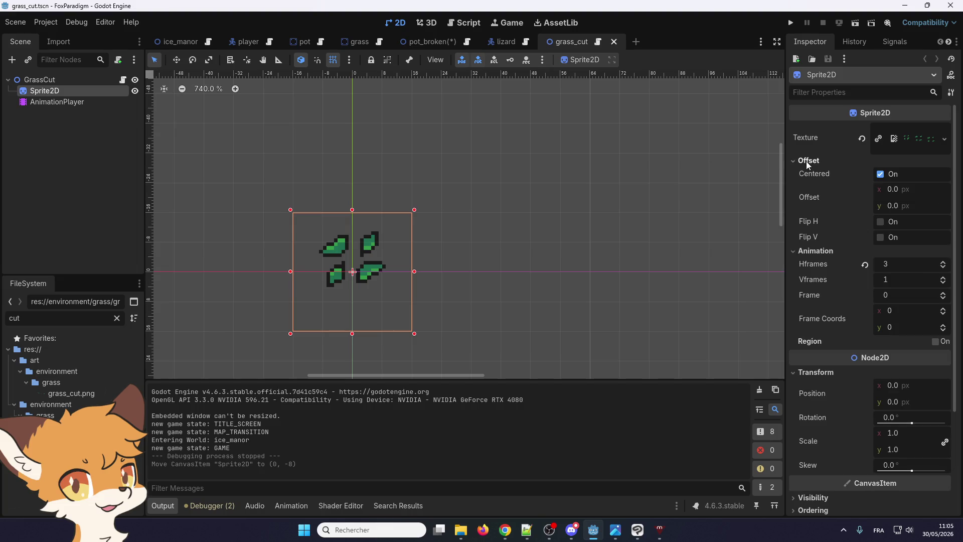
left_click(911, 205)
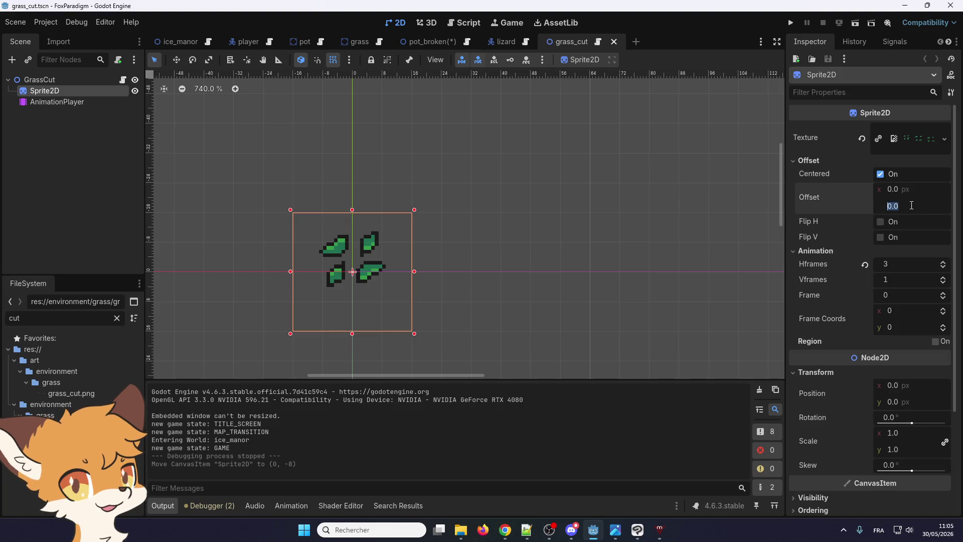
type("-8")
key("Return")
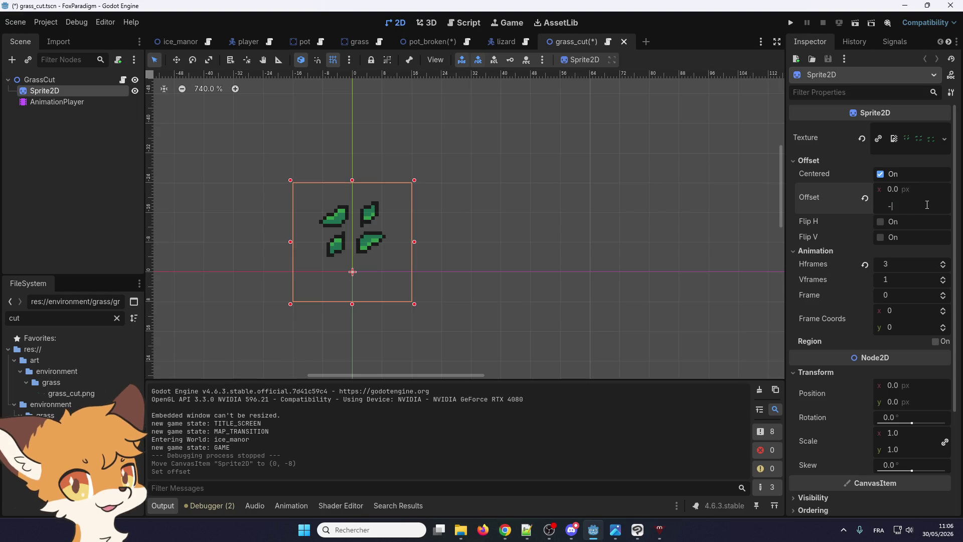
left_click_drag(926, 203, 914, 204)
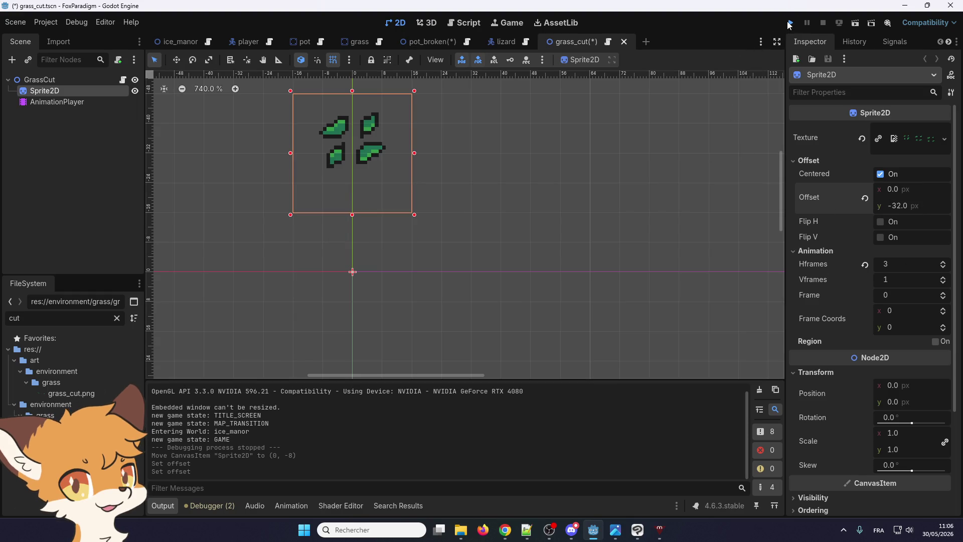
- Play-test cutting the left column of grass bushes, then stop the game
left_click(788, 22)
key("Return")
key("Return")
key("Right")
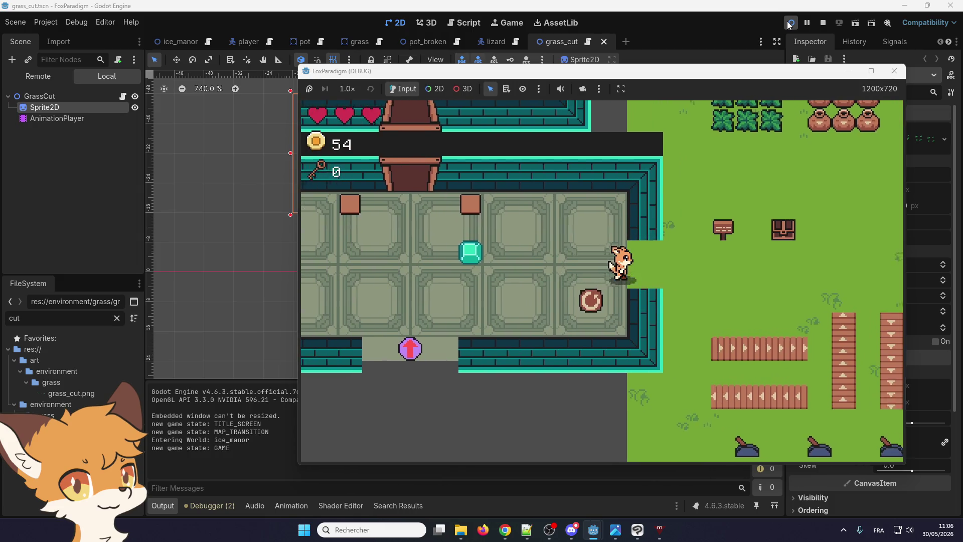
key("Up")
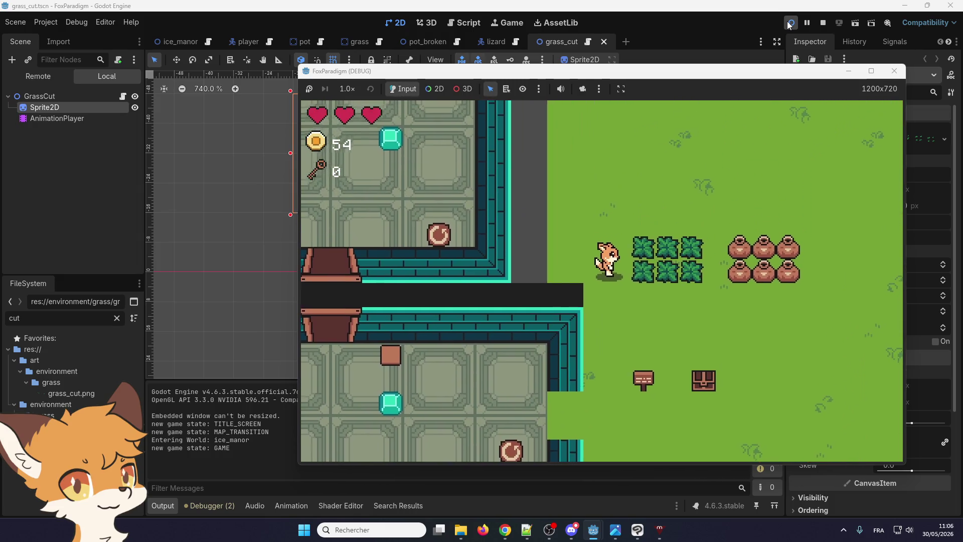
key("space")
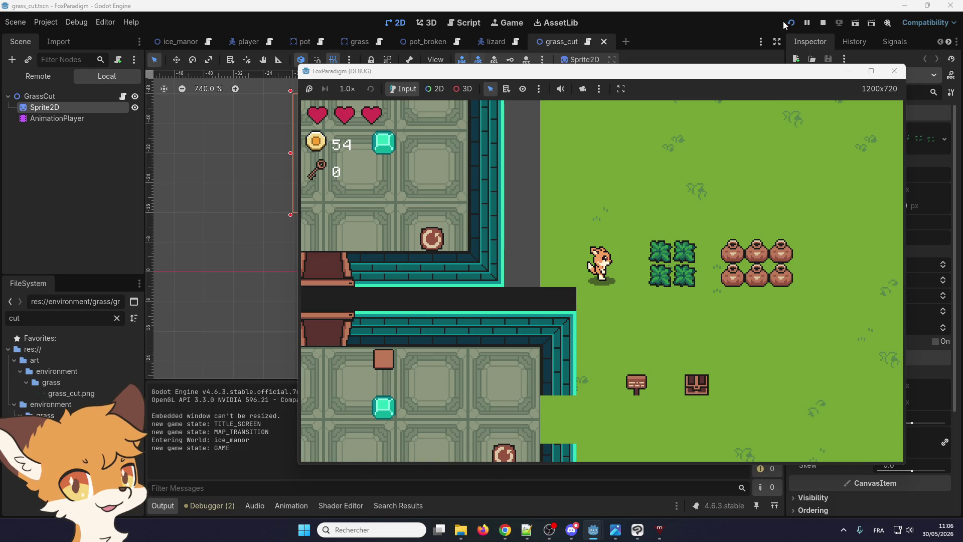
left_click(822, 22)
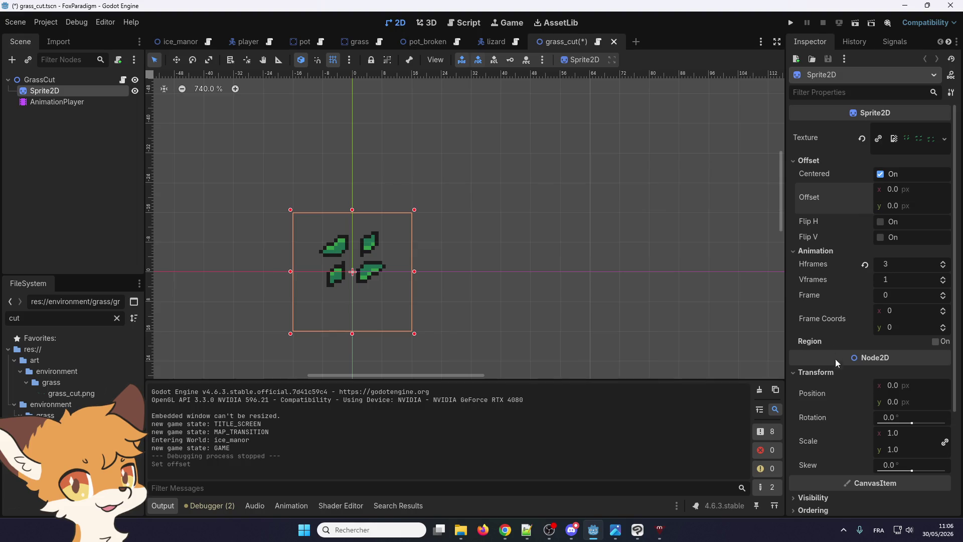
- Set the grass_cut Sprite2D's Position y to -32
left_click(918, 402)
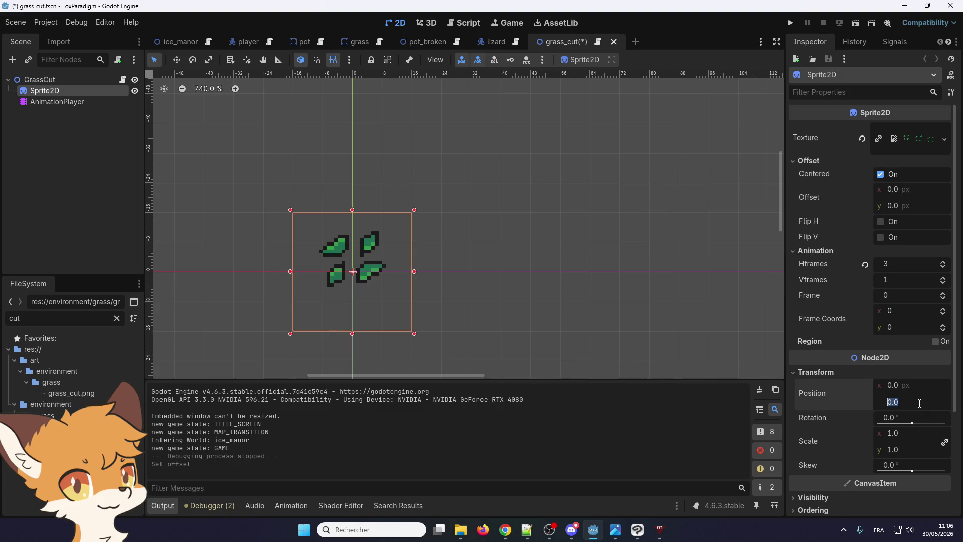
type("-32")
key("Return")
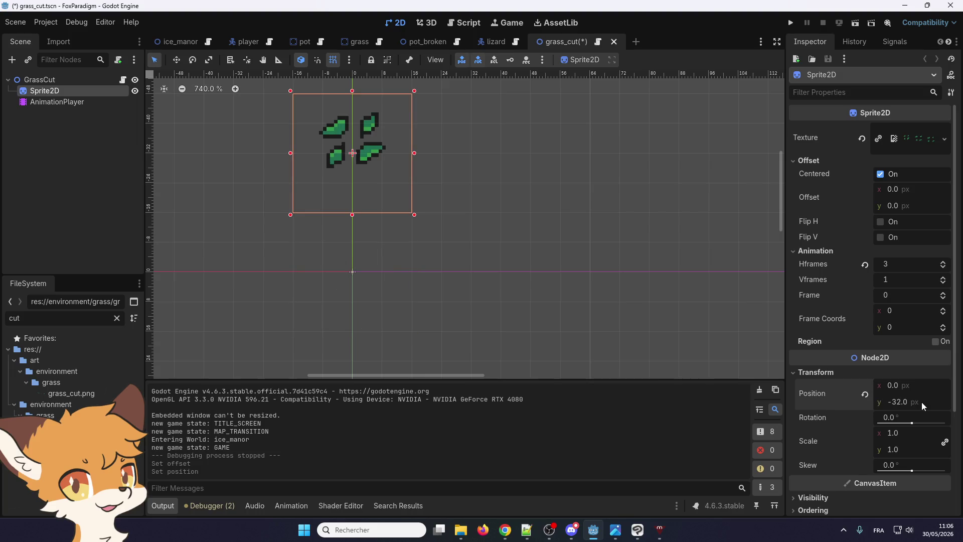
- Play-test cutting the nearest grass bushes in Ice Manor, then stop the game
left_click(790, 23)
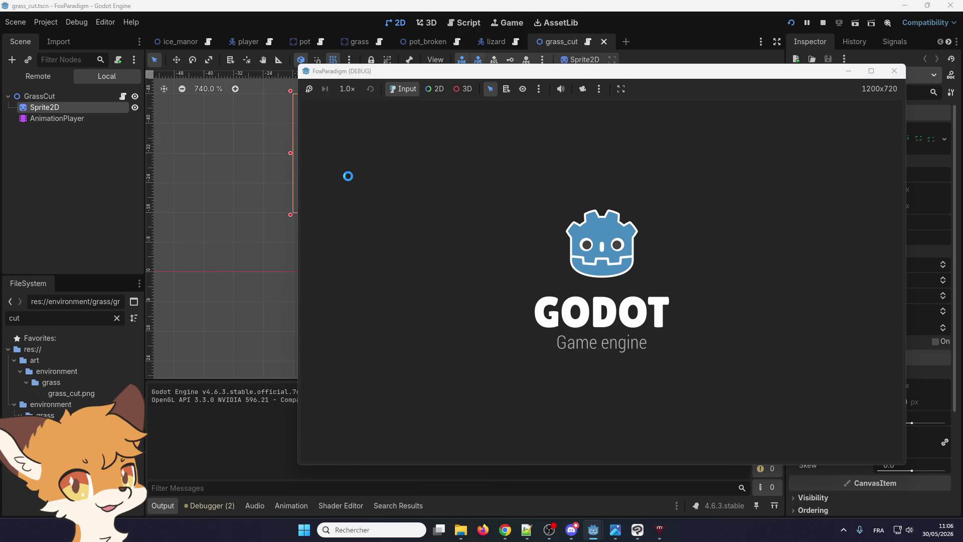
key("Return")
key("Return")
key("Right")
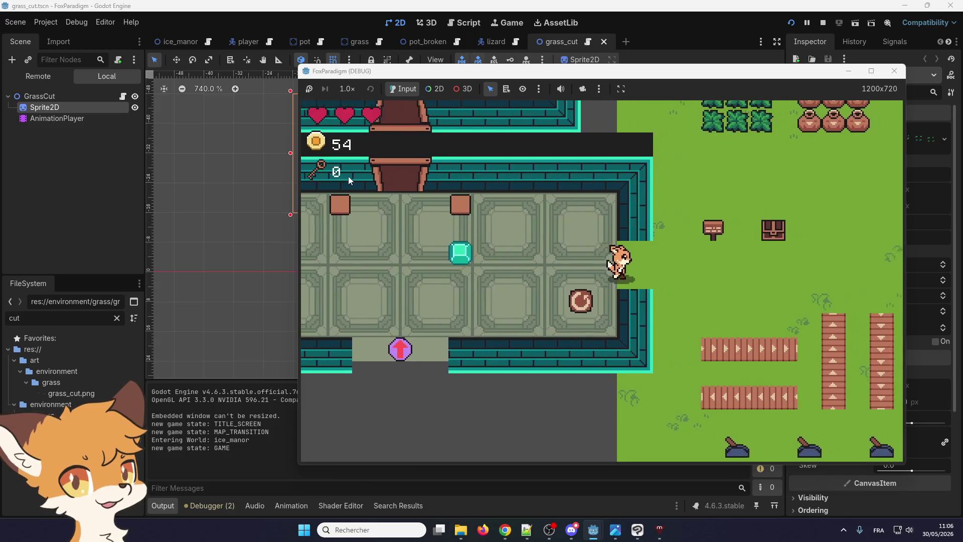
key("Up")
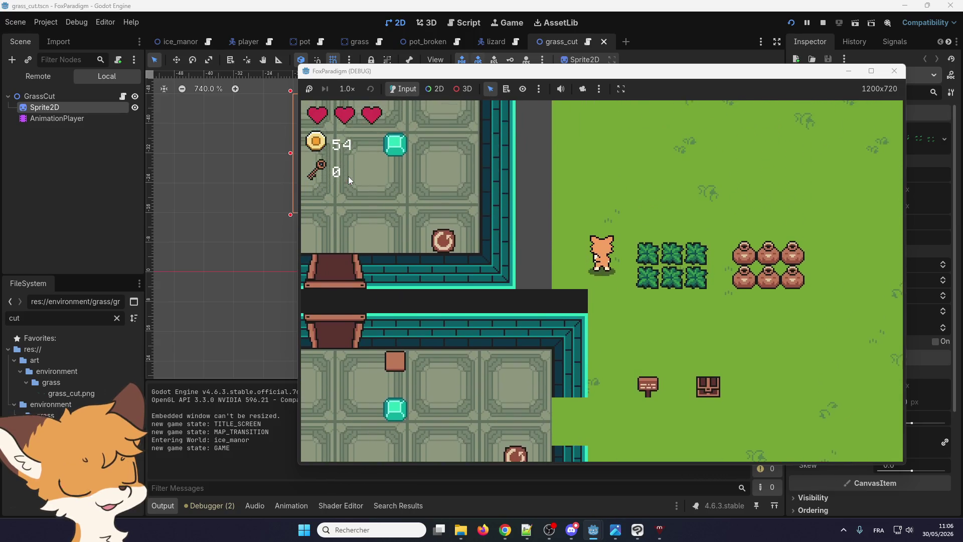
key("Right")
key("space")
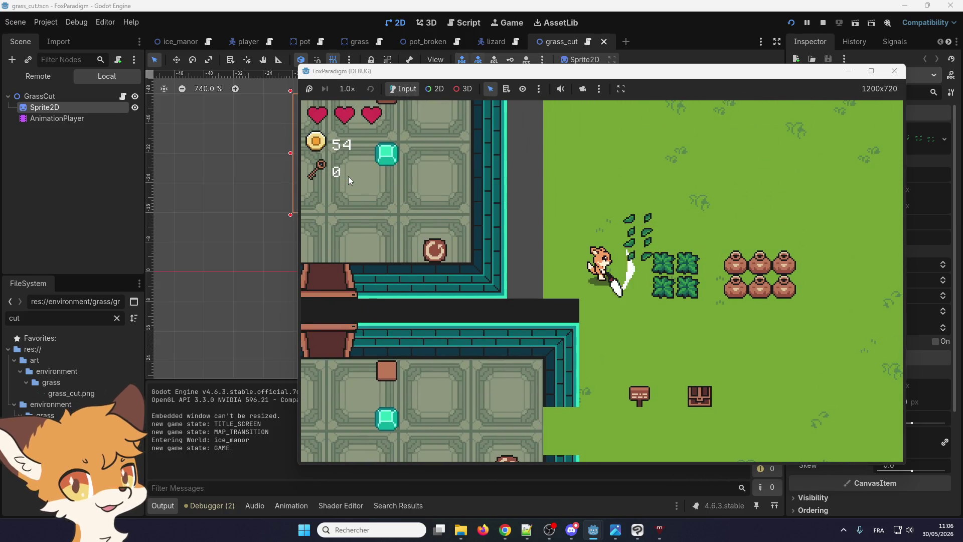
key("Right")
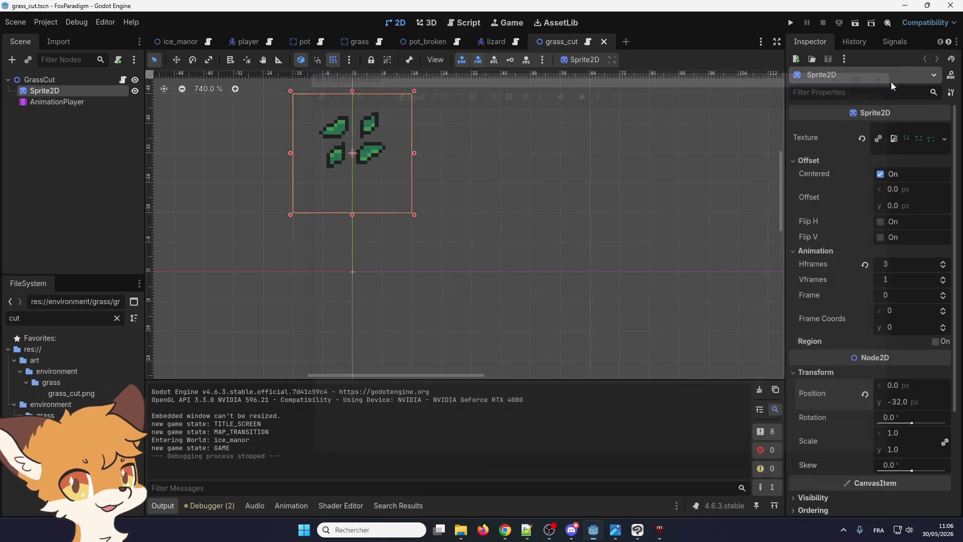
left_click(894, 70)
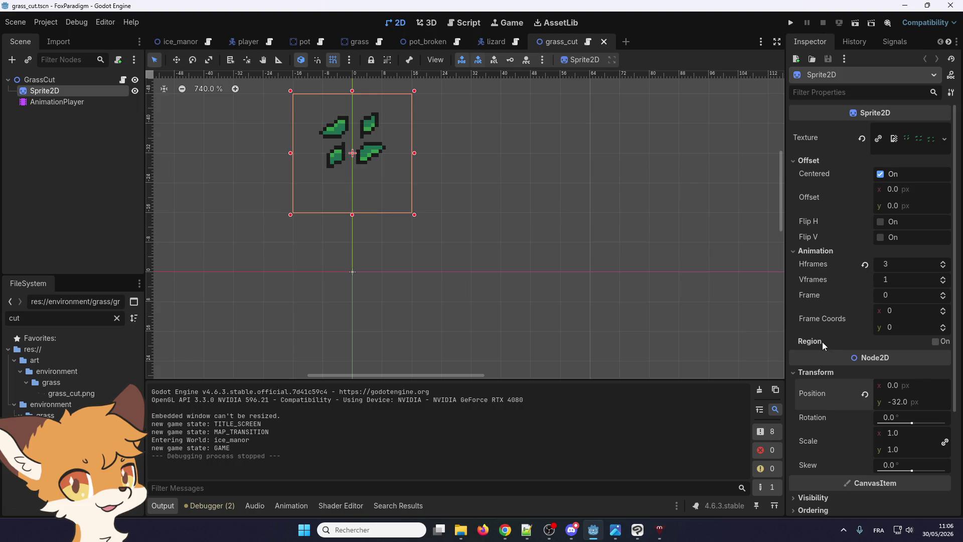
mouse_move(819, 342)
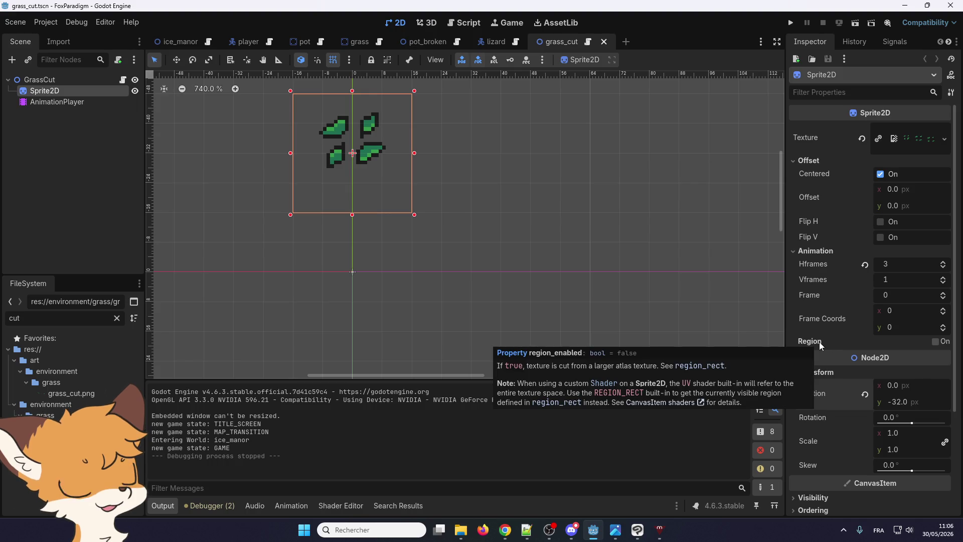
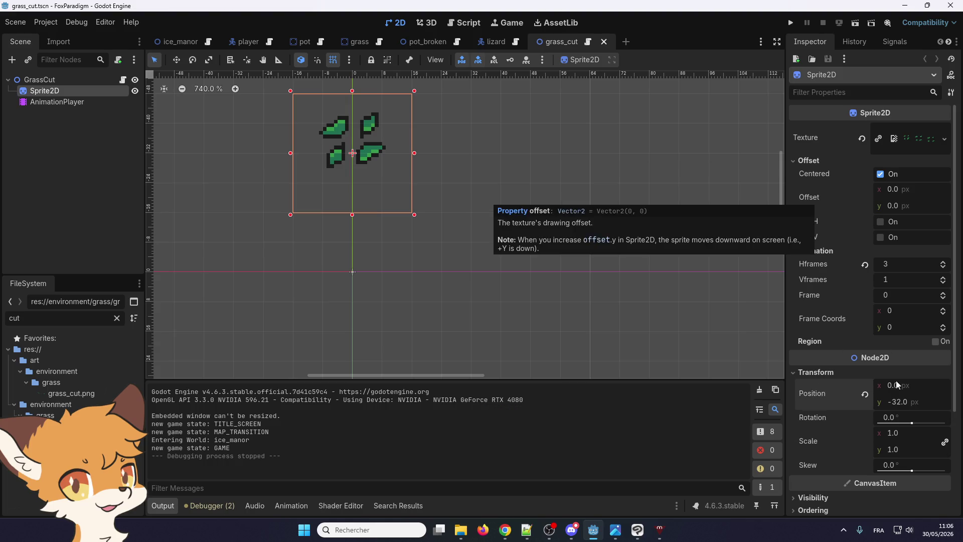
- Reset the grass-cut Sprite2D position to 0, 0 and set its Offset y to -8
left_click(865, 394)
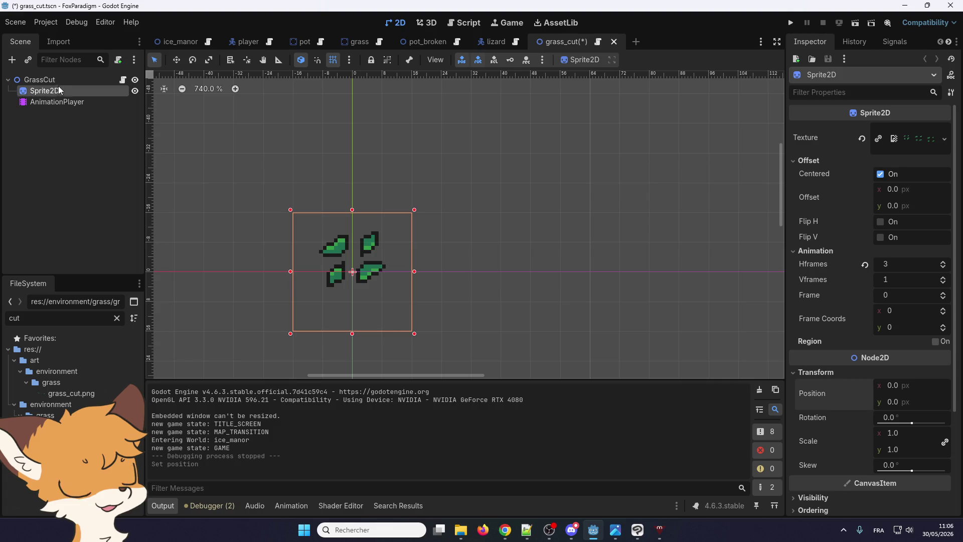
left_click(906, 205)
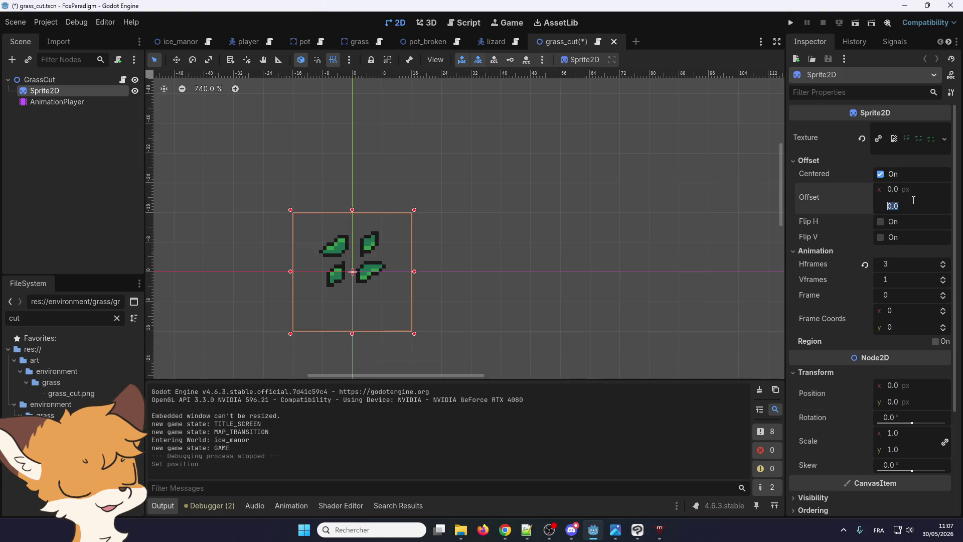
type("-8")
key("Return")
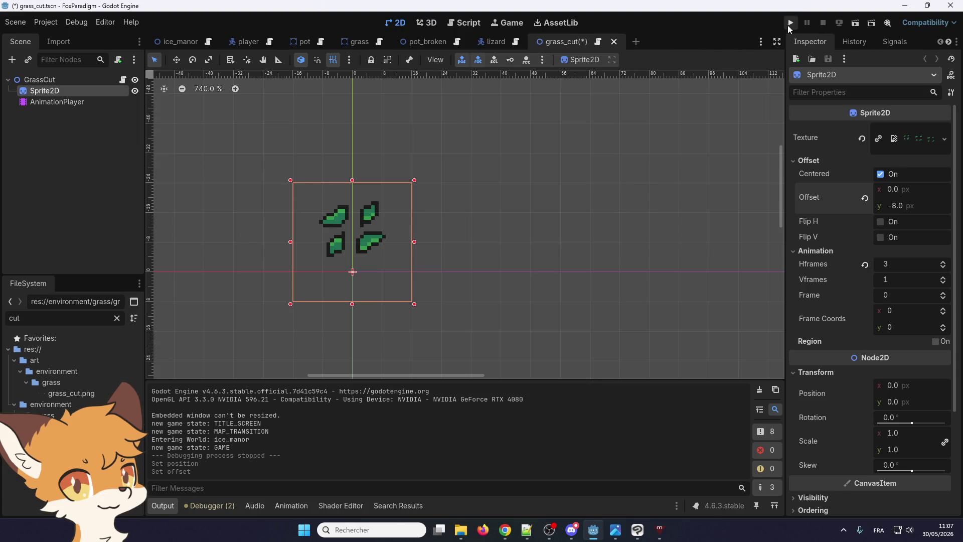
- Save and run the game, load Ice Manor, and slash the first grass bushes outside
left_click(789, 25)
key("Return")
key("Return")
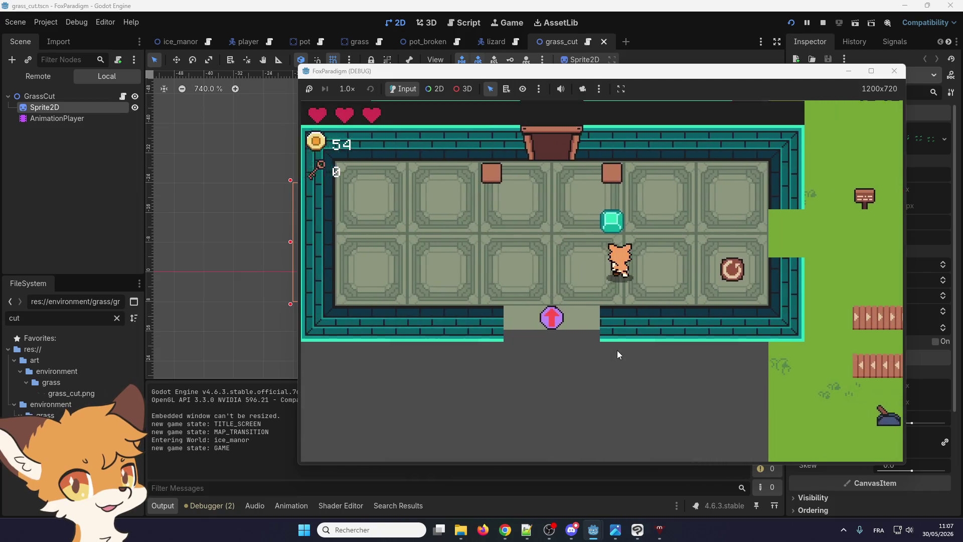
key("Right")
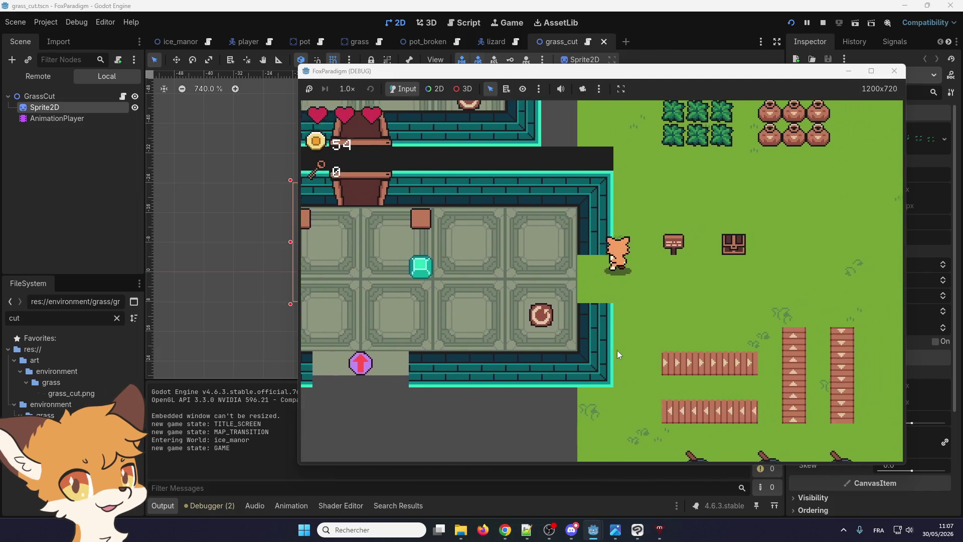
key("Up")
key("space")
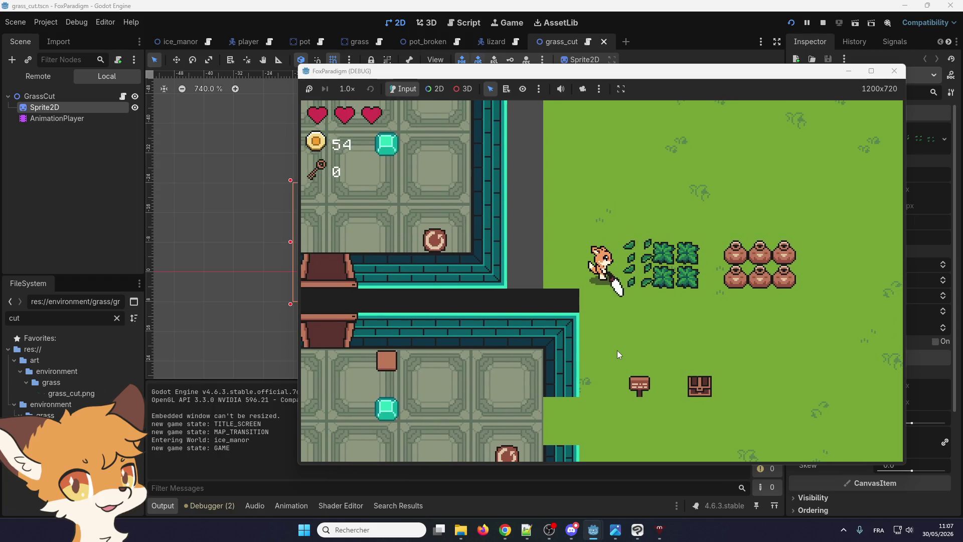
- Move right cutting more bushes, pick up the heart, and smash the pots
key("Right")
key("space")
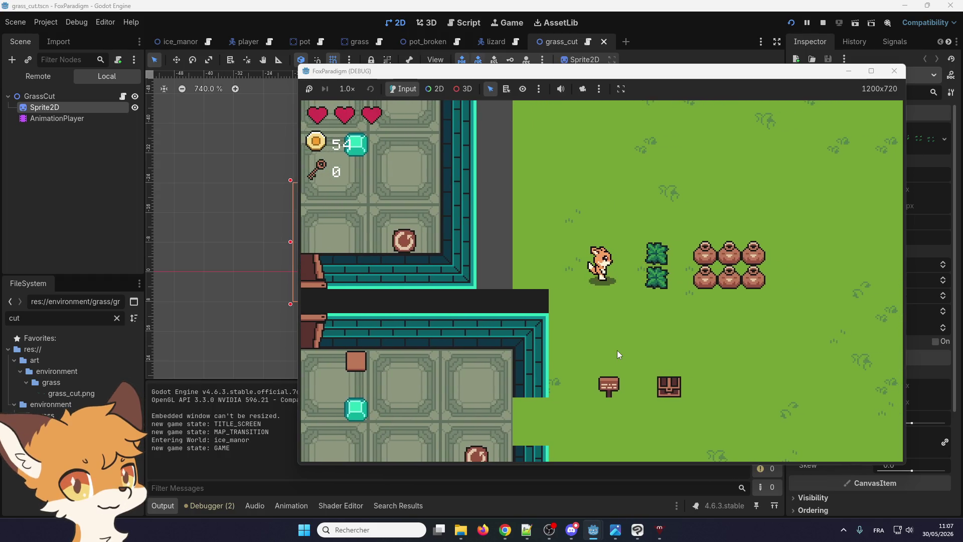
key("Right")
key("space")
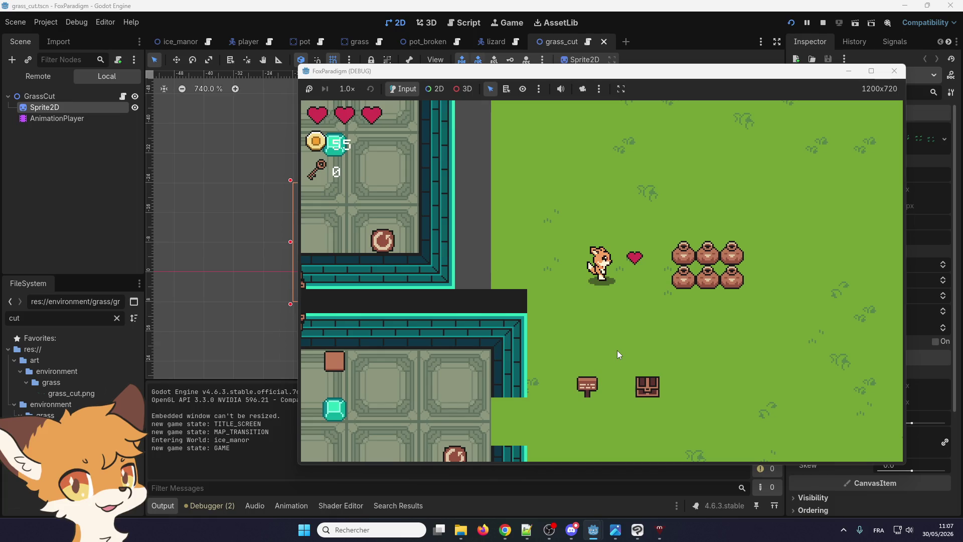
key("Right")
key("space")
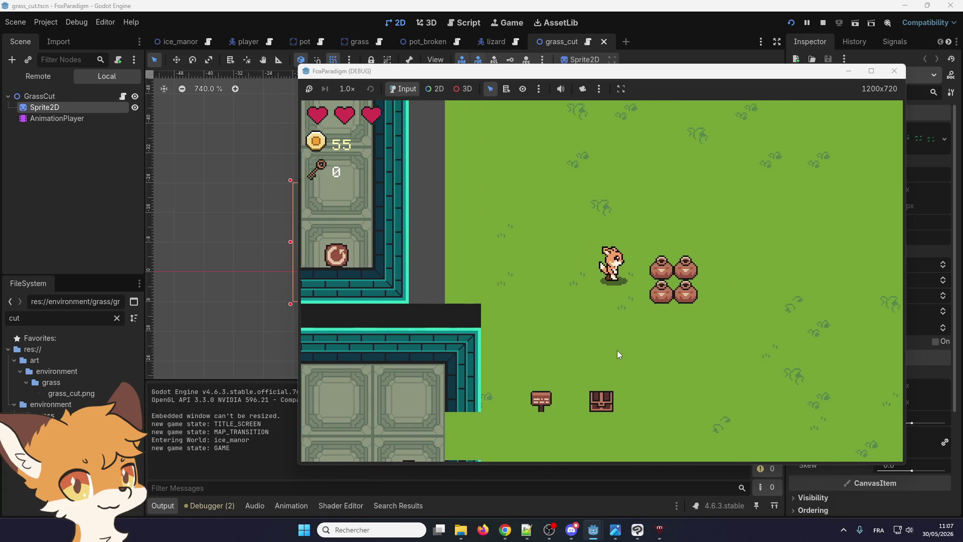
key("Right")
key("space")
key("Right")
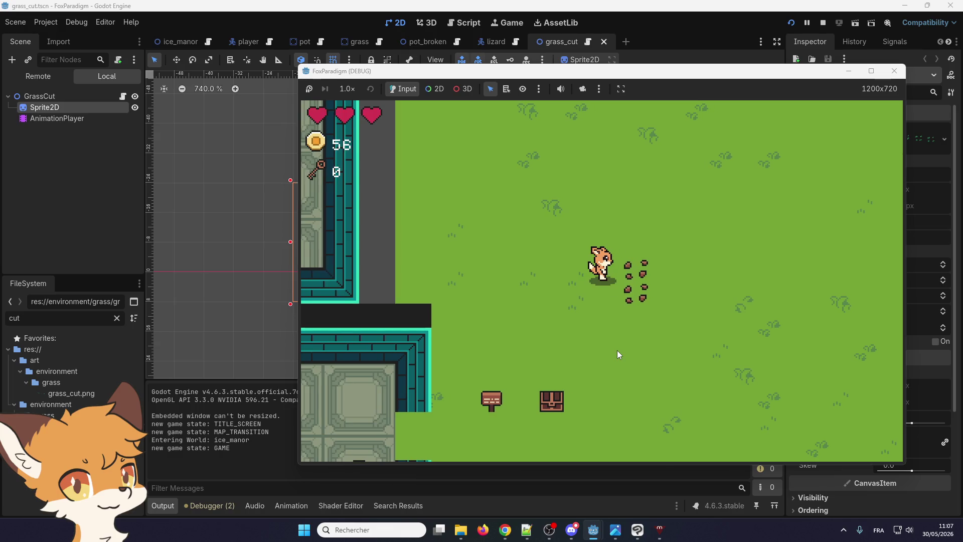
- Walk the fox back across the dungeon room, past the crystal, and onto the grass
key("Left")
key("Down")
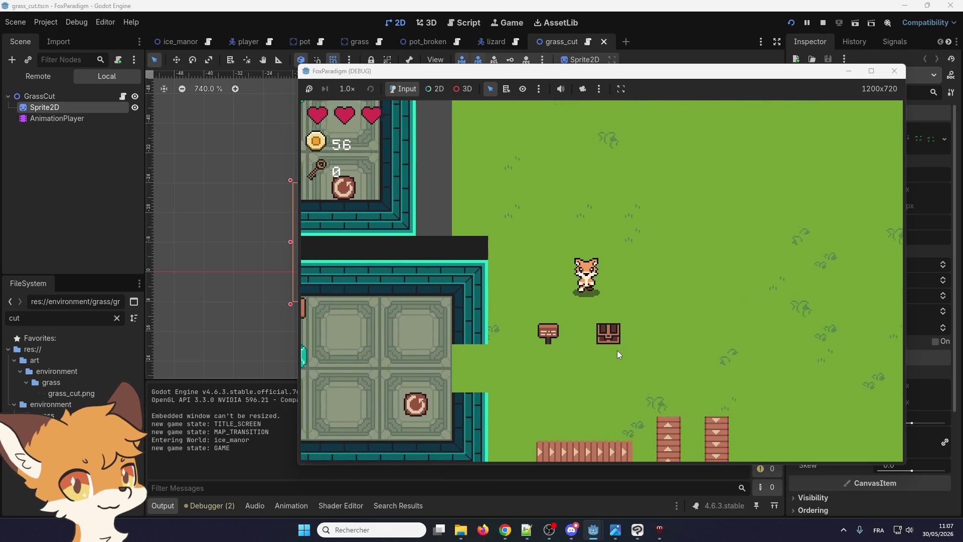
key("Left")
key("Down")
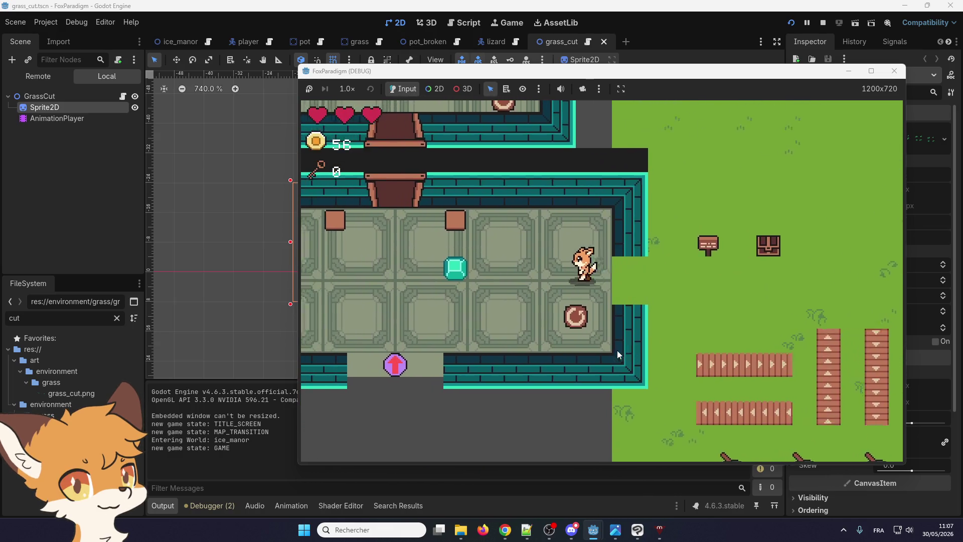
key("Left")
key("Down")
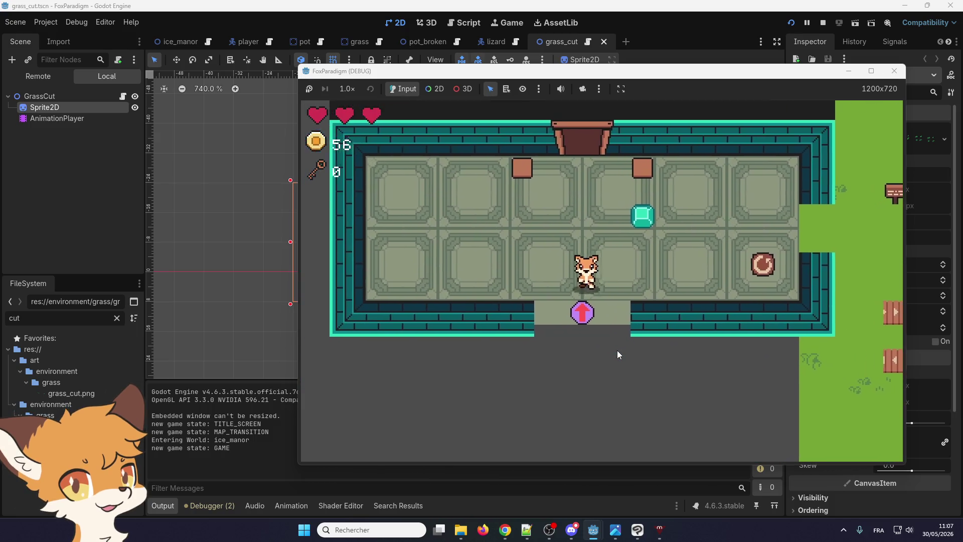
key("Down")
key("Up")
key("Right")
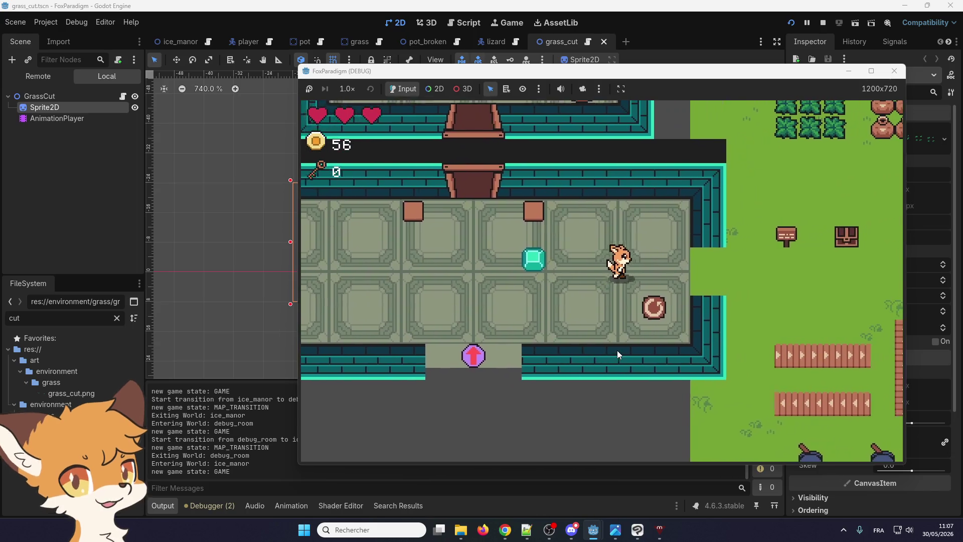
key("Up")
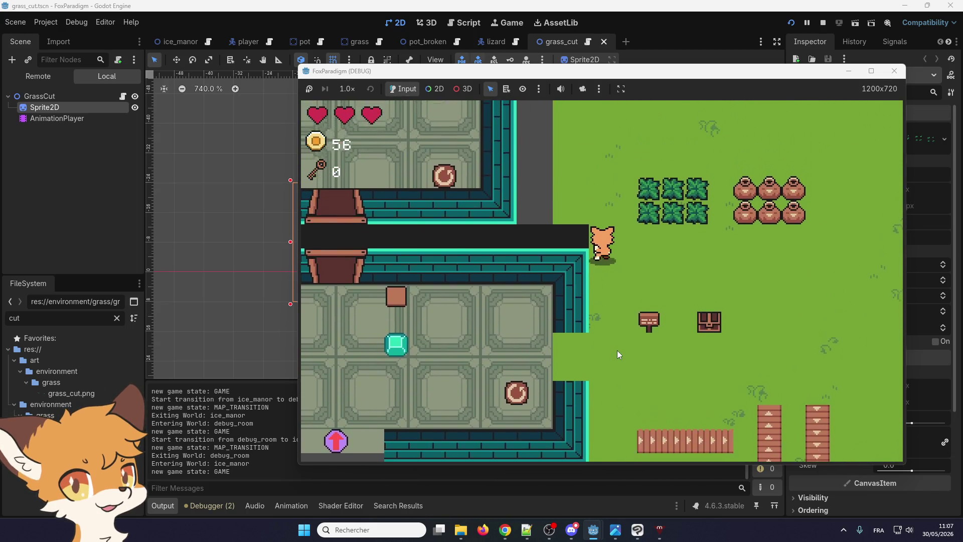
- Slash the remaining grass bushes, collect the heart, and stop the game
key("Right")
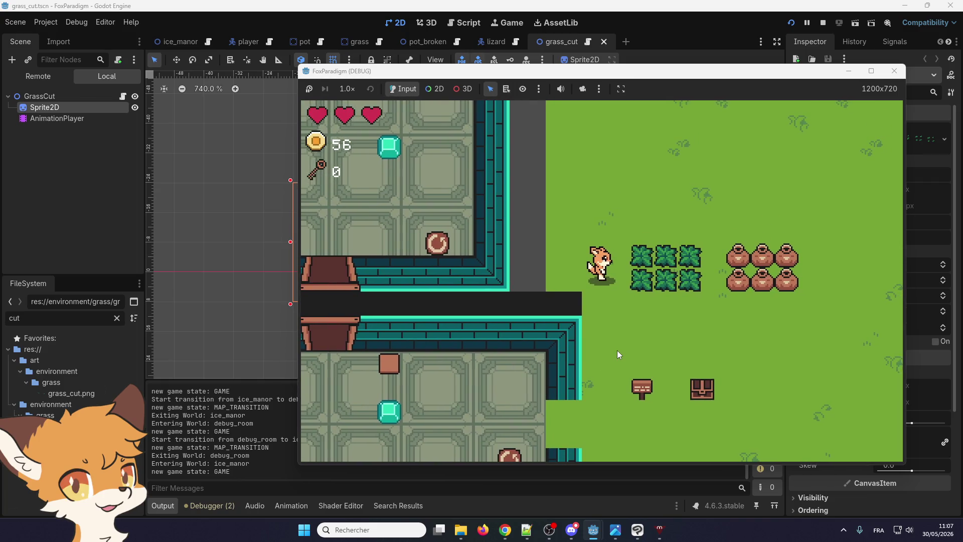
key("space")
key("Right")
key("space")
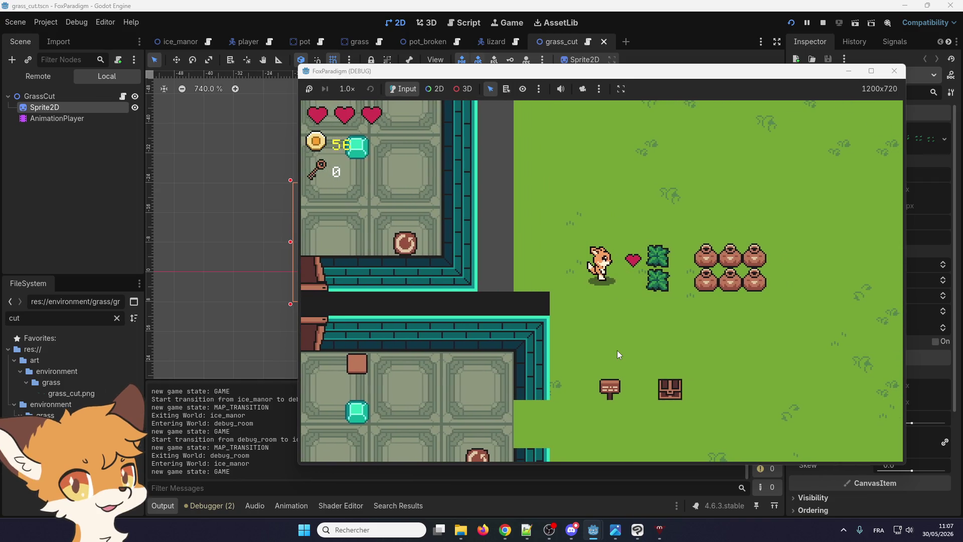
key("Right")
key("space")
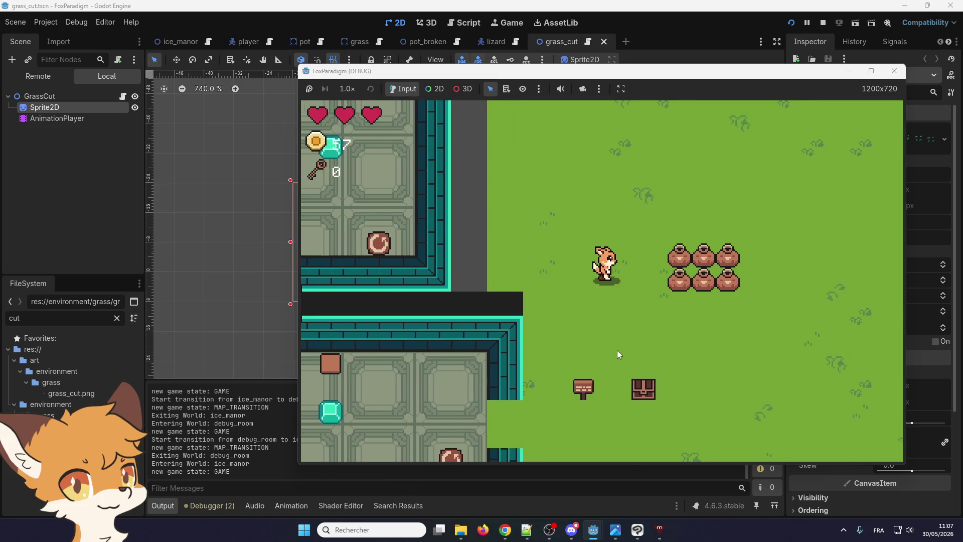
key("space")
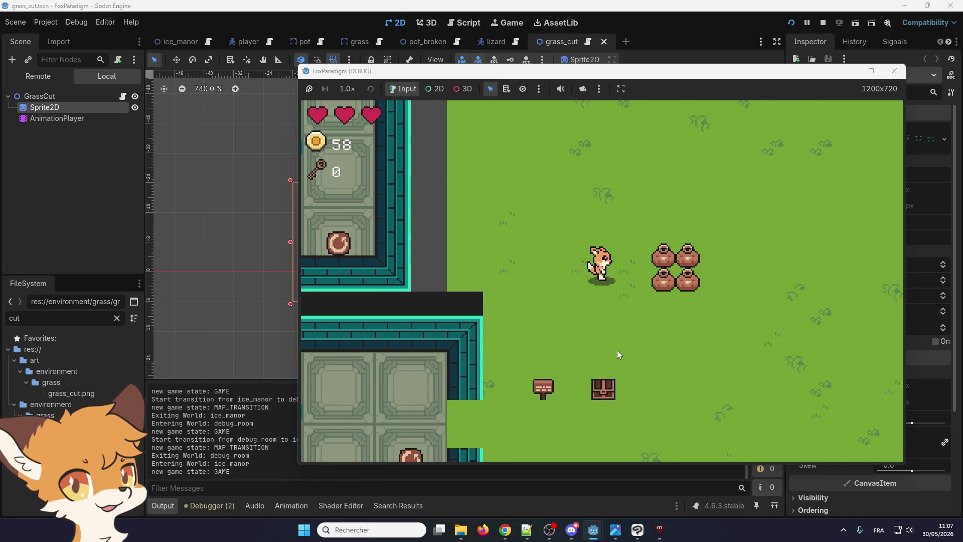
left_click(893, 71)
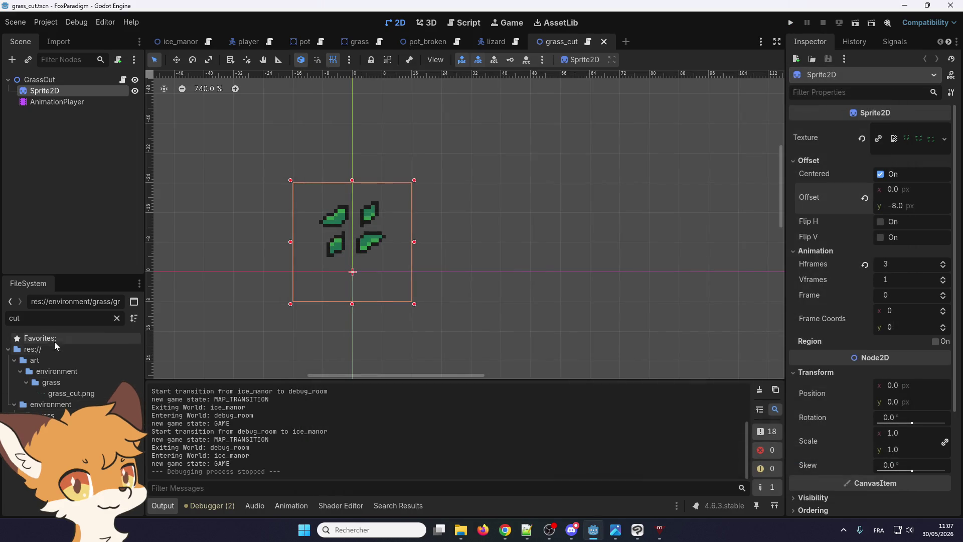
- Open coin.tscn and set its Sprite2D Offset y to -8
type("coin")
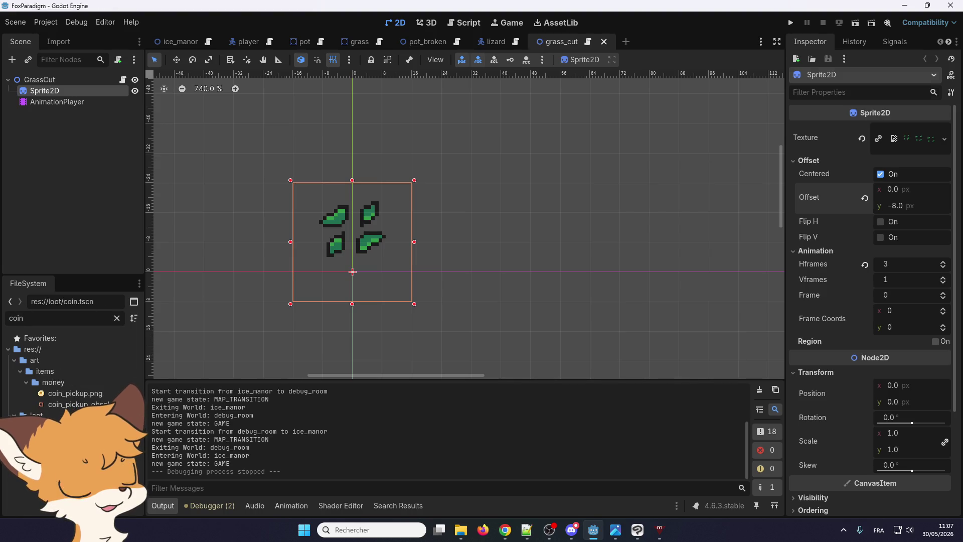
key("Return")
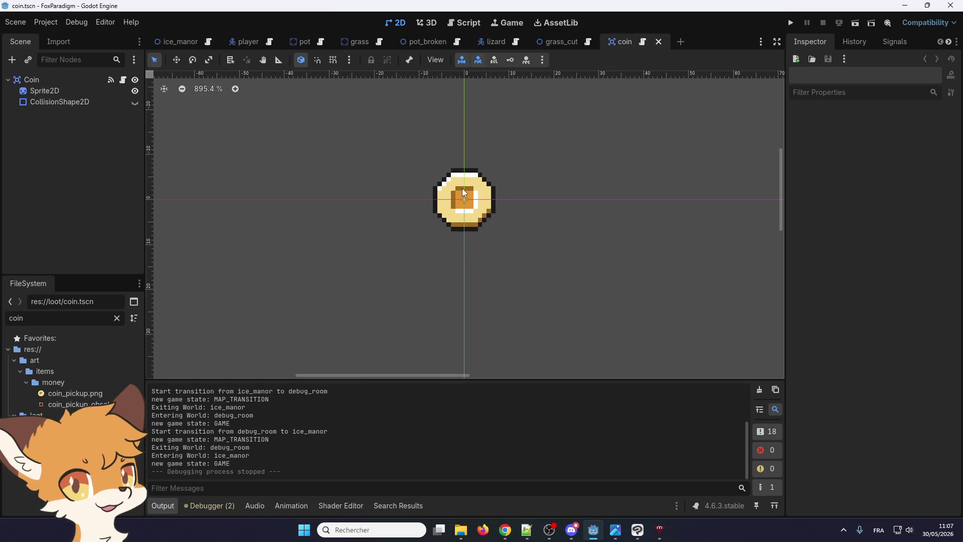
left_click(463, 192)
scroll(397, 230, "down", 3)
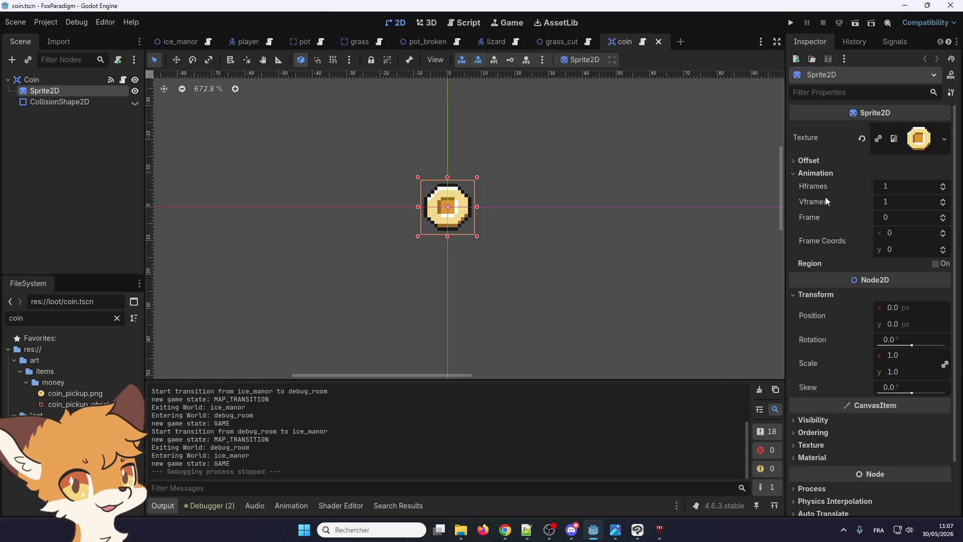
left_click(809, 161)
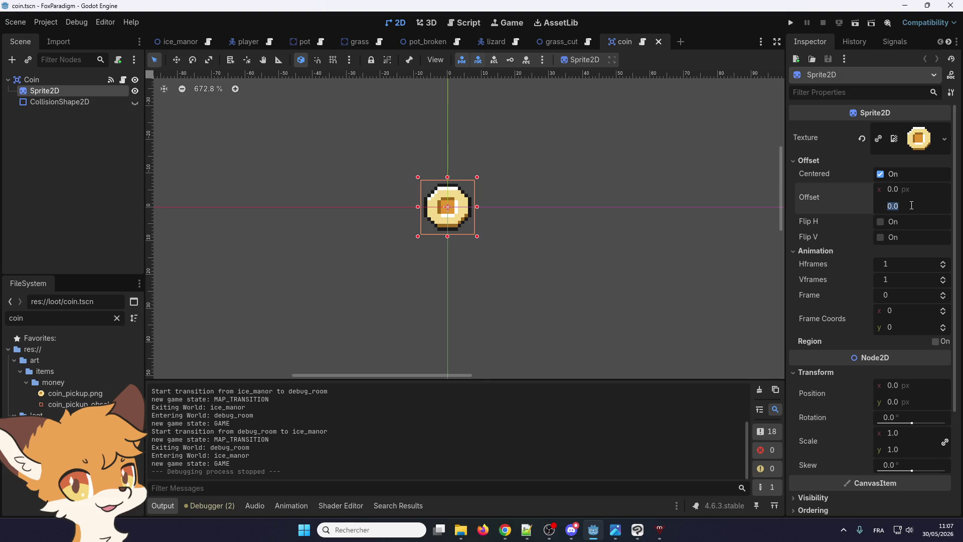
type("-8")
key("Return")
scroll(423, 163, "up", 1)
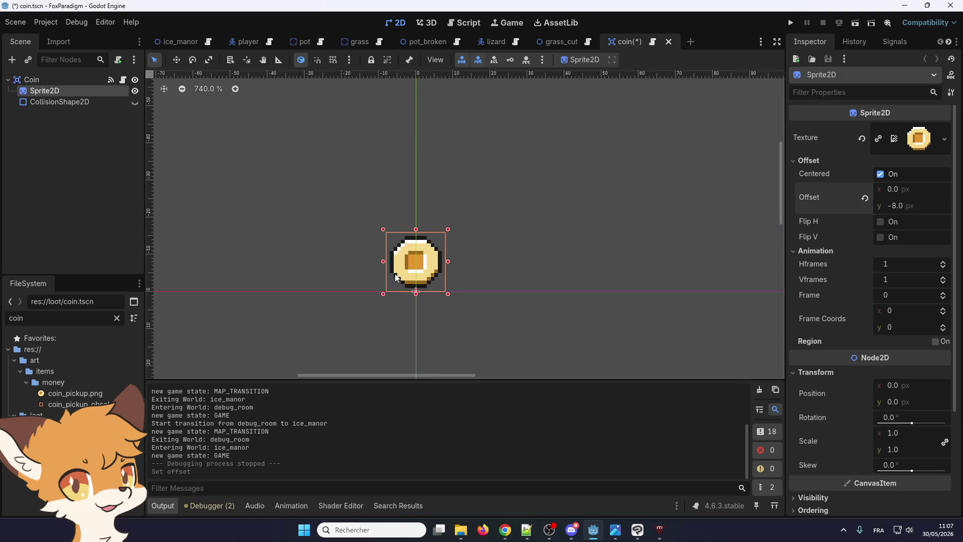
- Open heart_pickup.tscn, inspect its Sprite2D offset, and run the game again
left_click(42, 319)
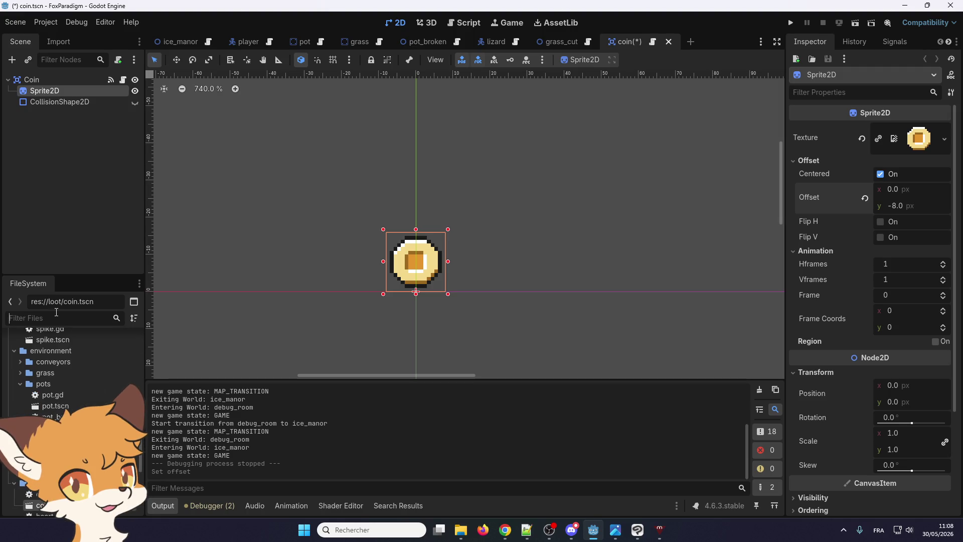
type("heart")
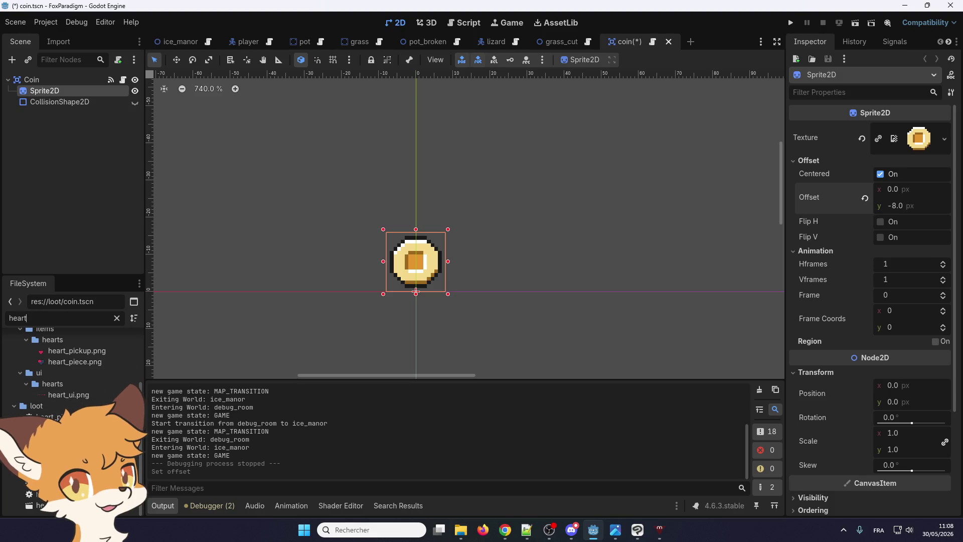
scroll(451, 221, "down", 5)
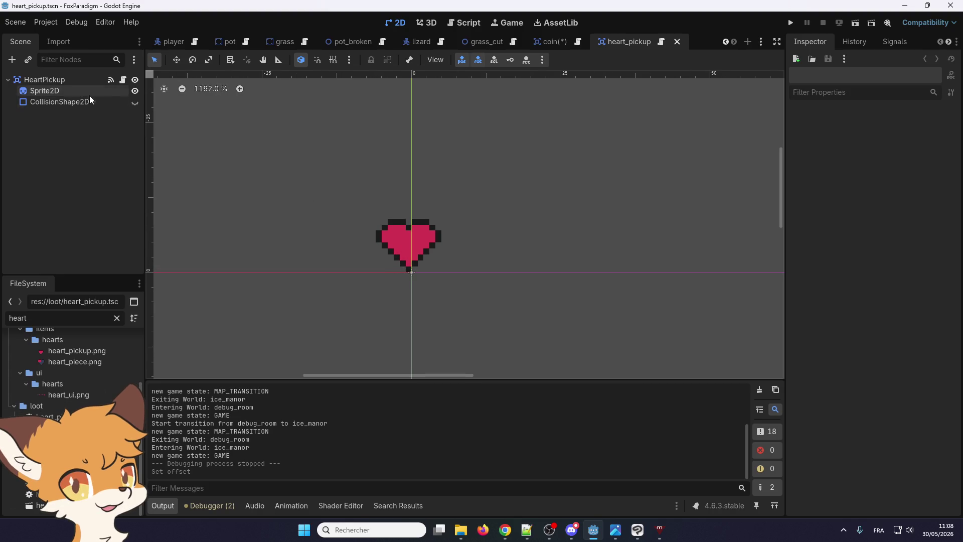
left_click(60, 90)
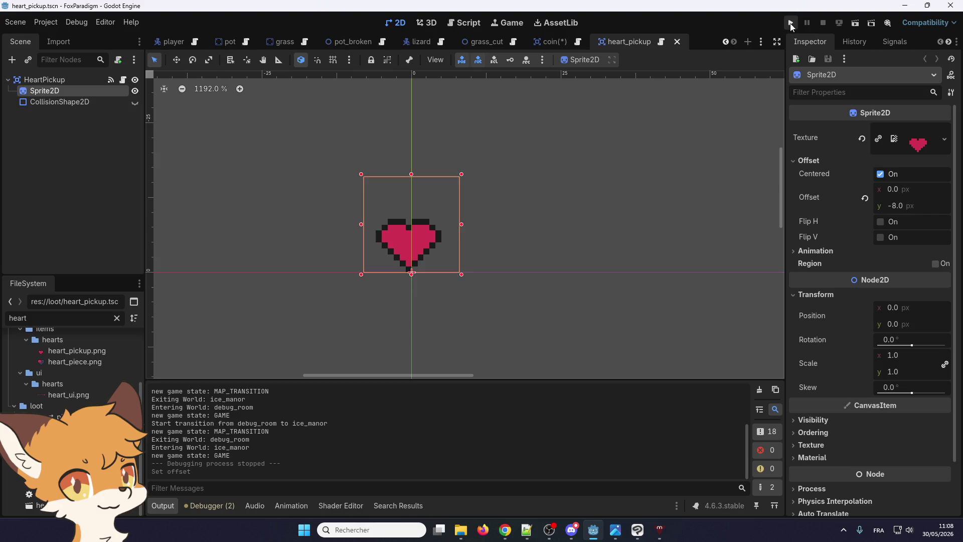
left_click(791, 25)
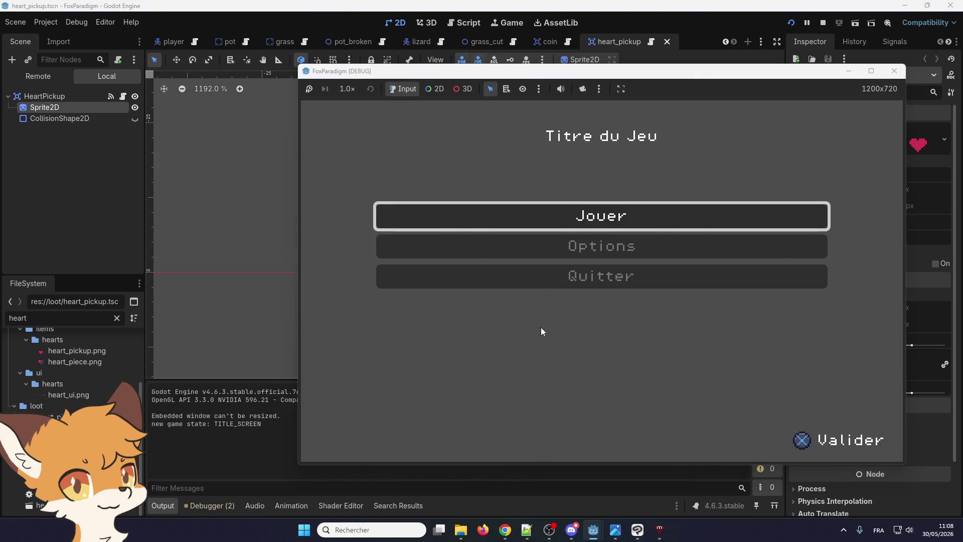
- Load Ice Manor, walk out the right doorway, and cut a column of grass bushes
key("Return")
key("Return")
key("Right")
key("Up")
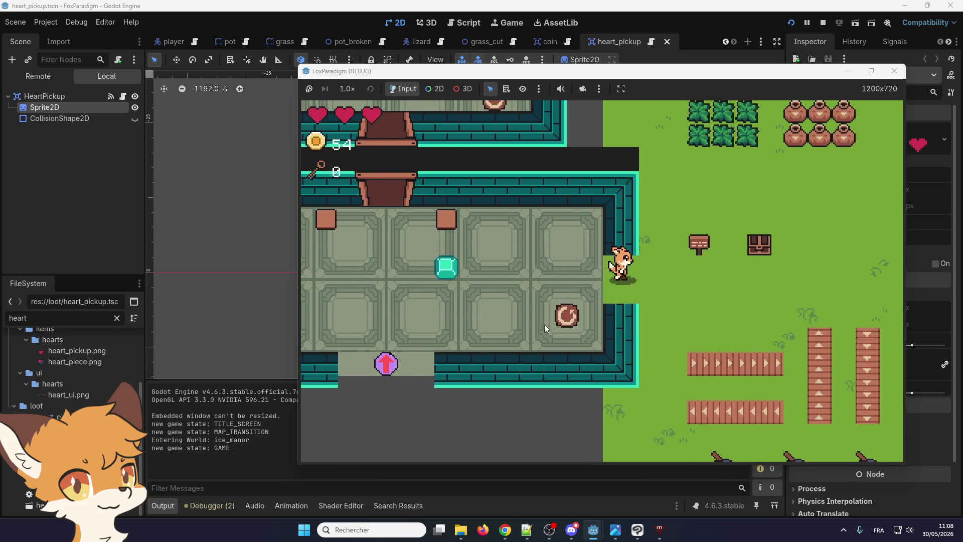
key("Up")
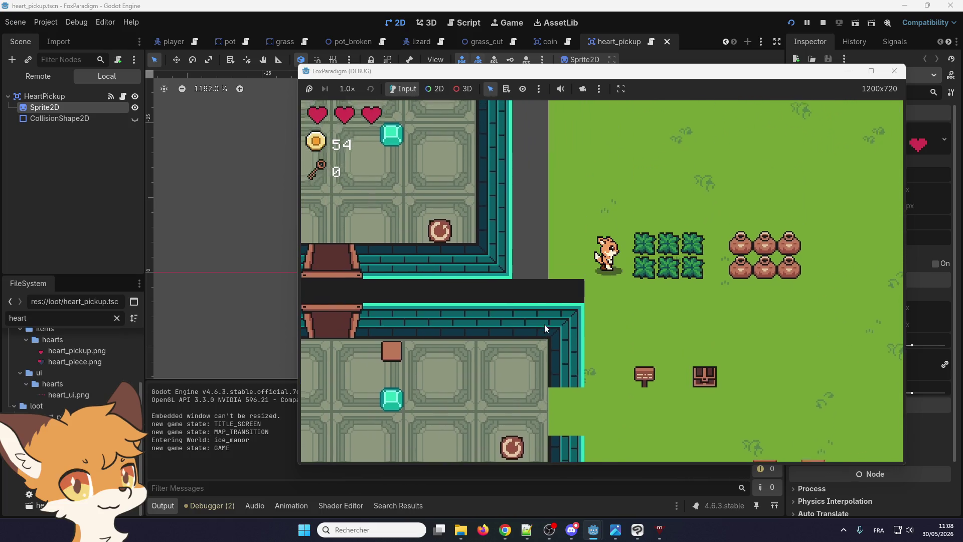
key("space")
key("Right")
key("Down")
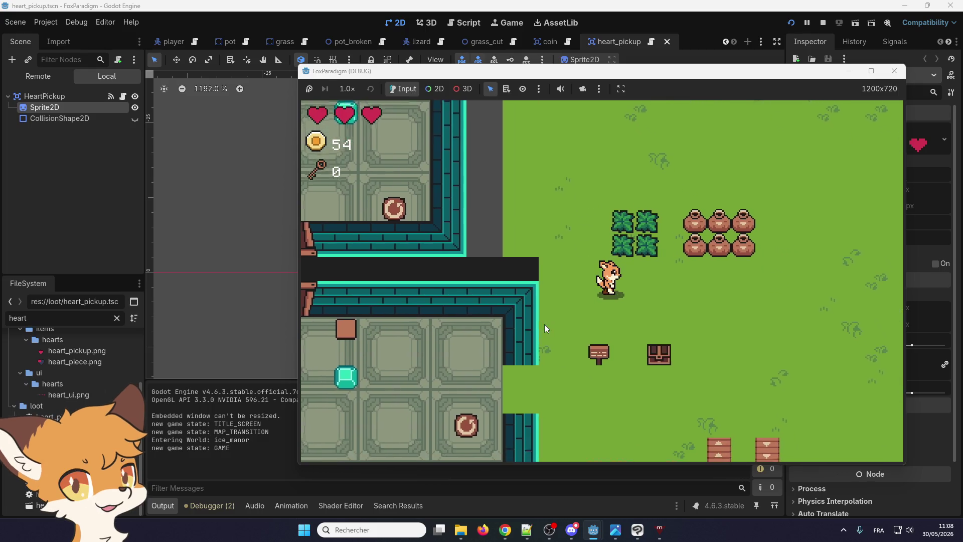
- Cut more bushes, pick up the dropped hearts, and break the pot columns
key("Up")
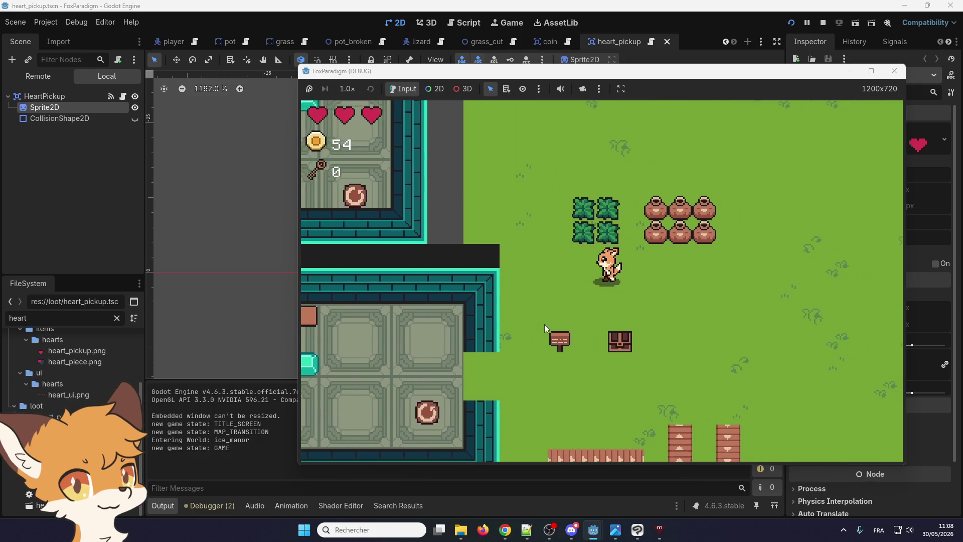
key("Left")
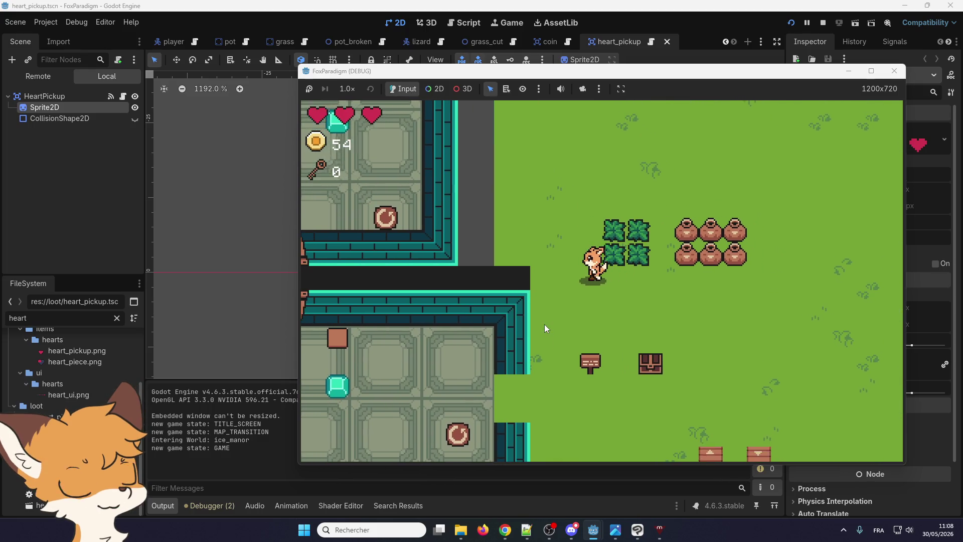
key("Up")
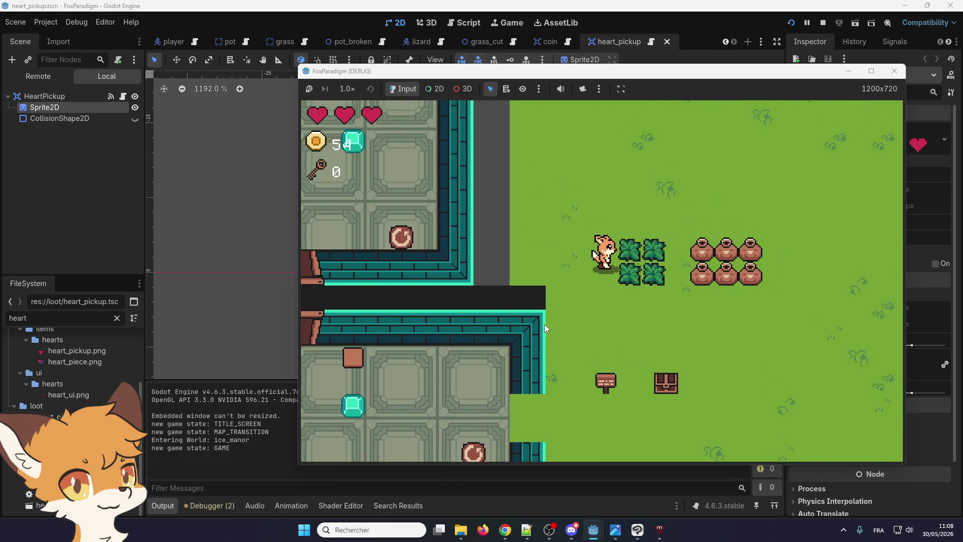
key("space")
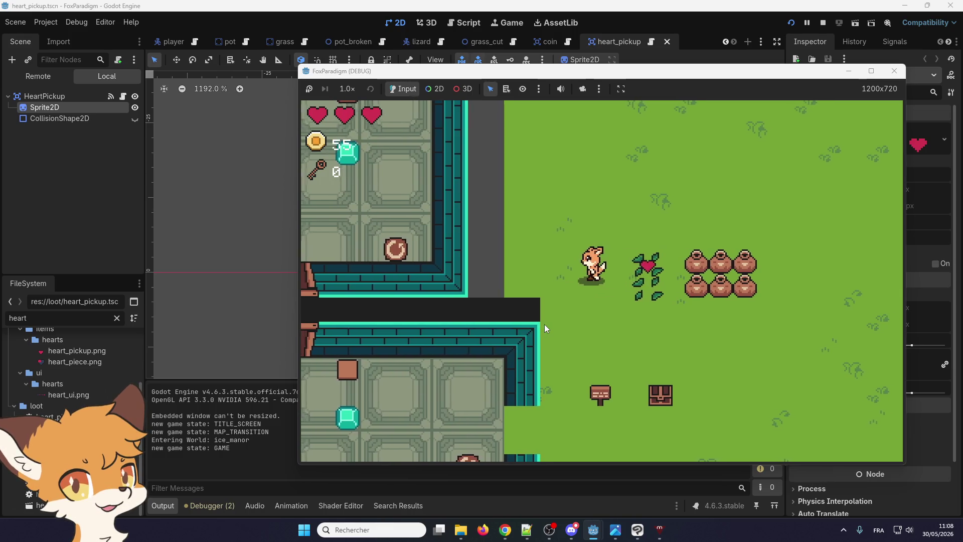
key("Right")
key("space")
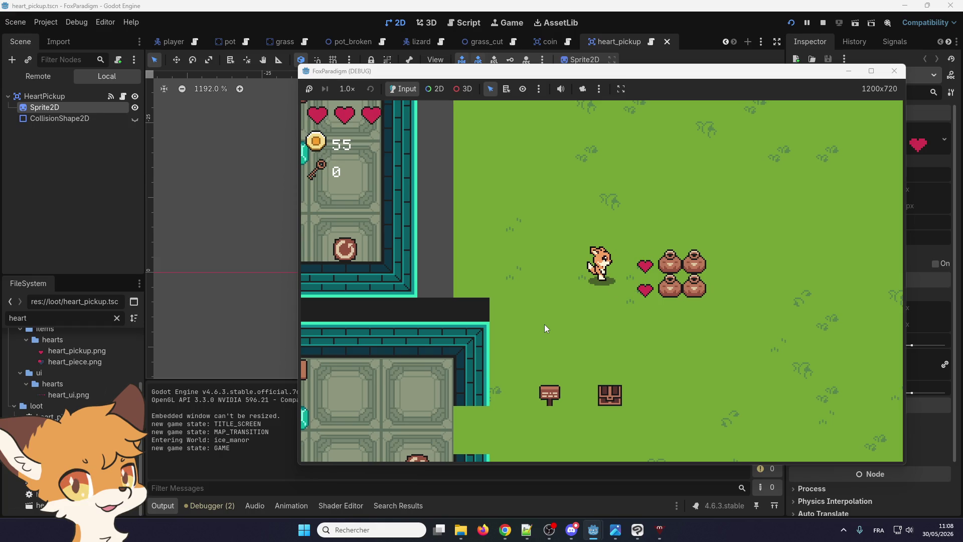
key("Right")
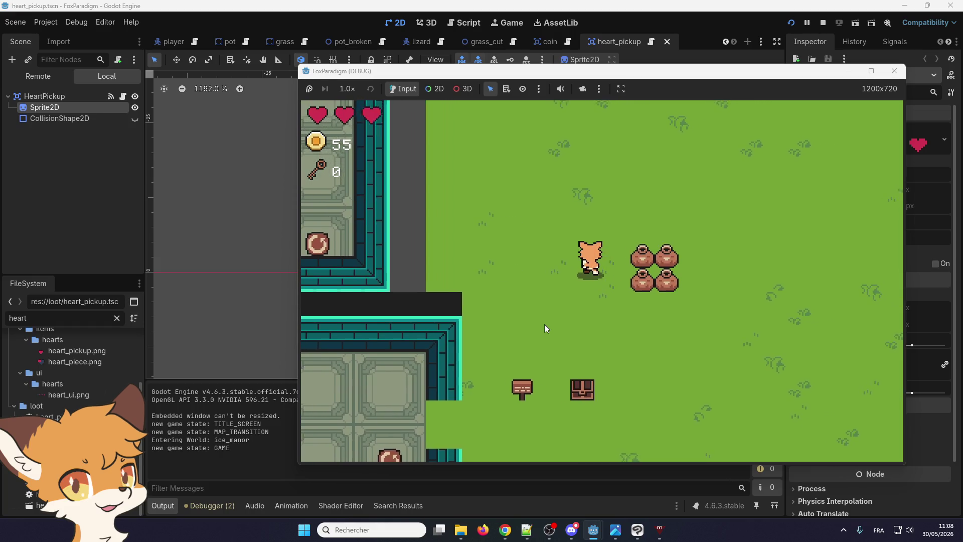
key("space")
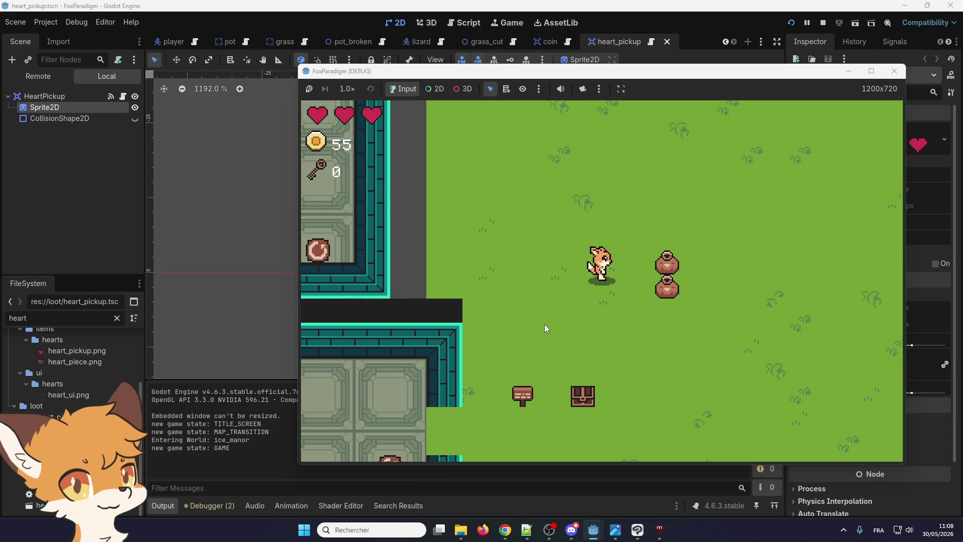
key("space")
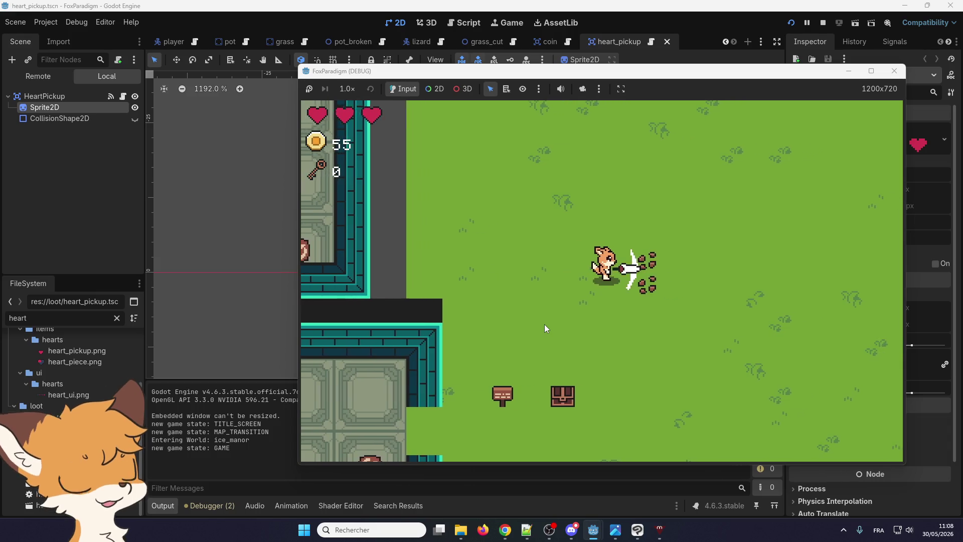
key("Left")
key("Down")
- Walk back through the tiled room to the bottom doorway, then to the east exit
key("Left")
key("Down")
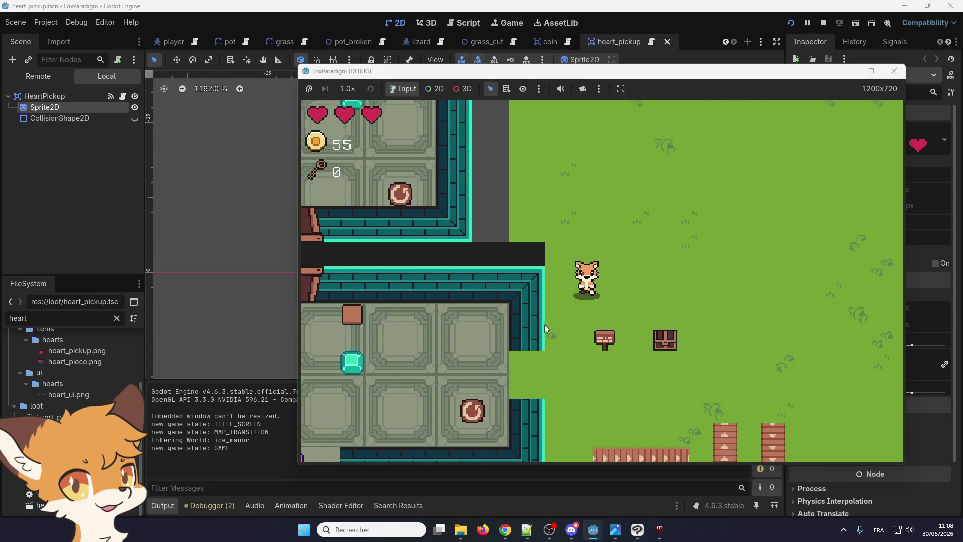
key("Left")
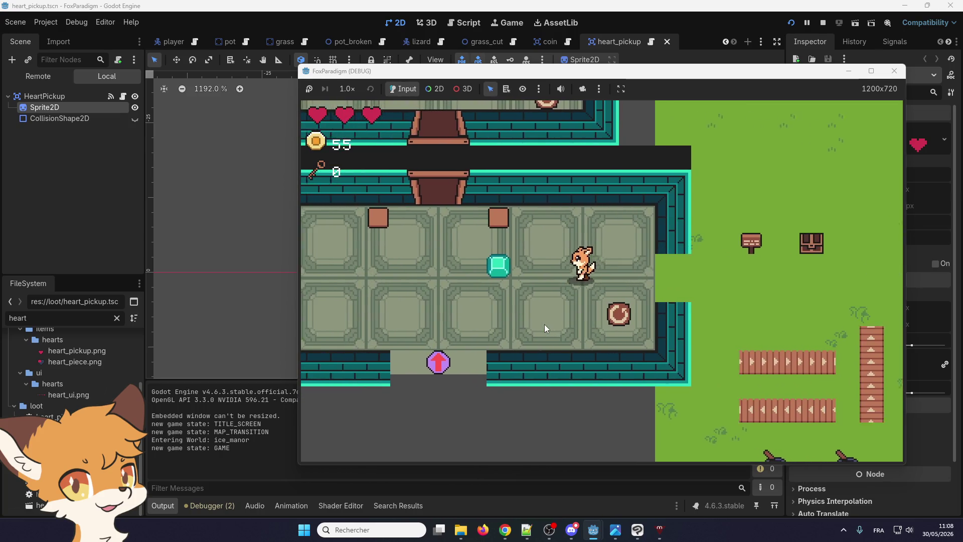
key("Down")
key("Down")
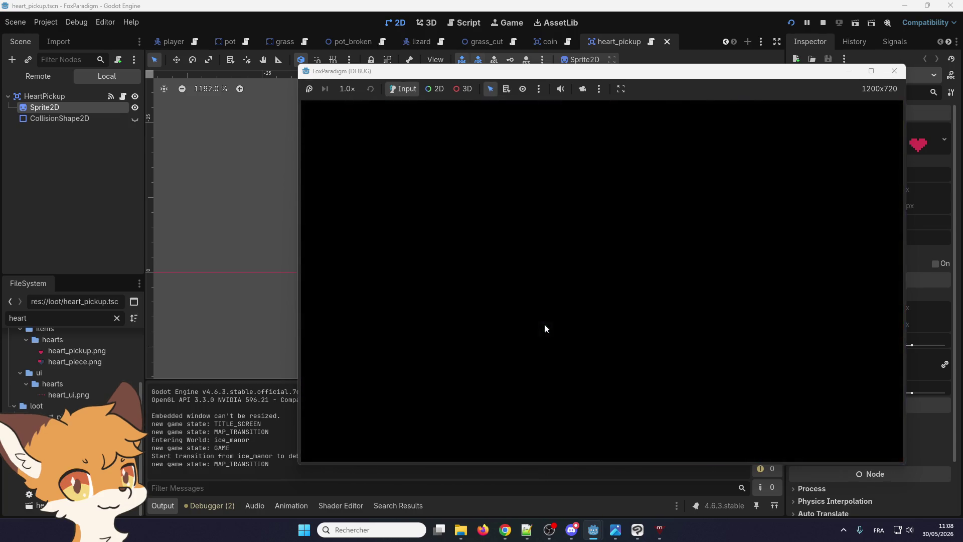
key("Up")
key("Right")
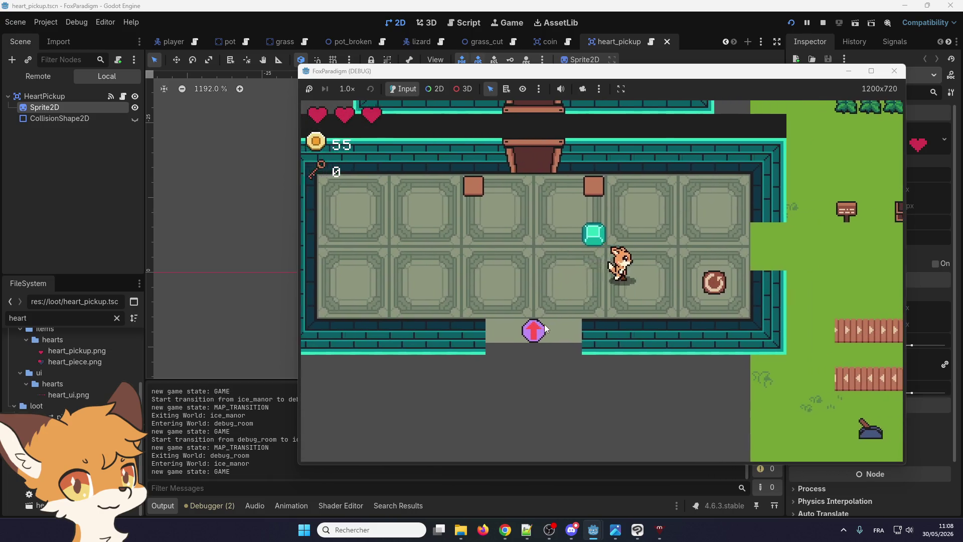
- Cut the two rows of grass bushes and move toward the pots
key("Right")
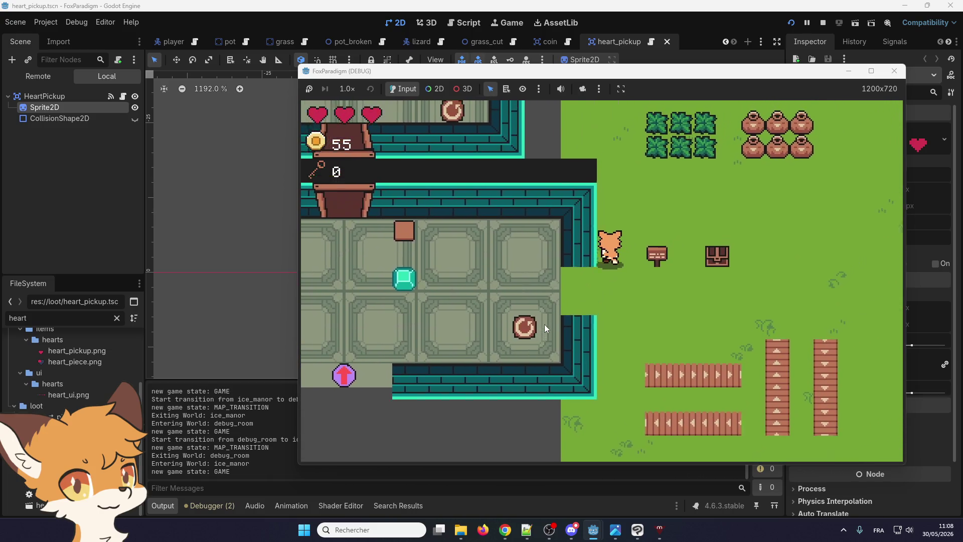
key("Up")
key("space")
key("Right")
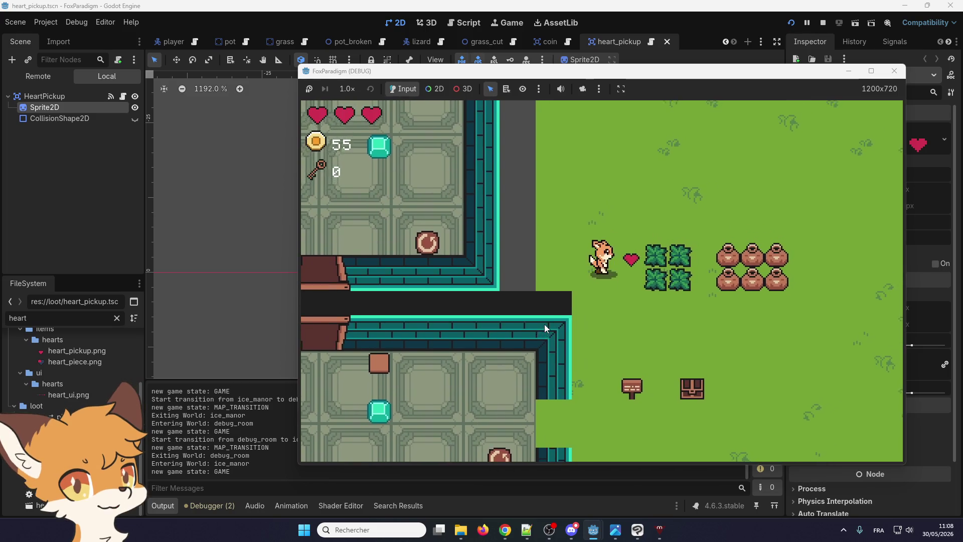
key("space")
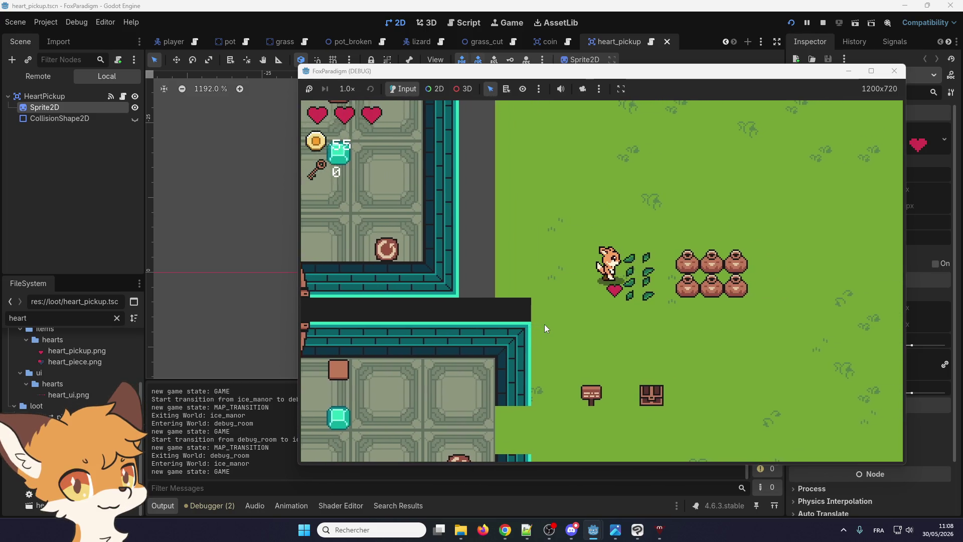
key("Right")
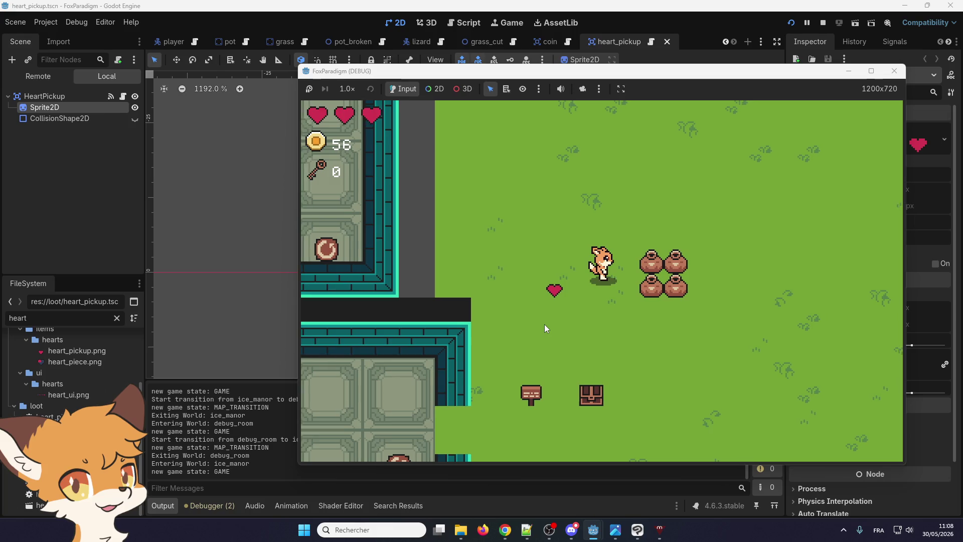
- Break both pot columns, grab the heart, walk back inside, and stop the game
key("Right")
key("space")
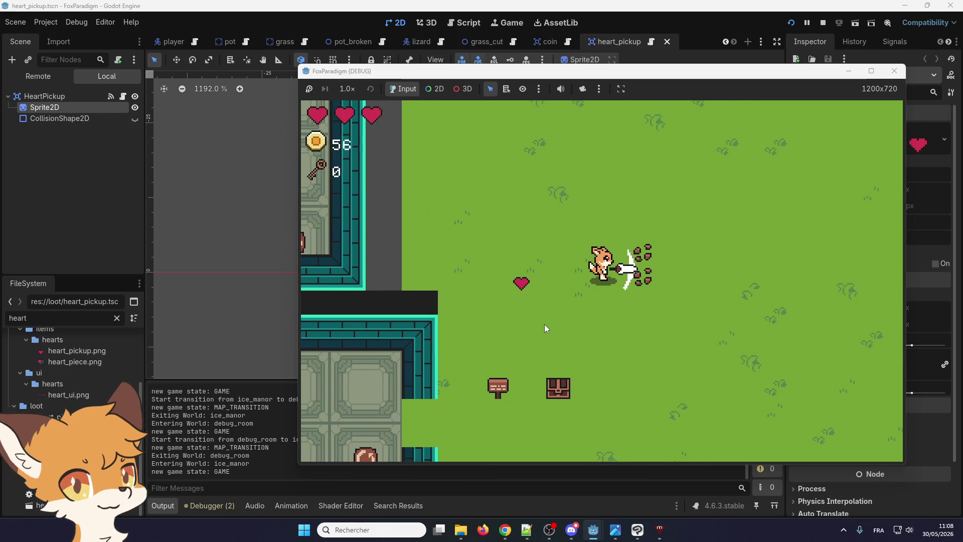
key("Left")
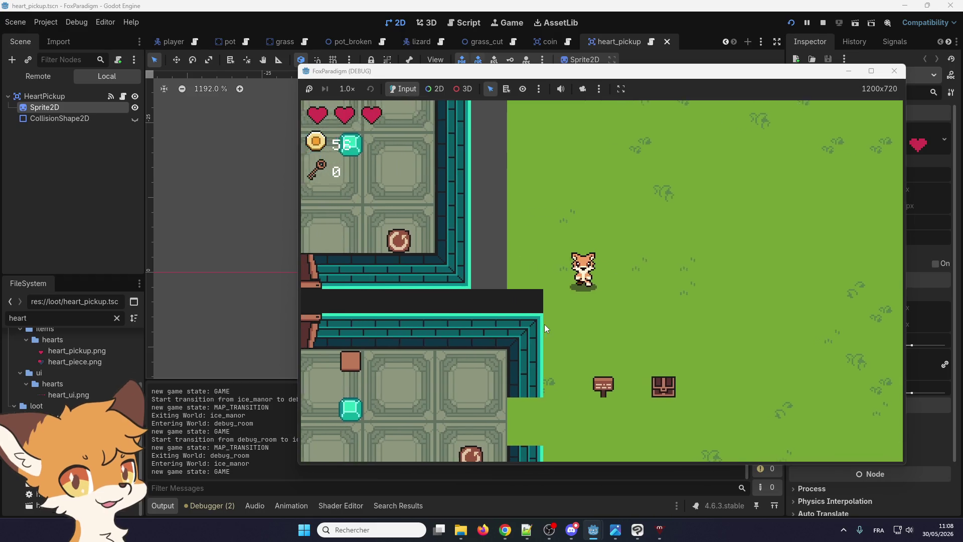
key("Down")
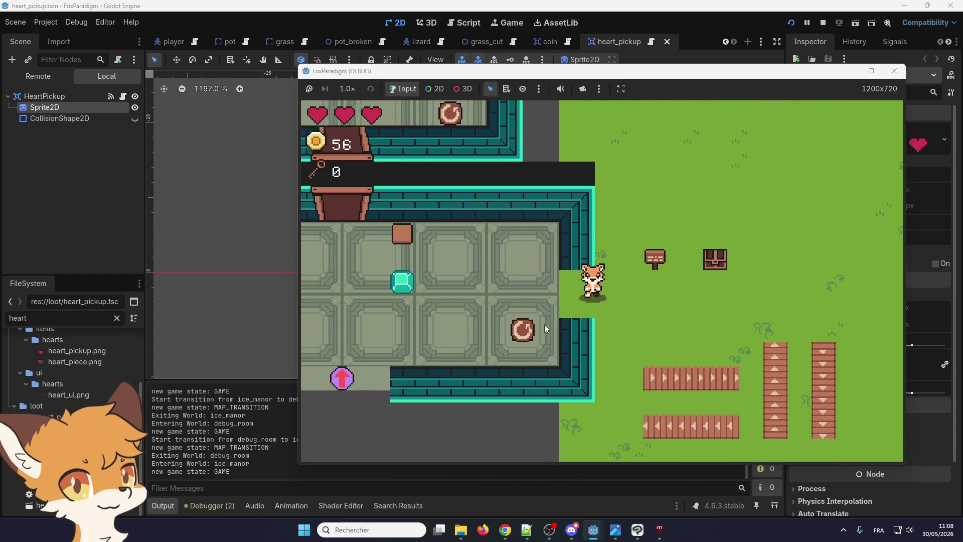
key("Left")
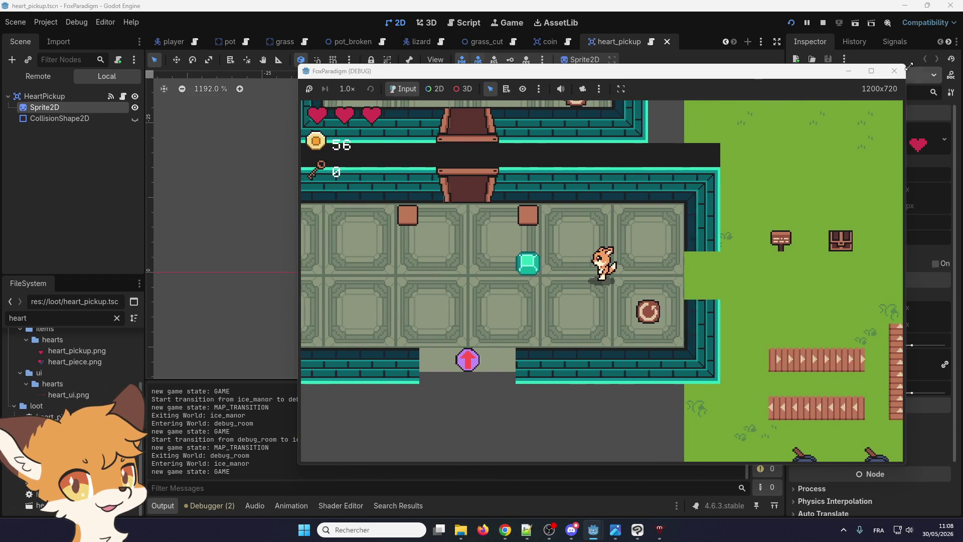
left_click(893, 71)
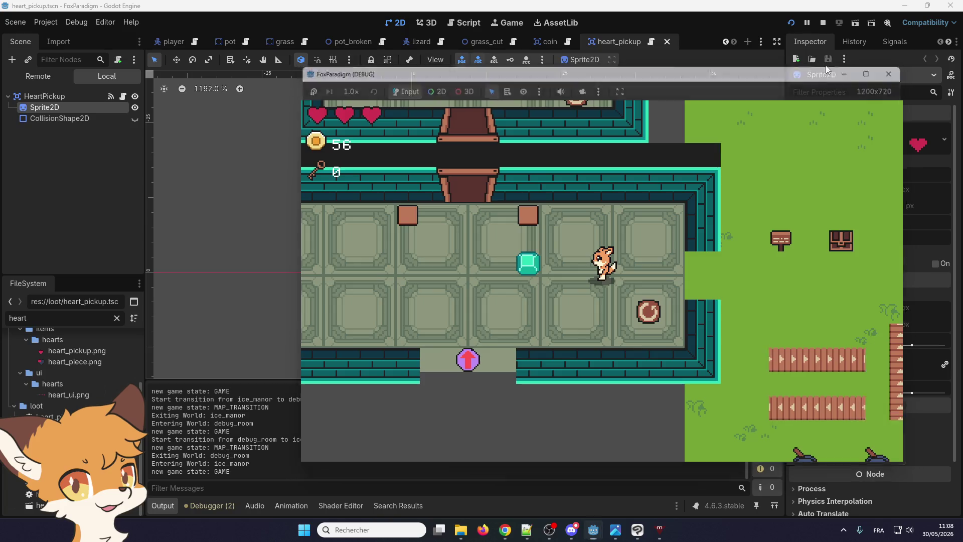
- Turn on visible collision shapes, rerun the project, and start gameplay from the title screen
left_click(45, 22)
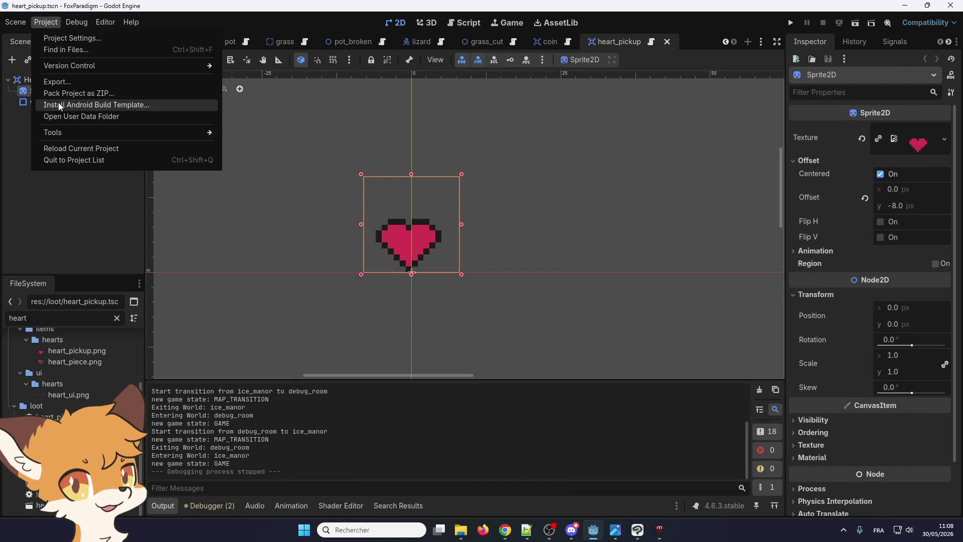
left_click(55, 24)
left_click(48, 22)
mouse_move(81, 29)
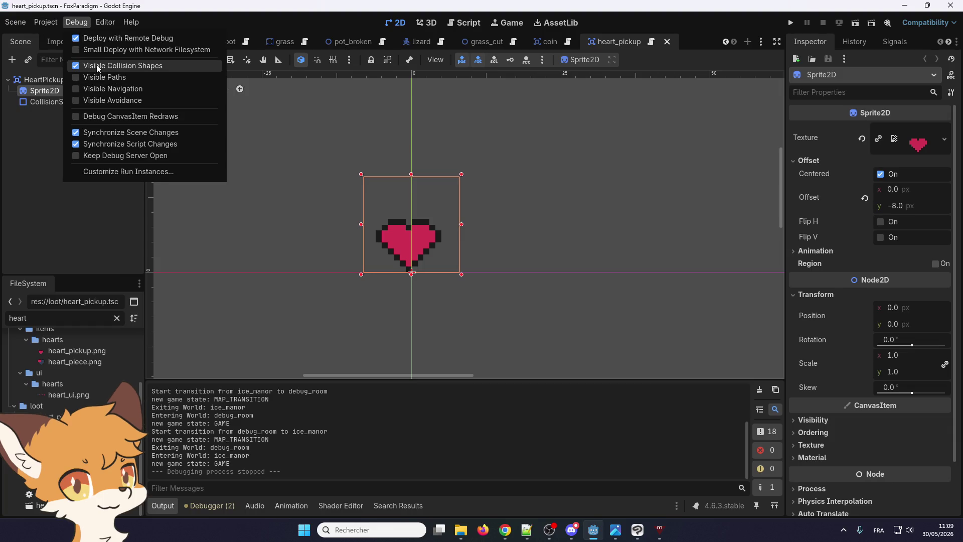
left_click(791, 25)
left_click(790, 25)
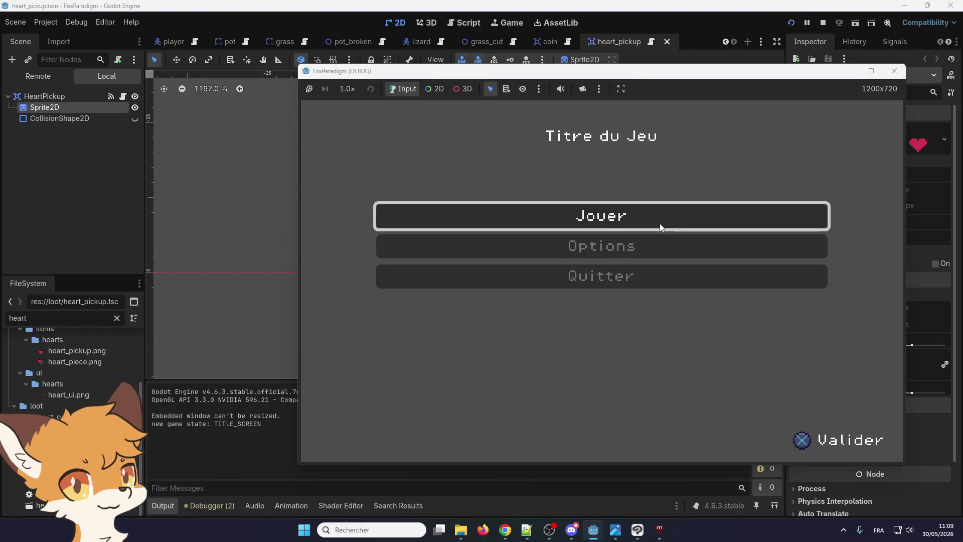
left_click(660, 226)
key("Return")
- Walk out onto the grass, swing at the bushes, and break pots for a heart and coin
key("Right")
key("Up")
key("Right")
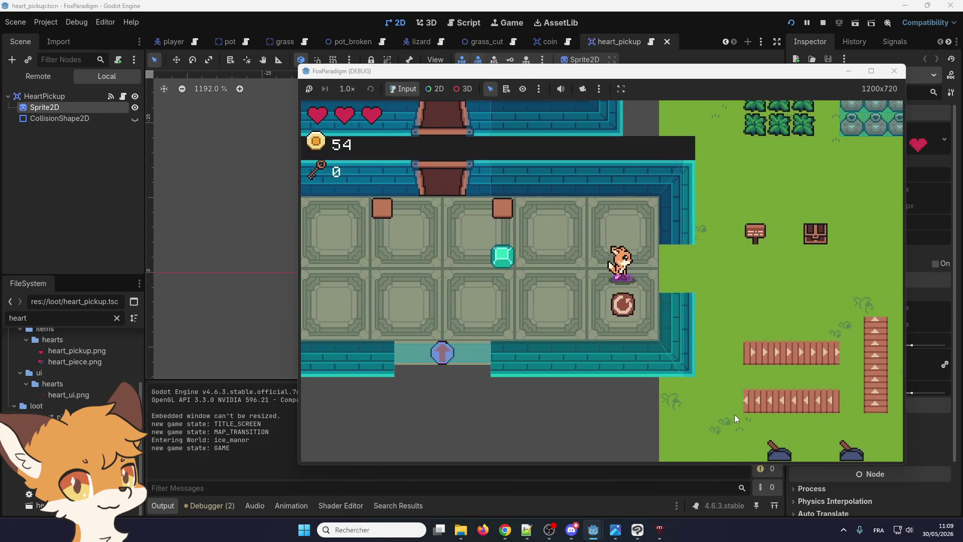
key("Up")
key("Up")
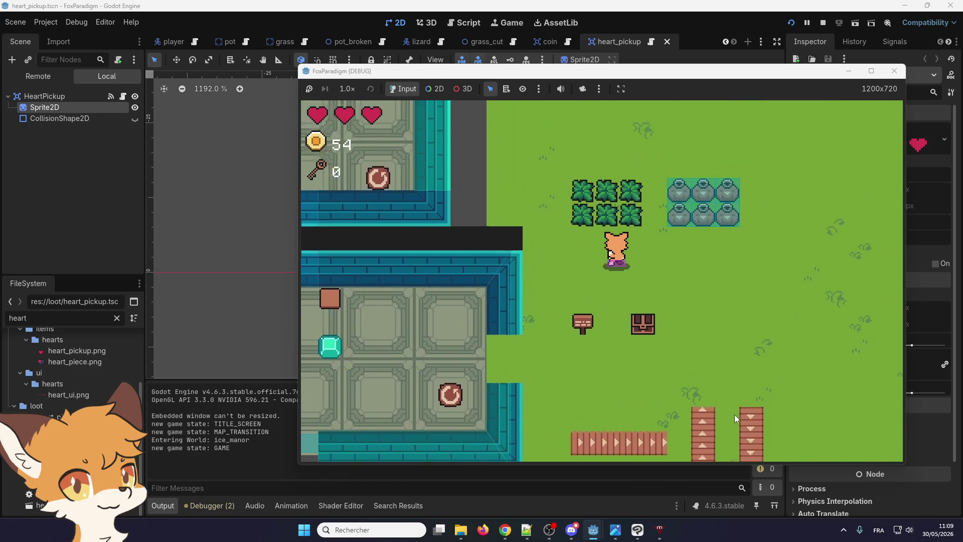
key("Right")
key("space")
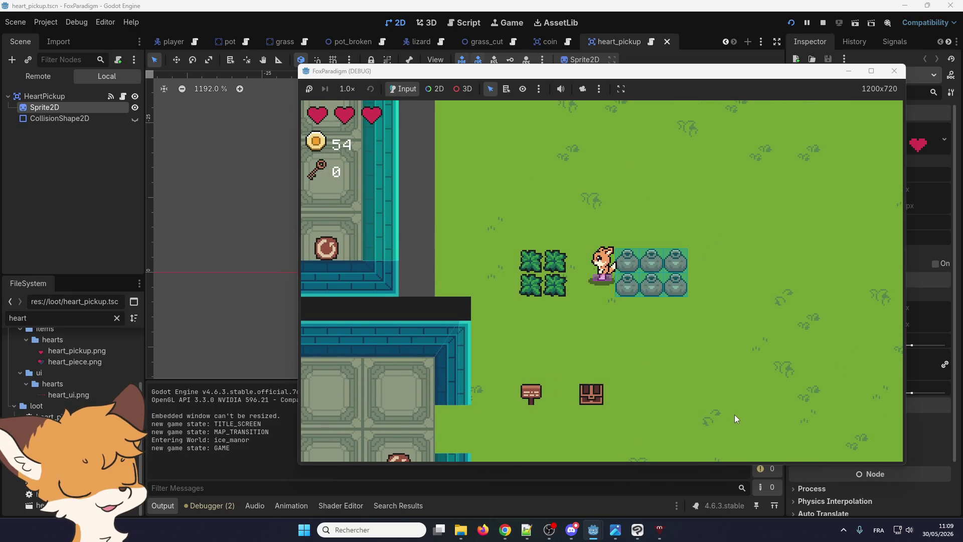
key("space")
key("Right")
key("space")
key("Left")
key("space")
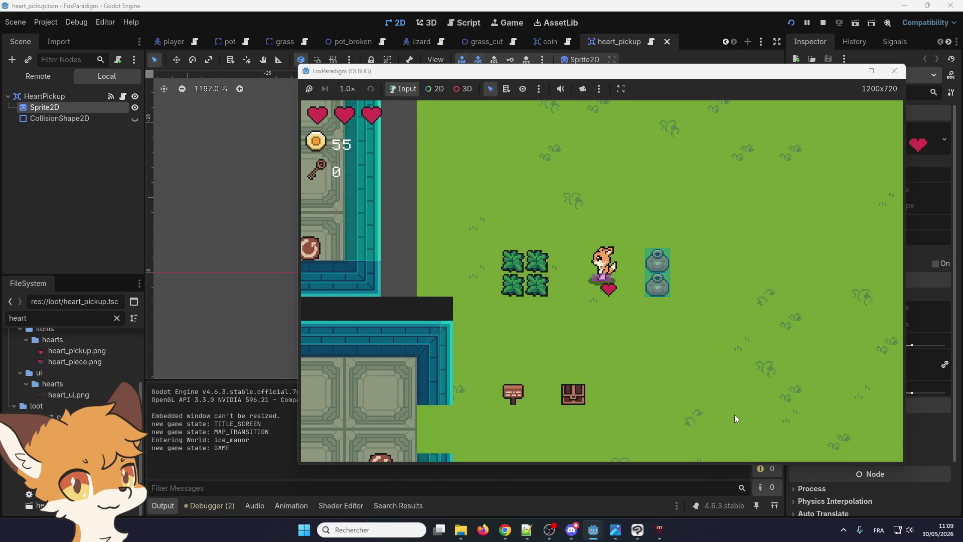
- Pick up the heart, break the lower pot, and swing the sword while moving up-left
key("Down")
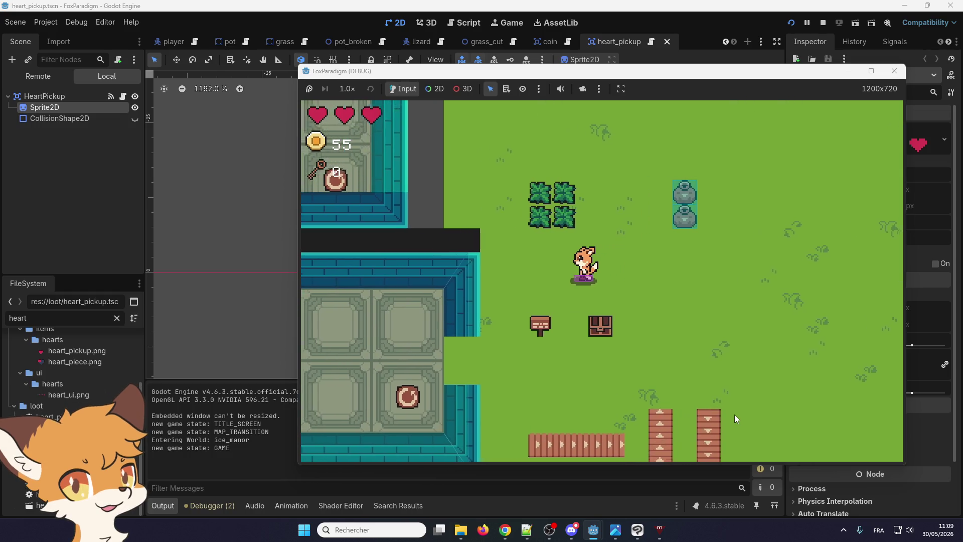
key("Left")
key("Up")
key("Up")
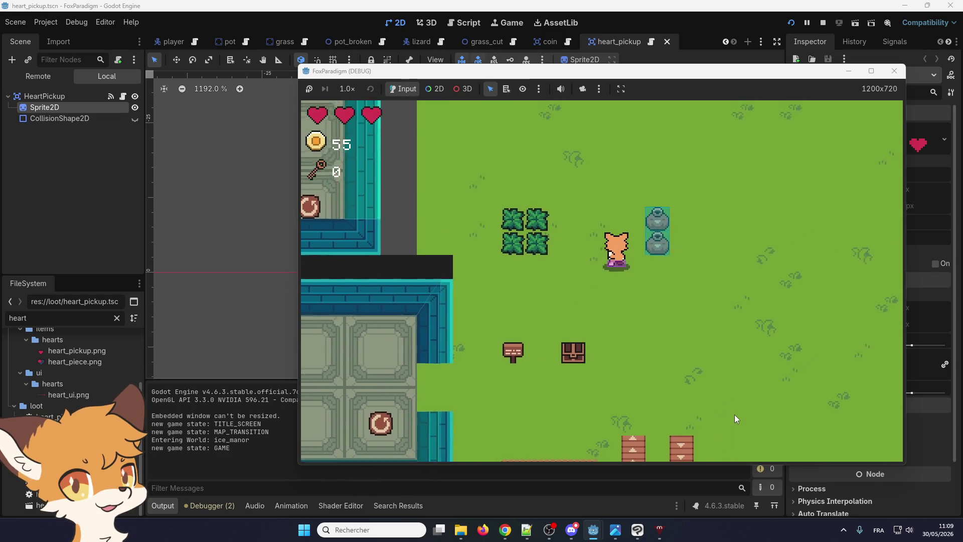
key("Right")
key("space")
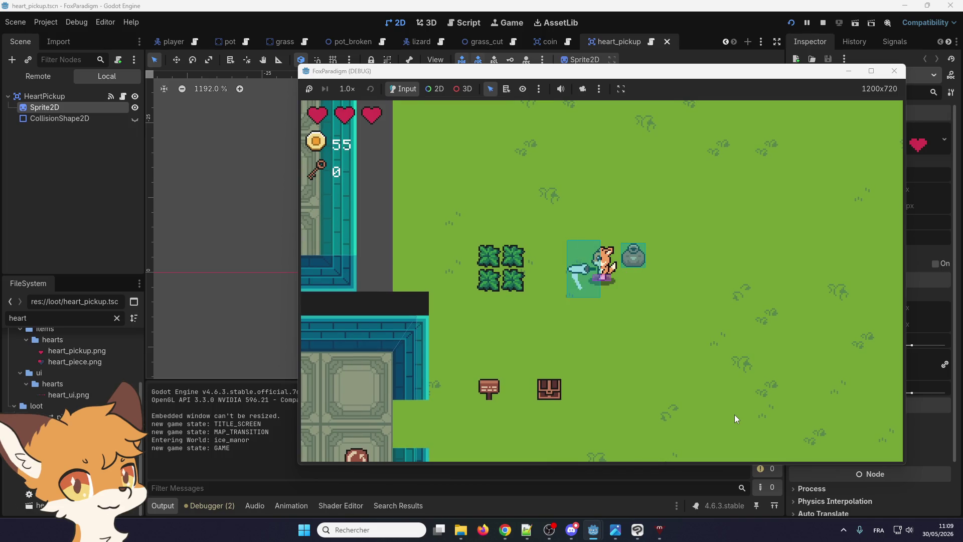
key("Up")
key("space")
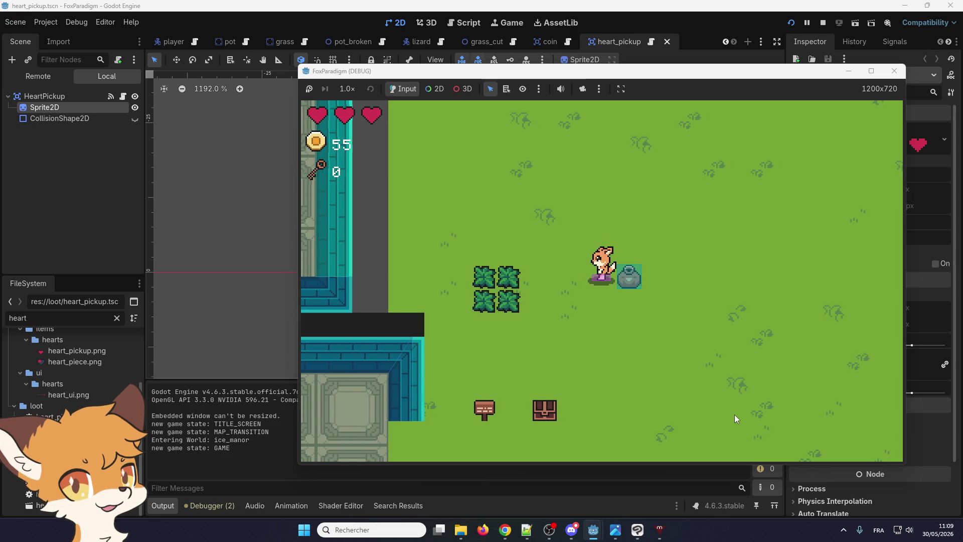
key("Up")
key("Left")
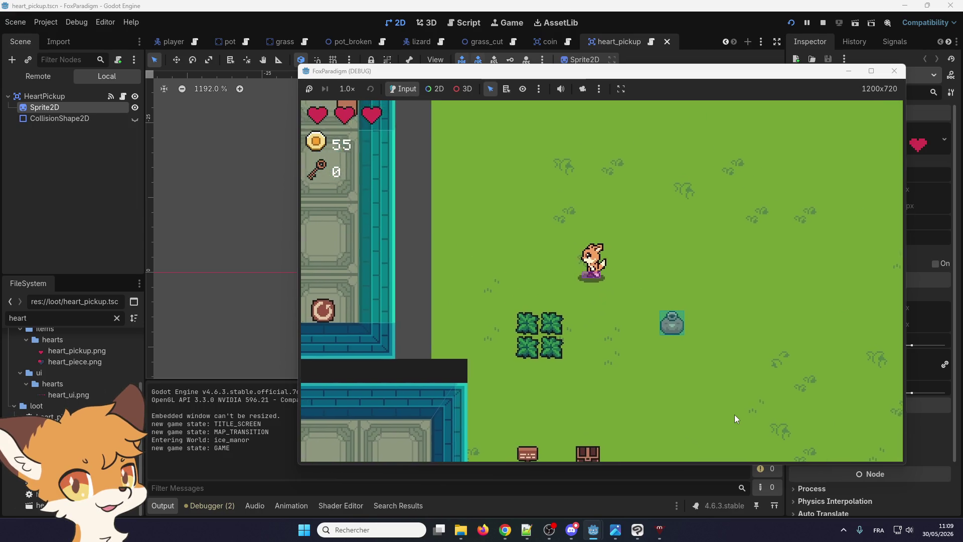
key("space")
- Walk the fox right and left swinging the sword, then suspend the game
key("Right")
key("space")
key("Left")
key("space")
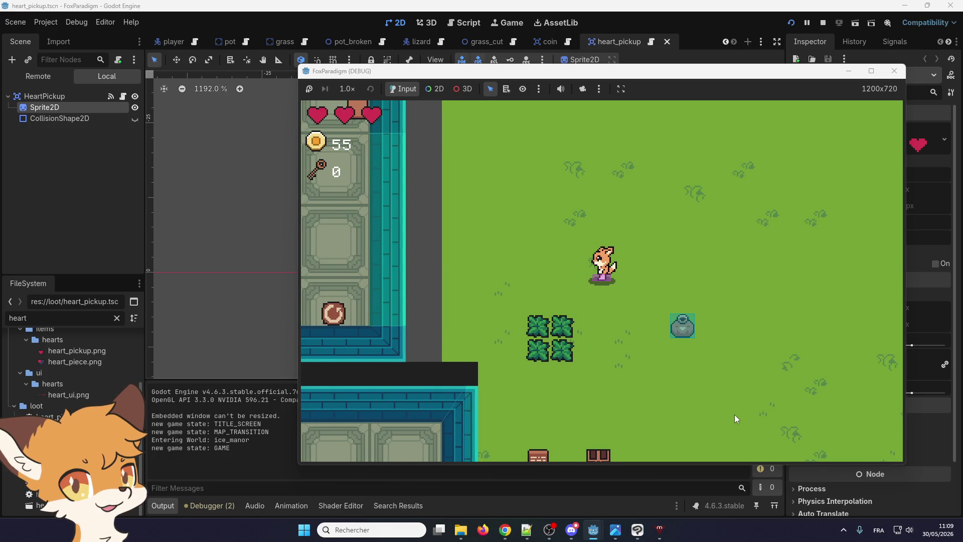
key("Right")
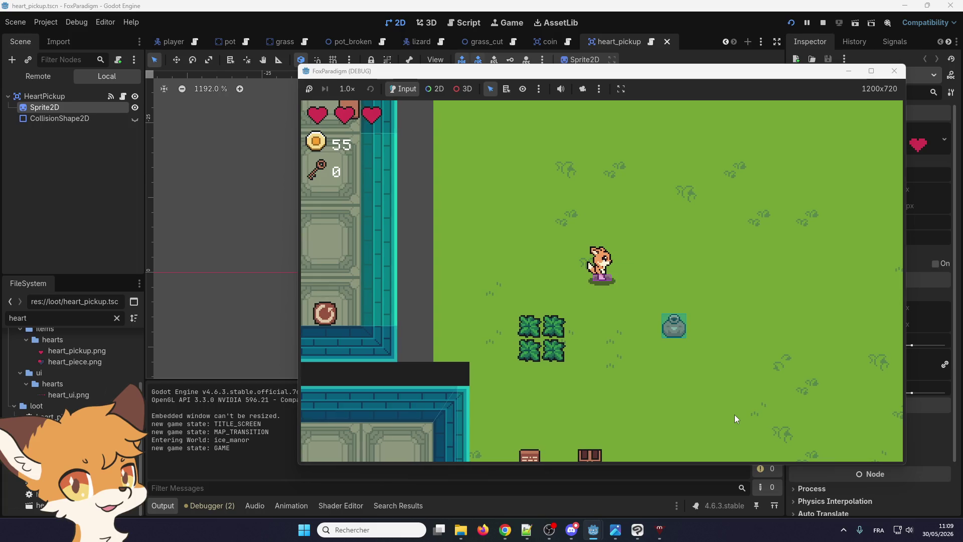
key("Right")
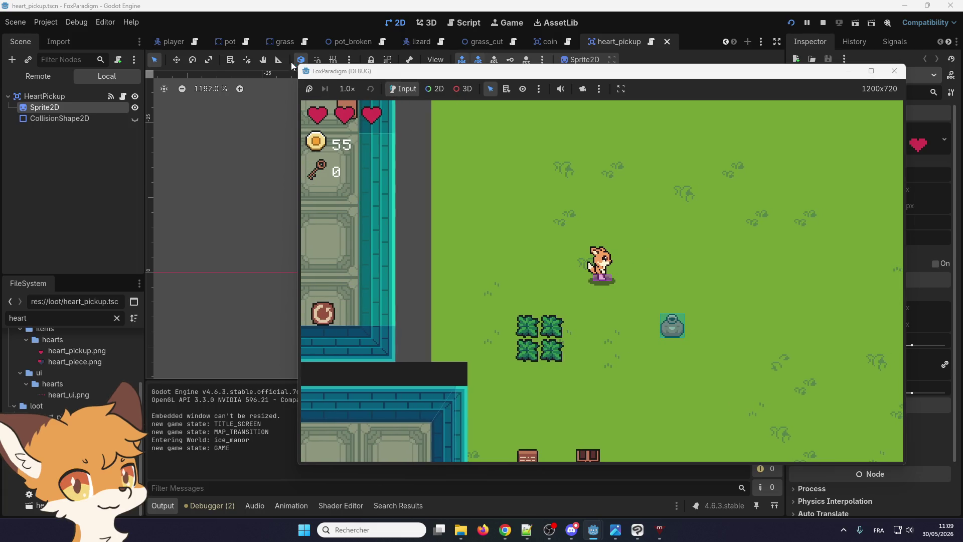
left_click(310, 89)
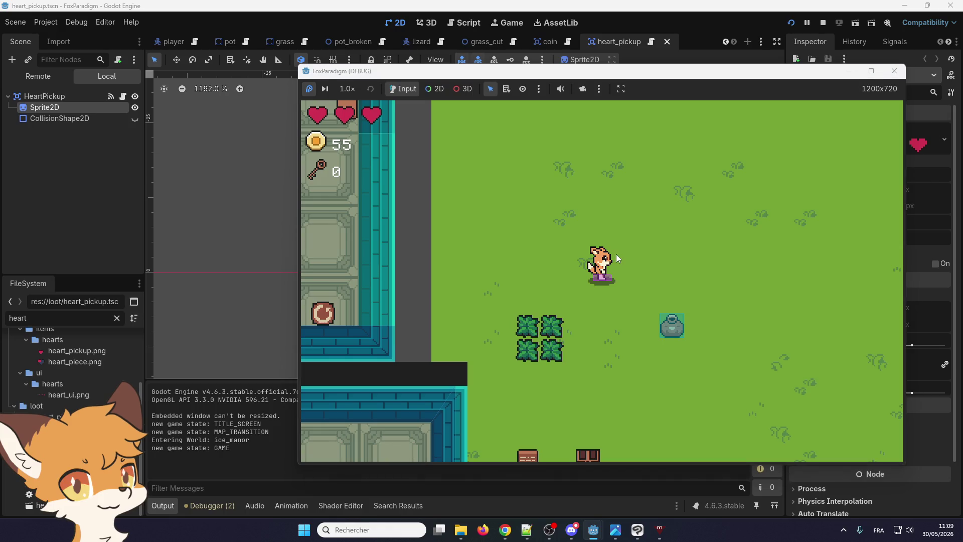
left_click(324, 90)
left_click(311, 89)
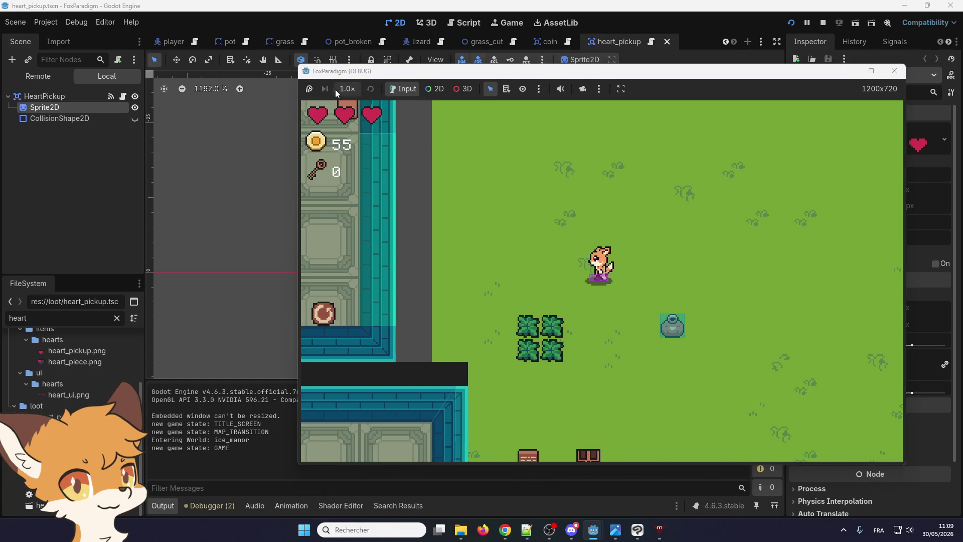
left_click(310, 90)
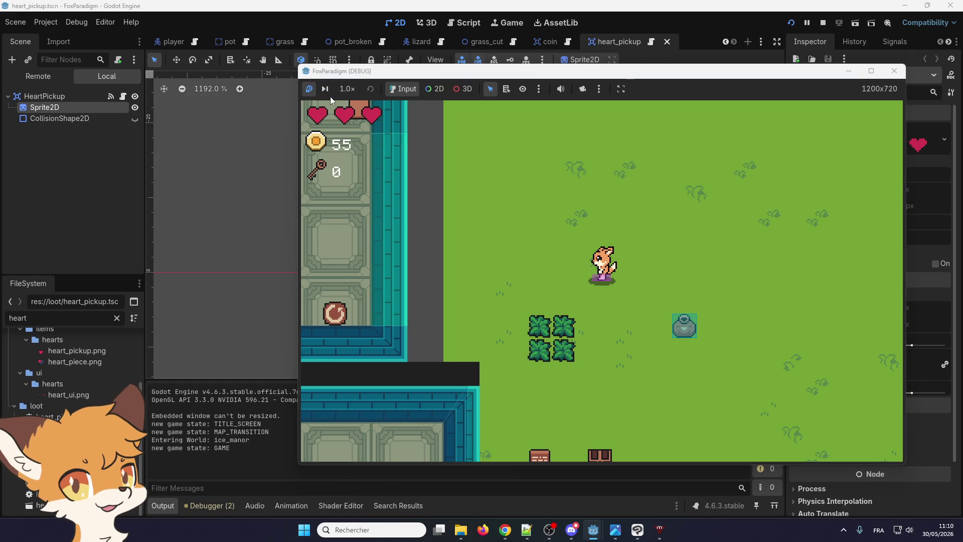
left_click(311, 89)
left_click(309, 90)
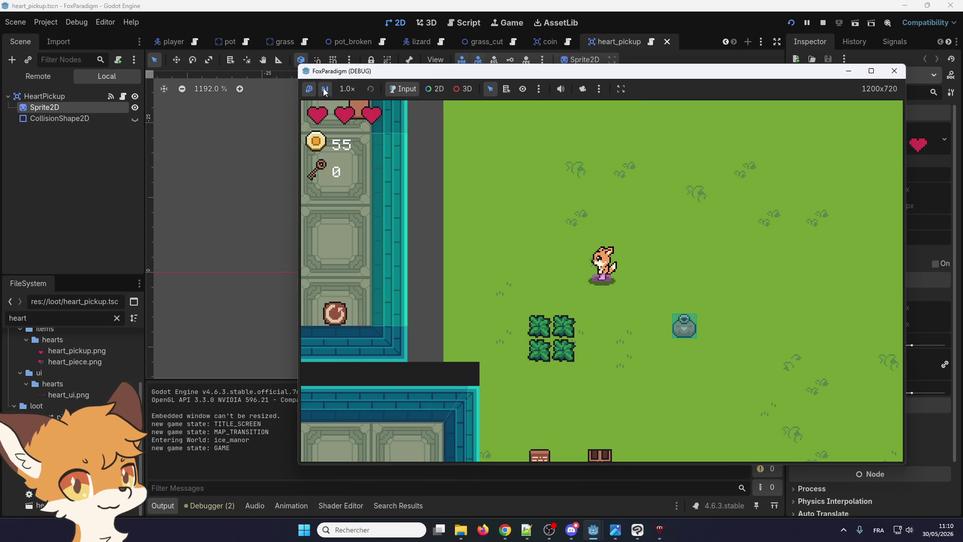
left_click(311, 89)
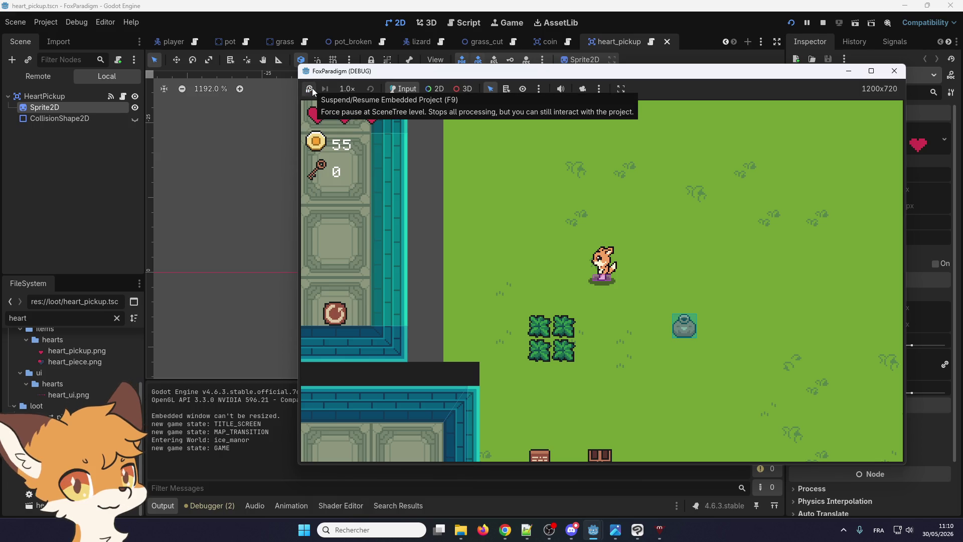
left_click(309, 90)
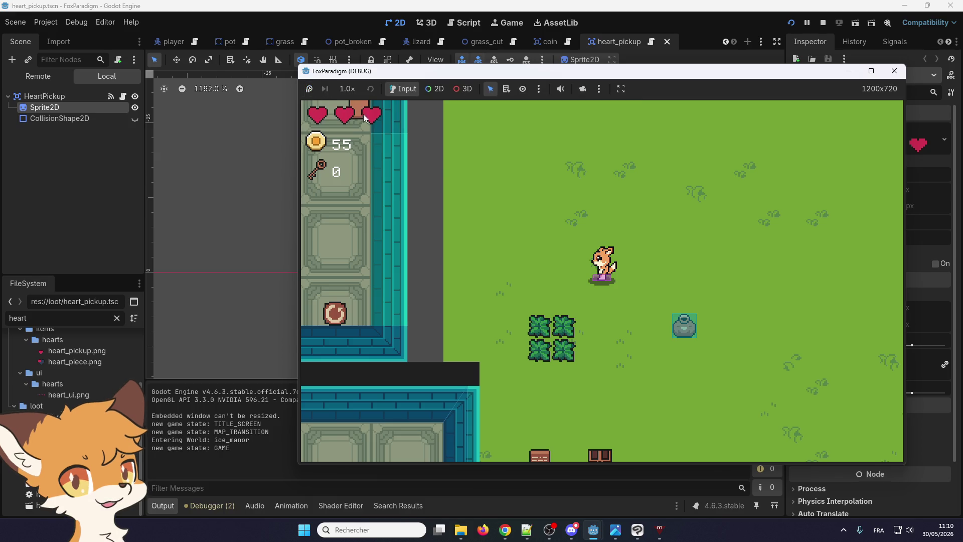
left_click(309, 89)
left_click(308, 90)
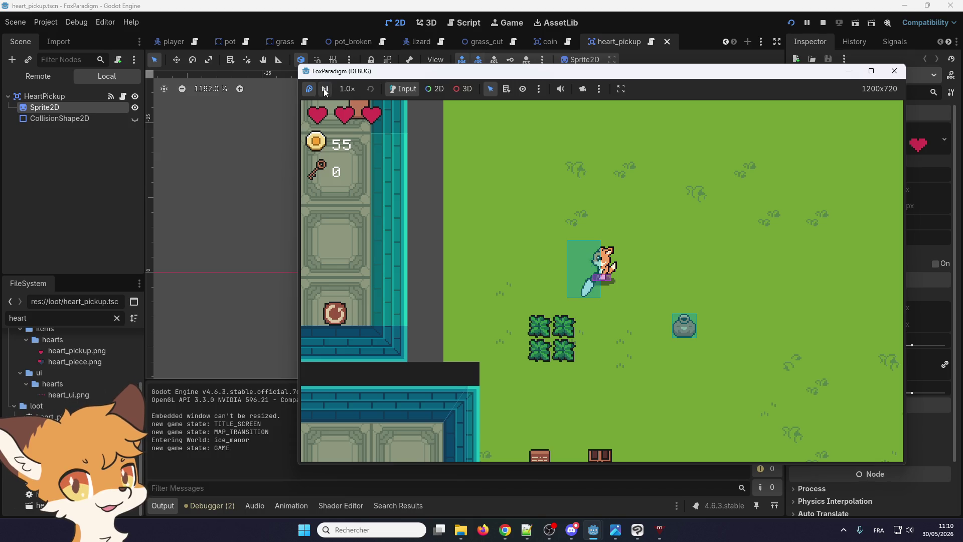
left_click(324, 92)
left_click(324, 92)
left_click(324, 92)
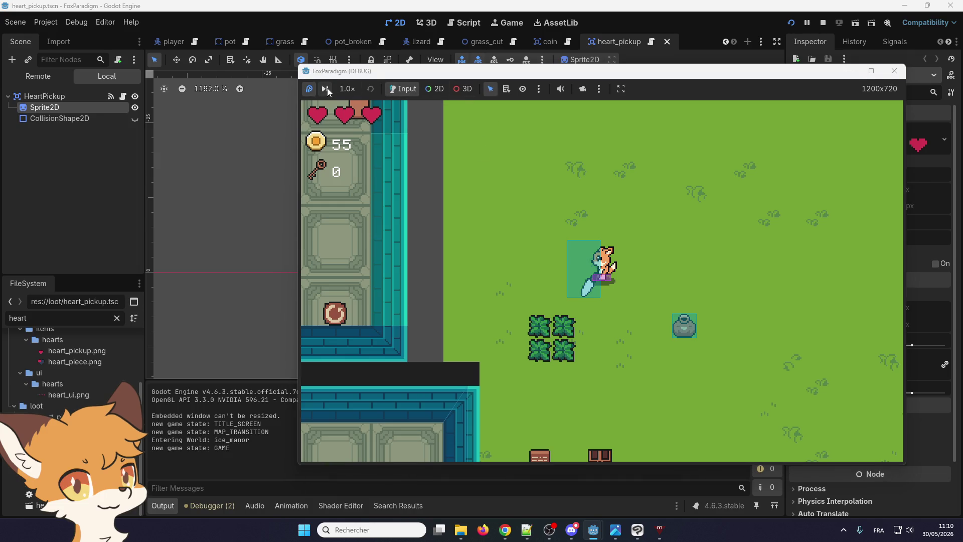
left_click(311, 88)
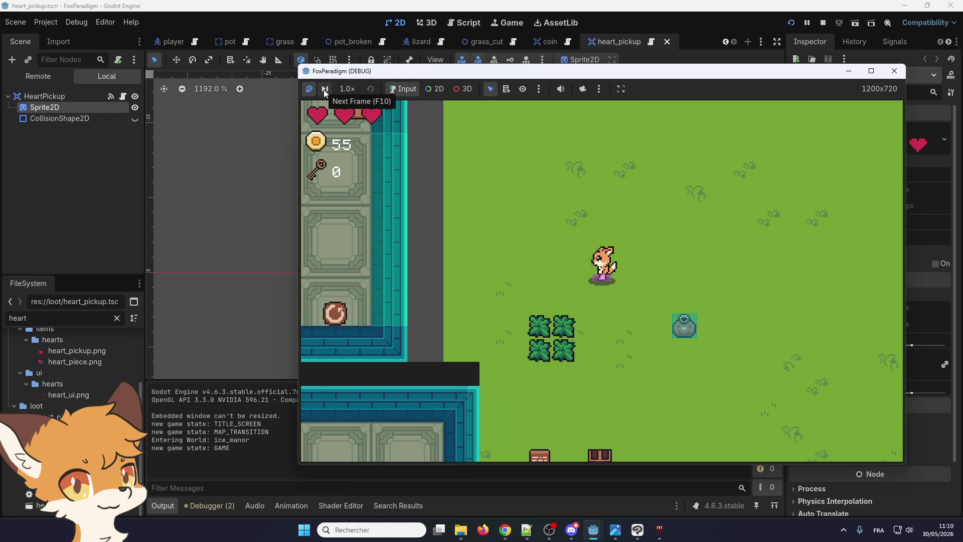
left_click(312, 88)
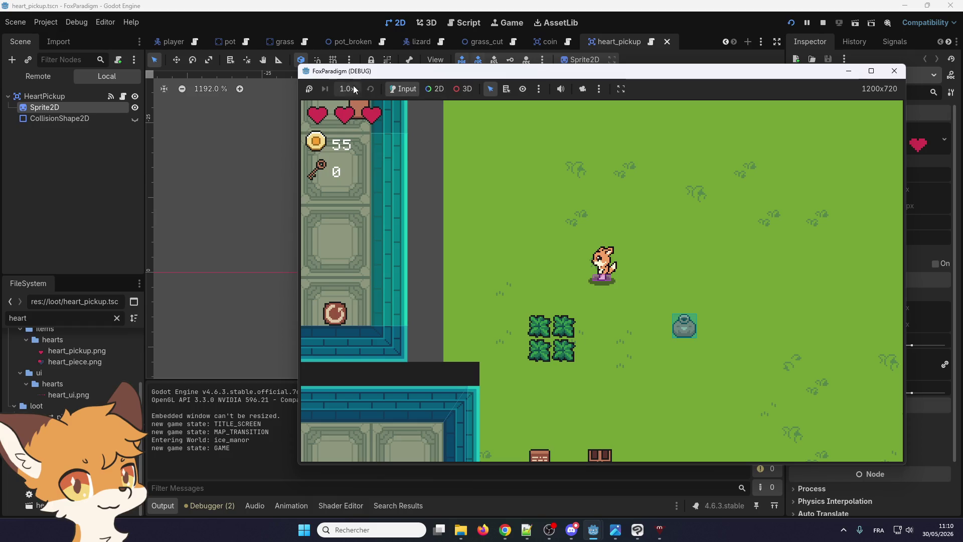
left_click(354, 88)
left_click(354, 107)
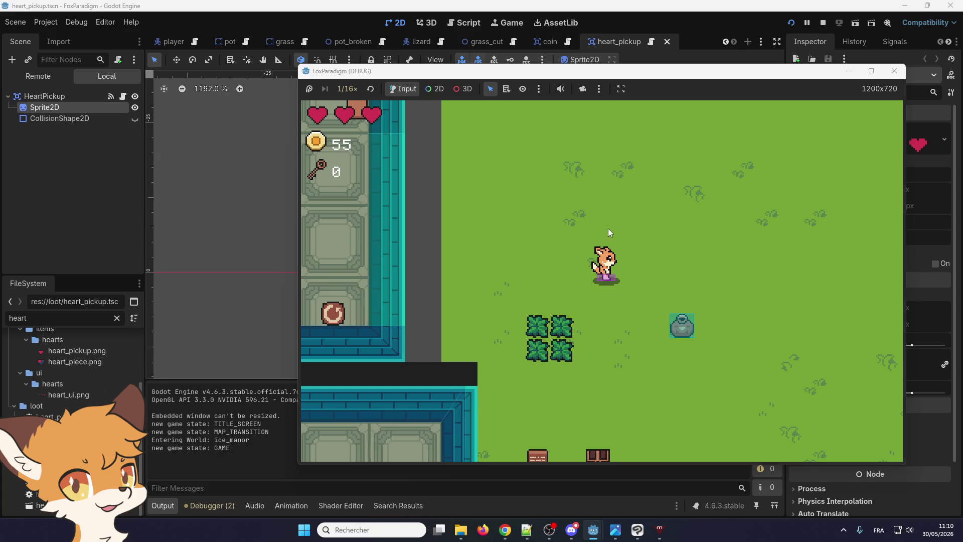
key("space")
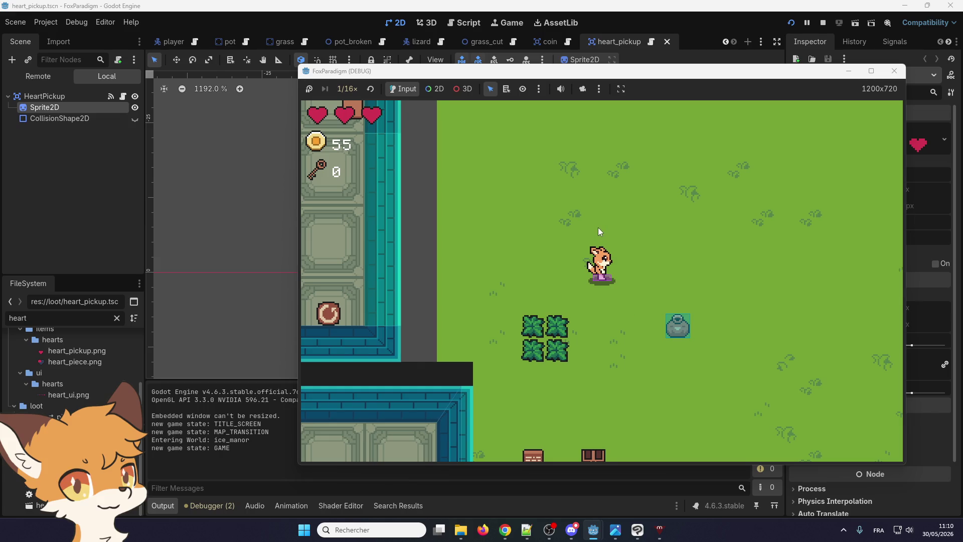
key("space")
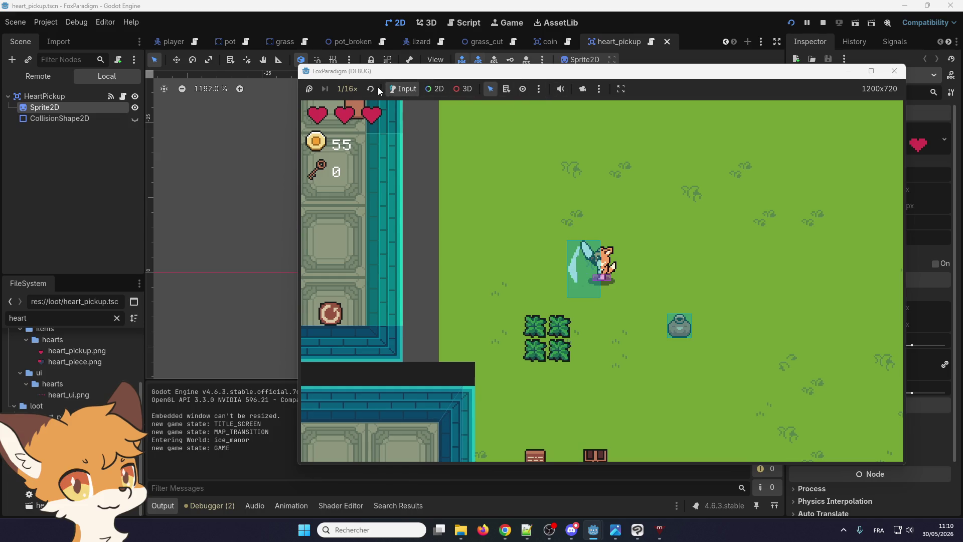
left_click(347, 90)
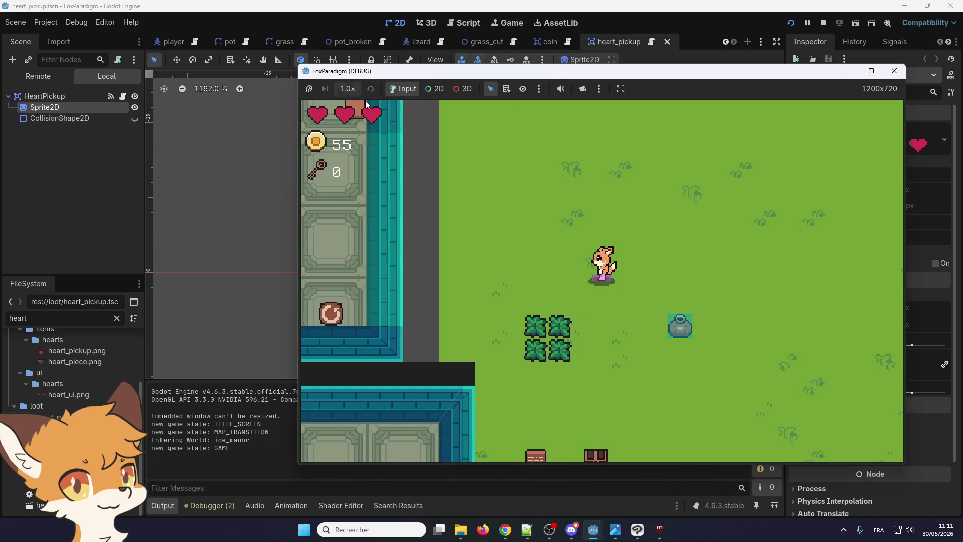
- Swing the sword while walking around, then slash the two bushes below the fox
left_click(589, 209)
key("Up")
left_click(590, 209)
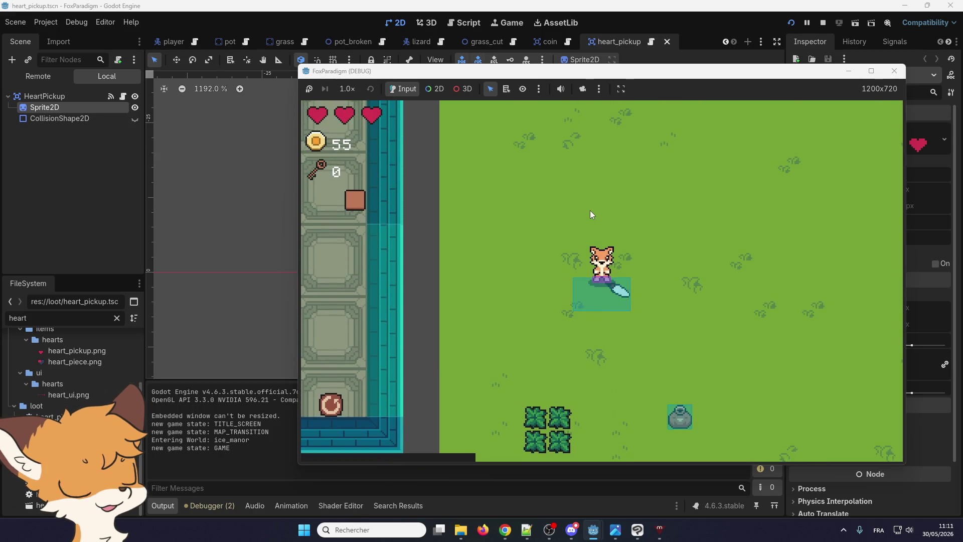
key("Down")
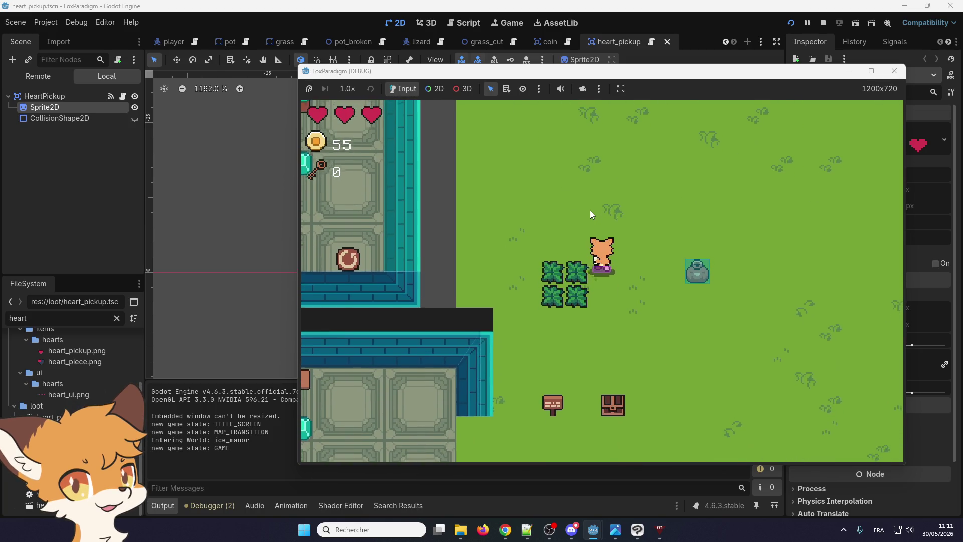
key("Left")
key("Up")
key("space")
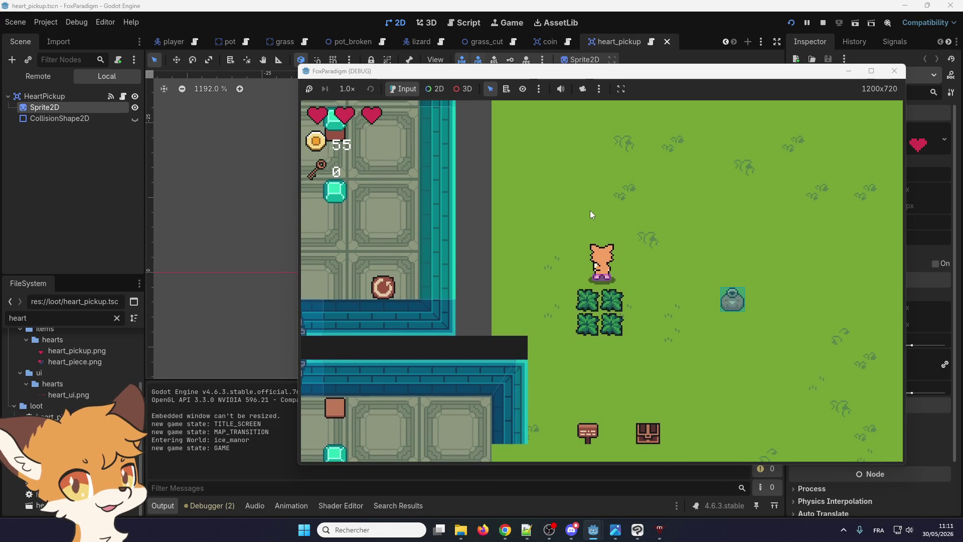
- Collect the dropped heart, cut the remaining bushes, and stop the game
key("Down")
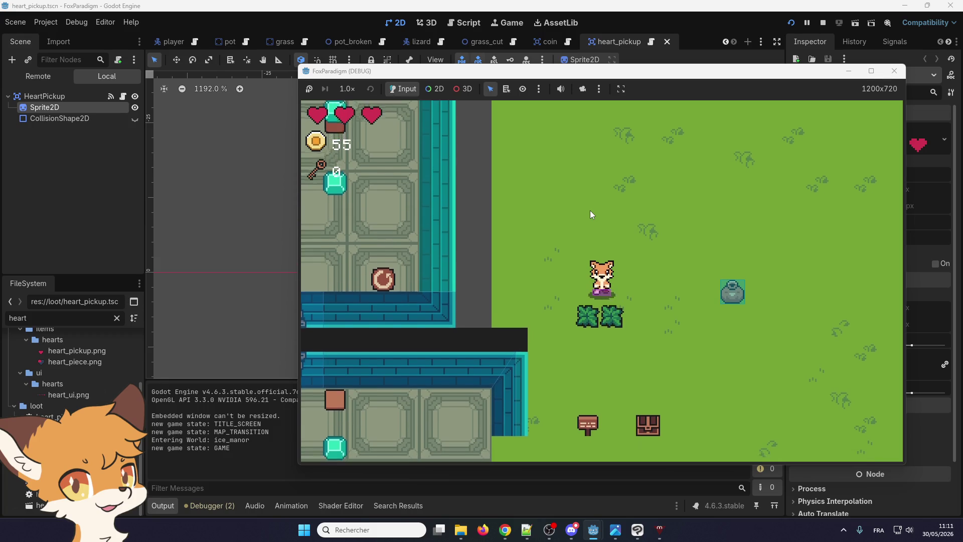
key("Right")
key("Left")
key("Down")
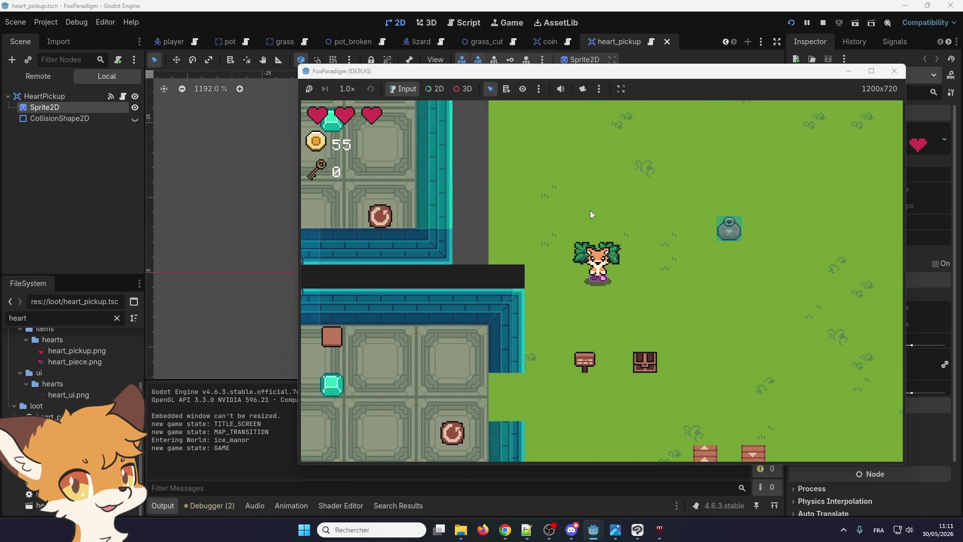
key("space")
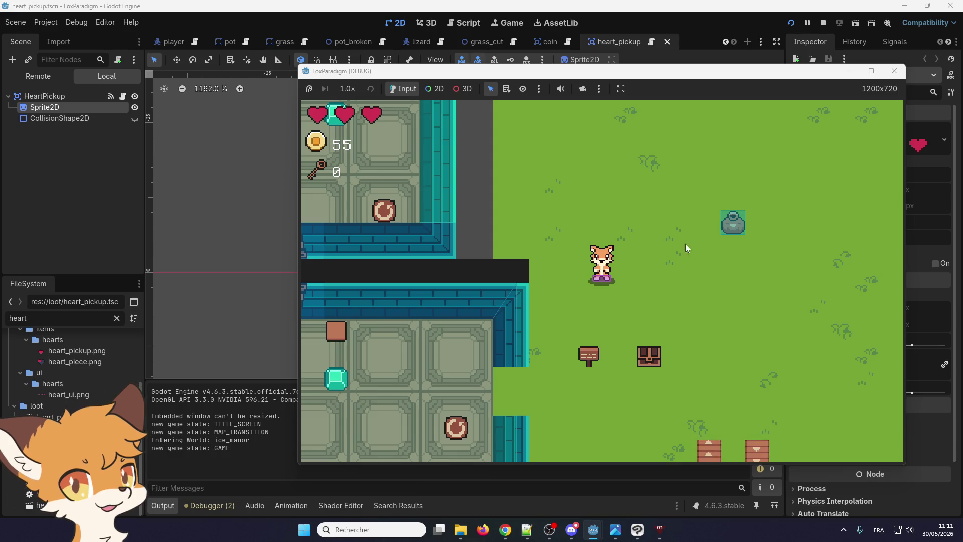
left_click(893, 71)
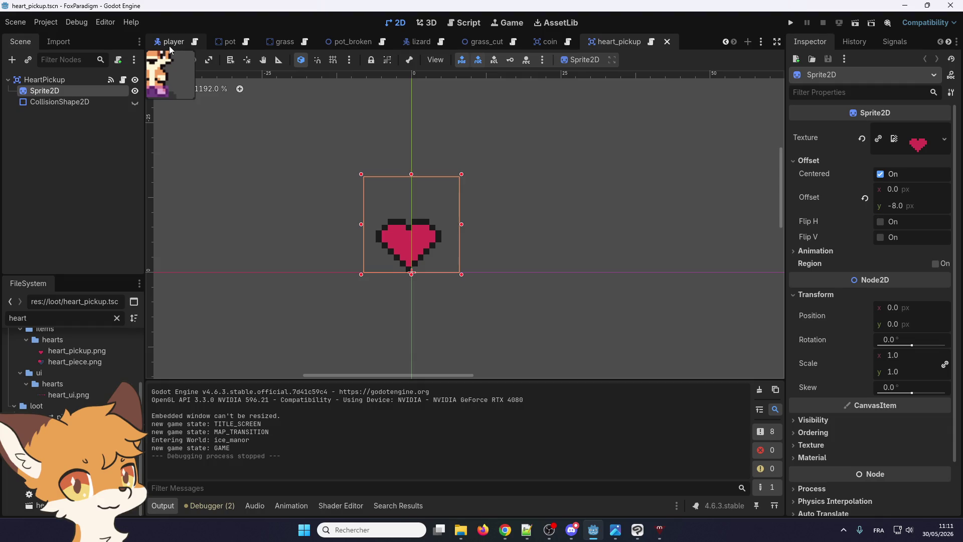
- Look through the player script, then filter the script list by 'weapo' and open weapon.gd
left_click(194, 42)
scroll(436, 256, "down", 4)
scroll(436, 256, "down", 5)
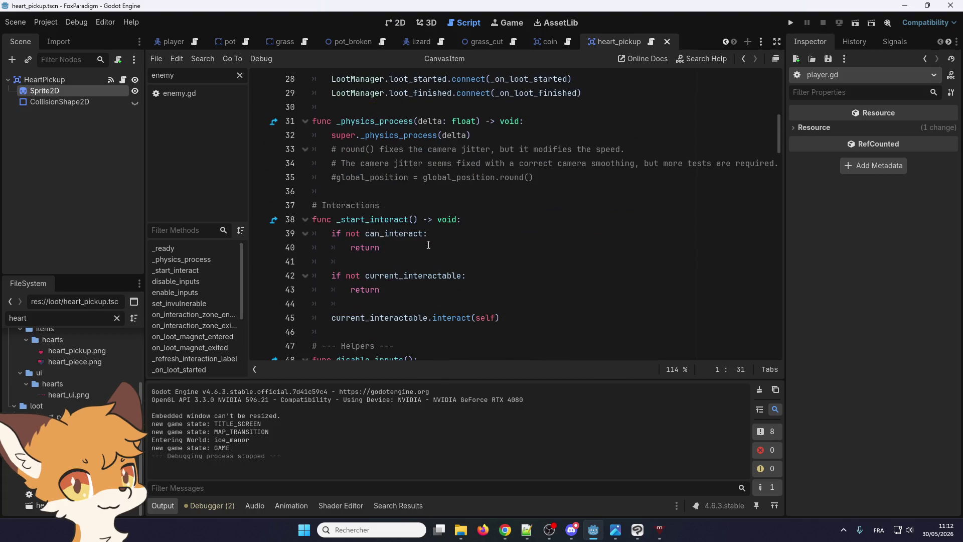
scroll(414, 220, "down", 9)
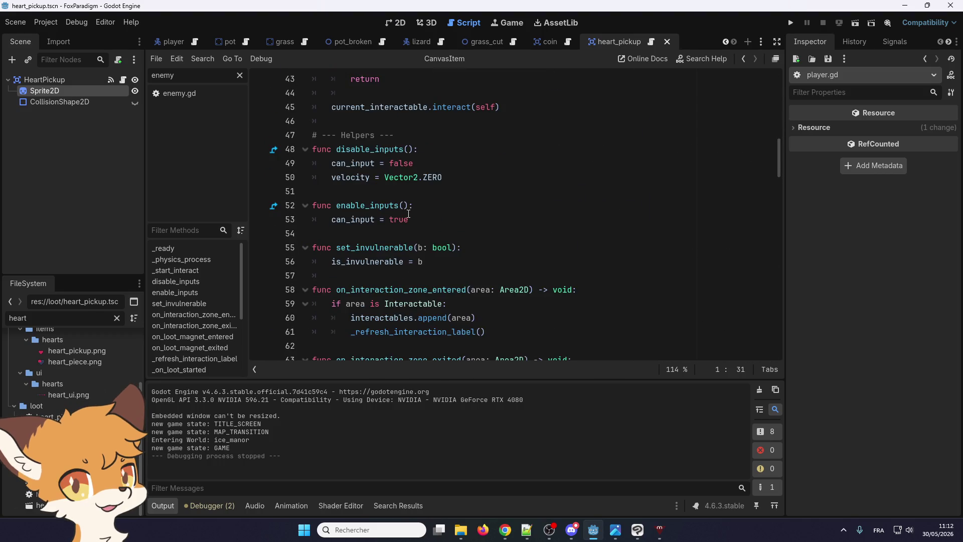
scroll(409, 214, "up", 6)
scroll(409, 214, "down", 19)
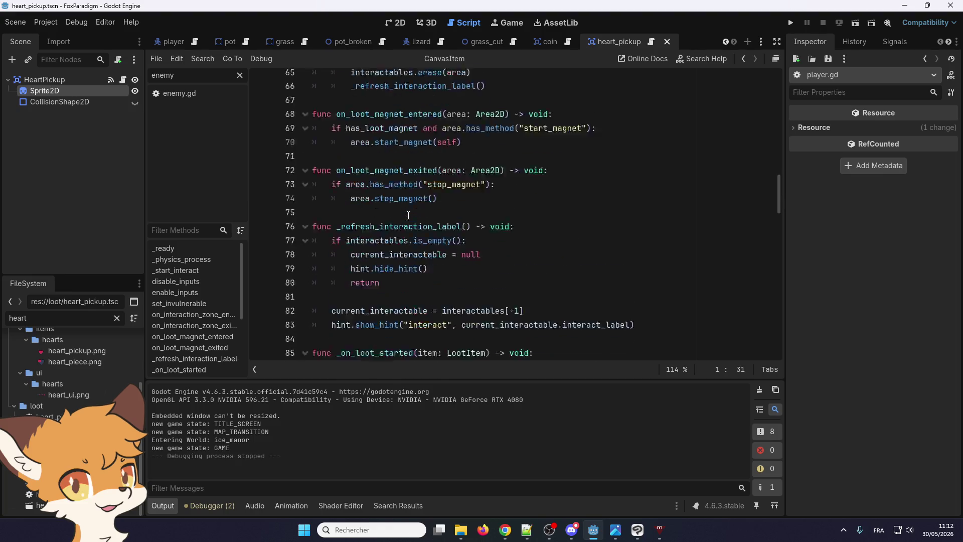
scroll(408, 215, "down", 8)
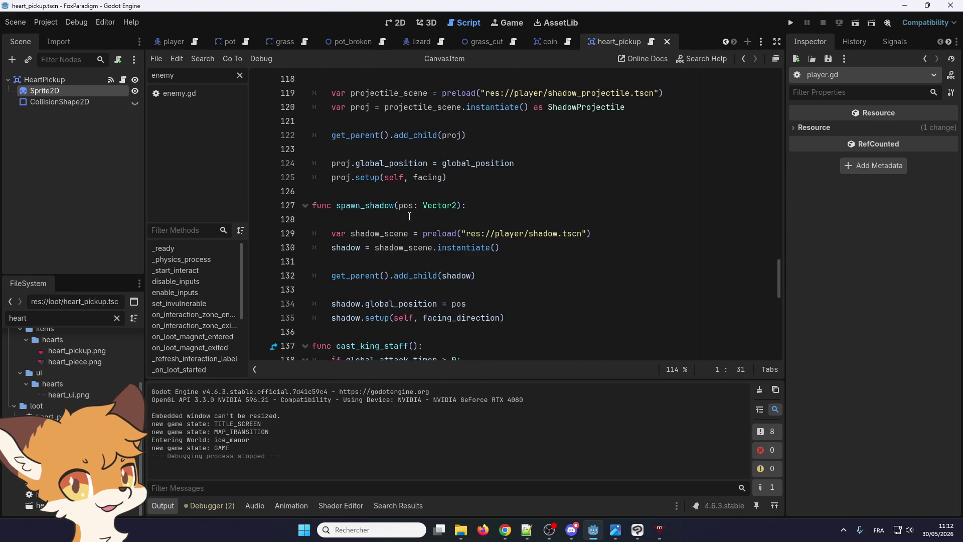
mouse_move(601, 314)
left_mouse_down()
mouse_move(351, 311)
mouse_move(345, 73)
mouse_move(342, 94)
left_mouse_up()
left_click(365, 134)
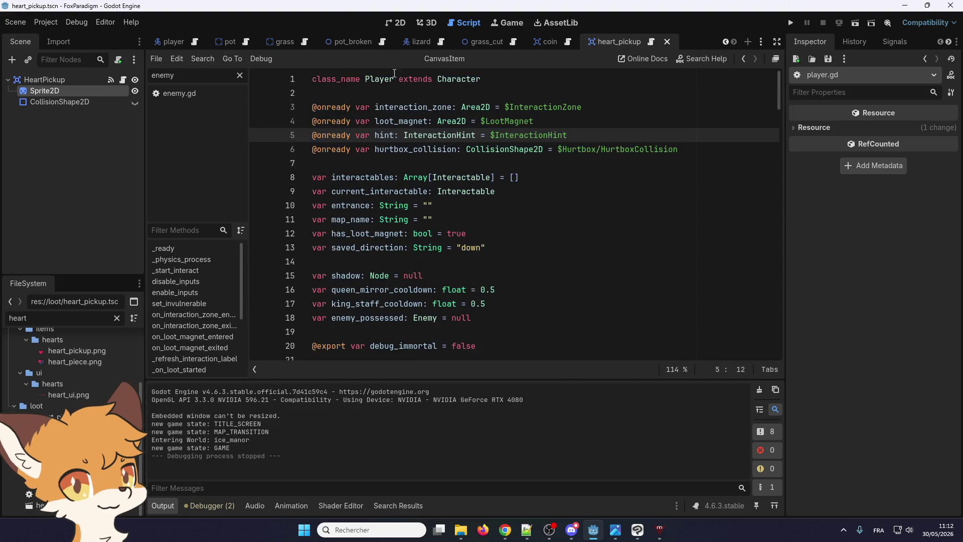
key("BackSpace")
key("BackSpace")
key("BackSpace")
type("weapo")
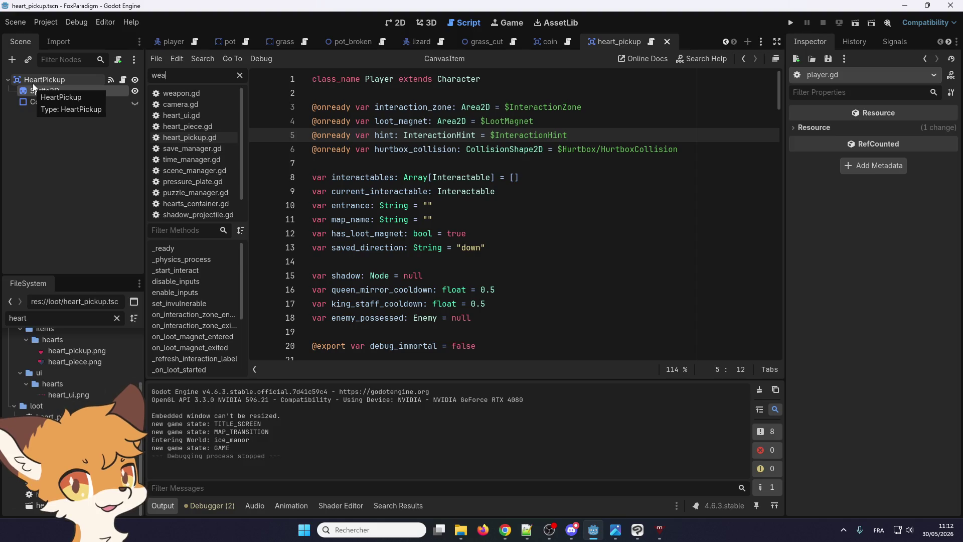
left_click(188, 94)
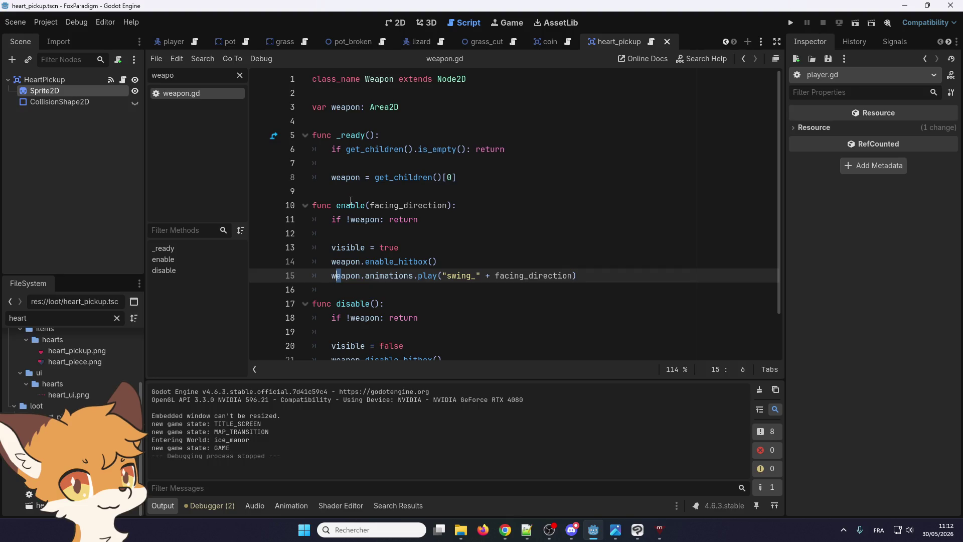
- Move the weapon.enable_hitbox() call below the animations.play line in enable()
left_click(353, 207)
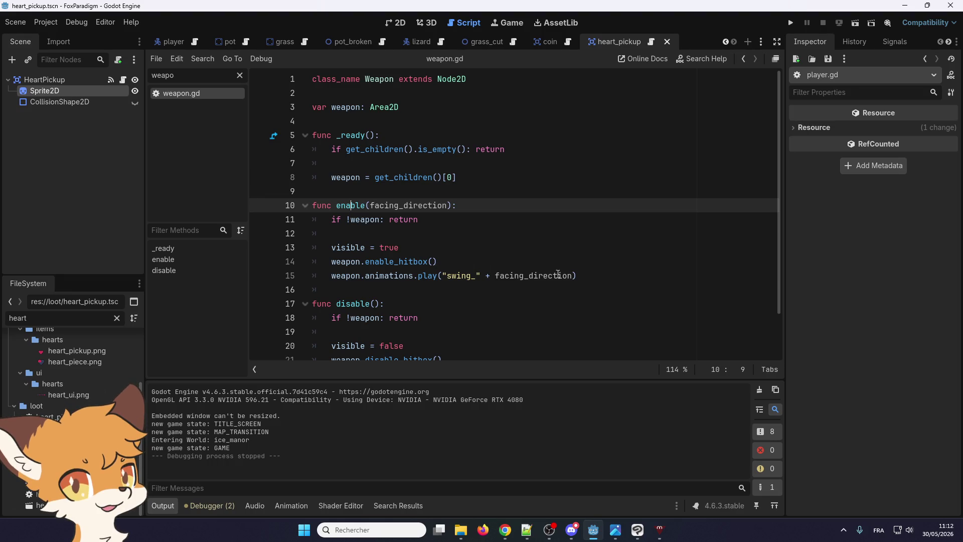
left_click_drag(447, 262, 330, 257)
key("ctrl+c")
key("BackSpace")
left_click(618, 275)
key("Return")
key("ctrl+v")
left_click(421, 265)
key("BackSpace")
key("BackSpace")
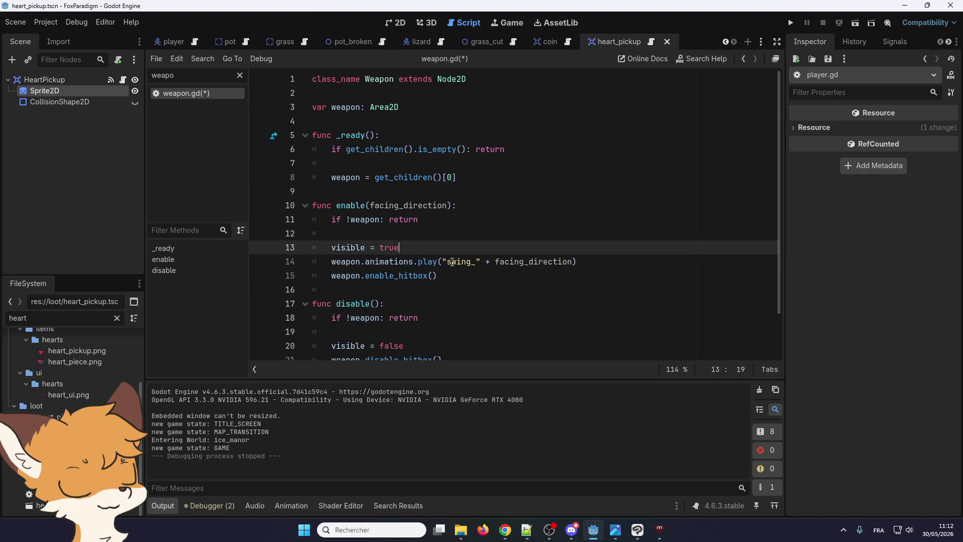
scroll(417, 245, "down", 2)
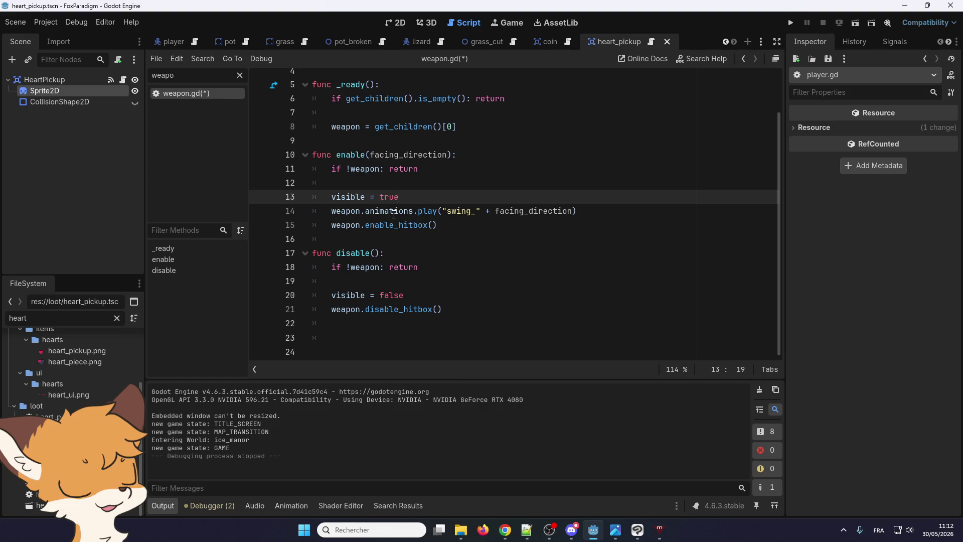
- Change line 3's type from Area2D to Weapon and save weapon.gd
right_click(395, 226)
right_click(381, 225)
right_click(381, 226)
scroll(377, 257, "up", 2)
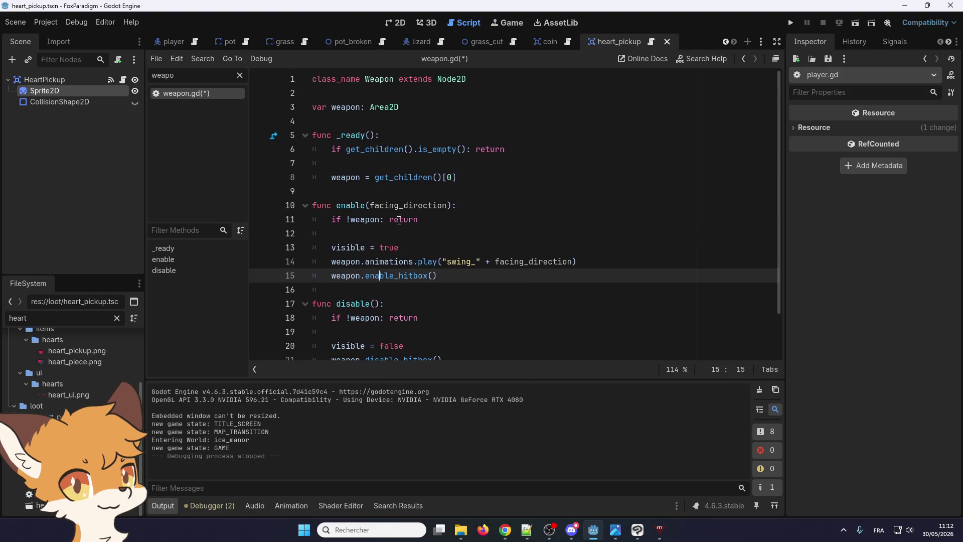
left_click(361, 104)
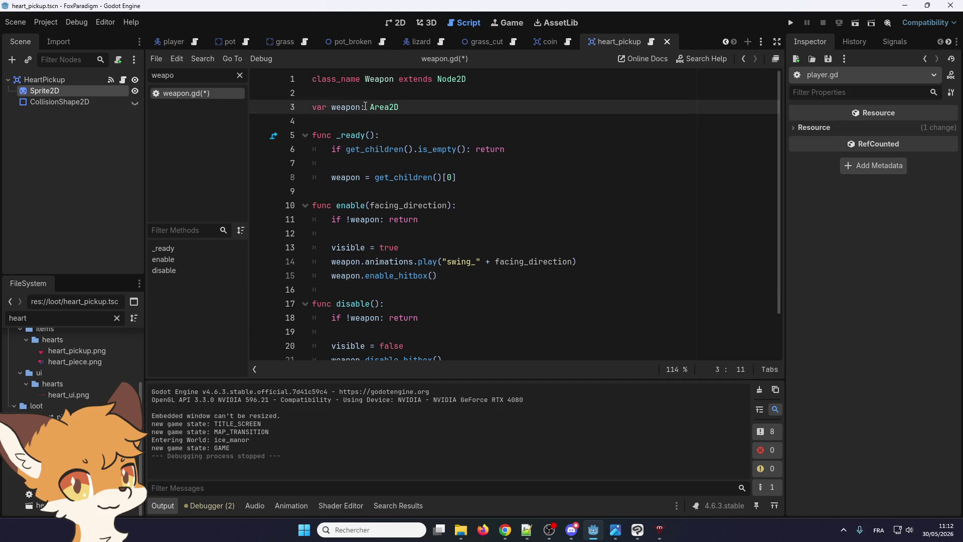
type("Weapon")
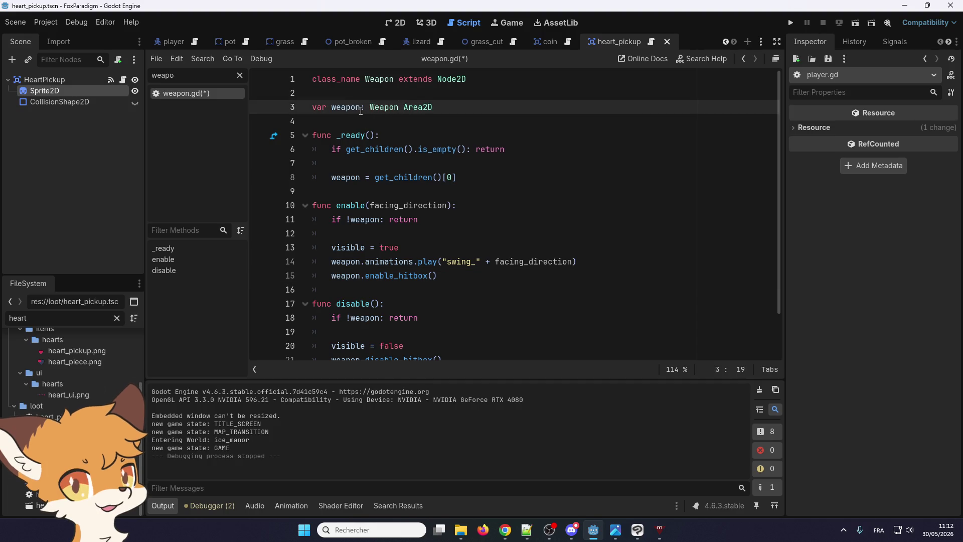
key("BackSpace")
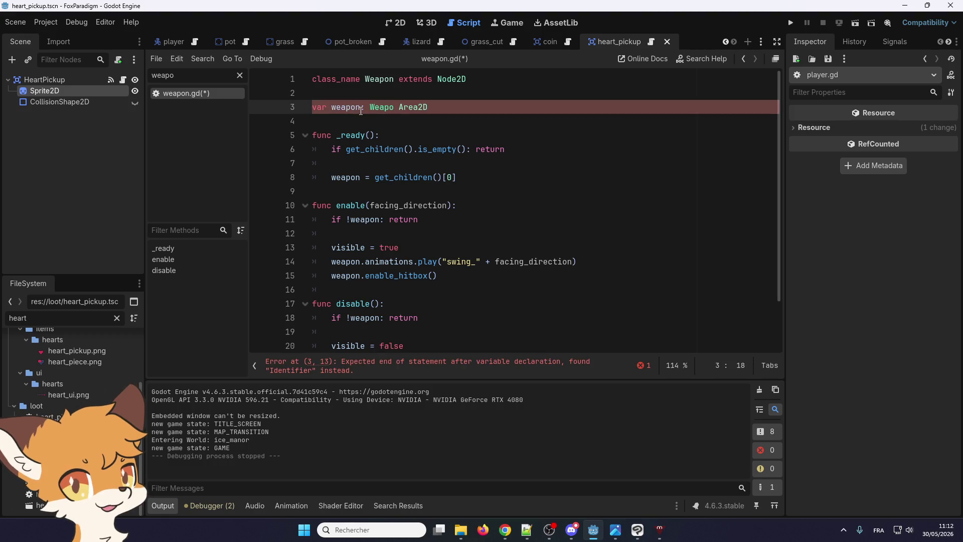
type("n")
key("shift+End")
key("Delete")
left_click(391, 220)
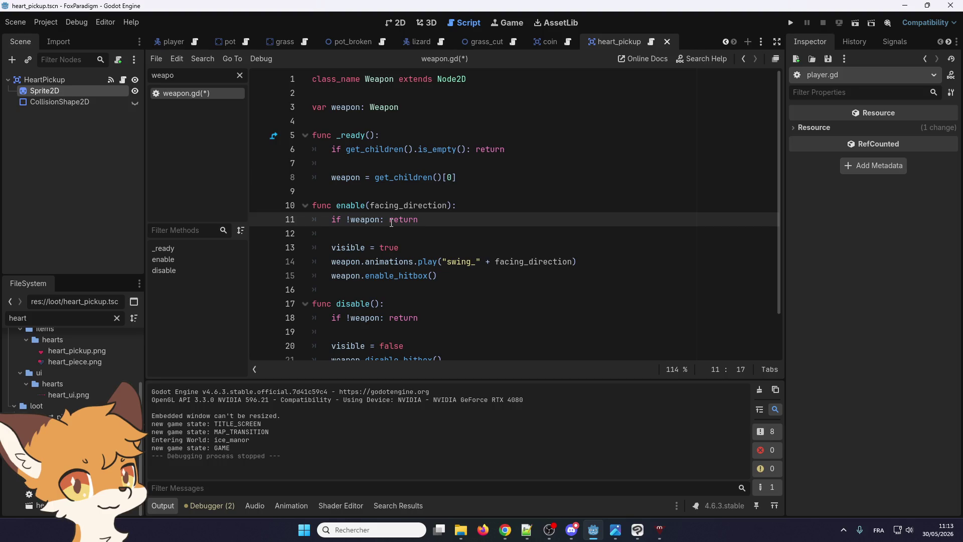
key("ctrl+s")
- Revert line 3's type back to Area2D and save weapon.gd again
scroll(397, 220, "down", 2)
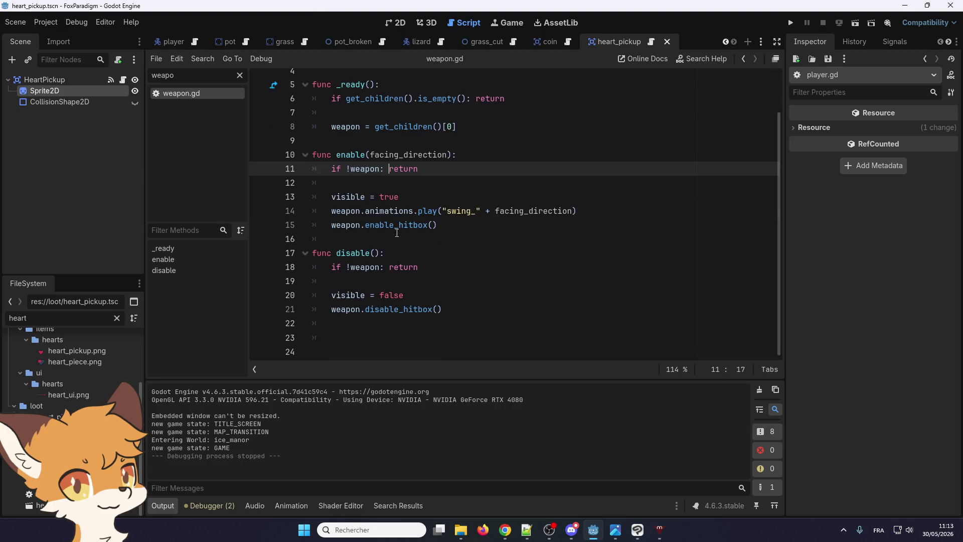
right_click(398, 226)
right_click(383, 229)
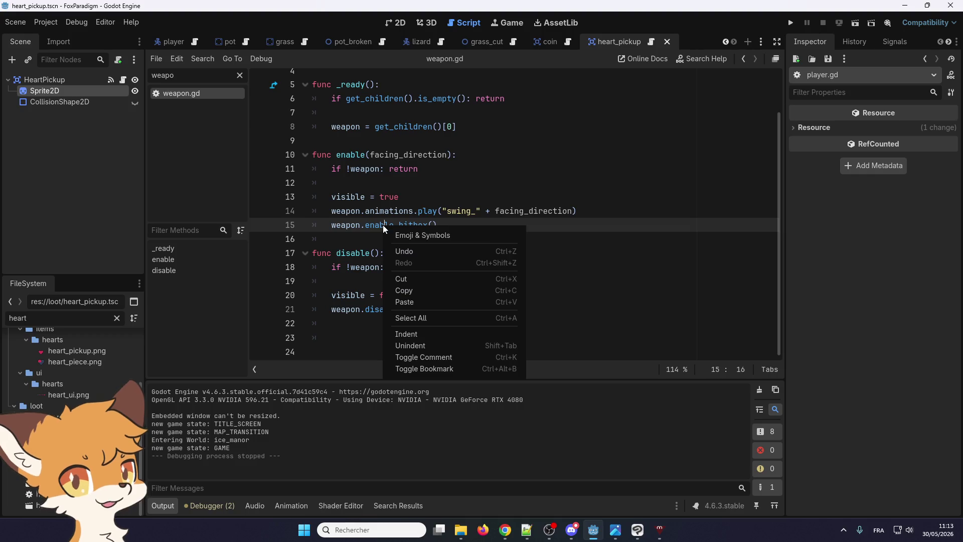
scroll(372, 220, "up", 3)
right_click(378, 108)
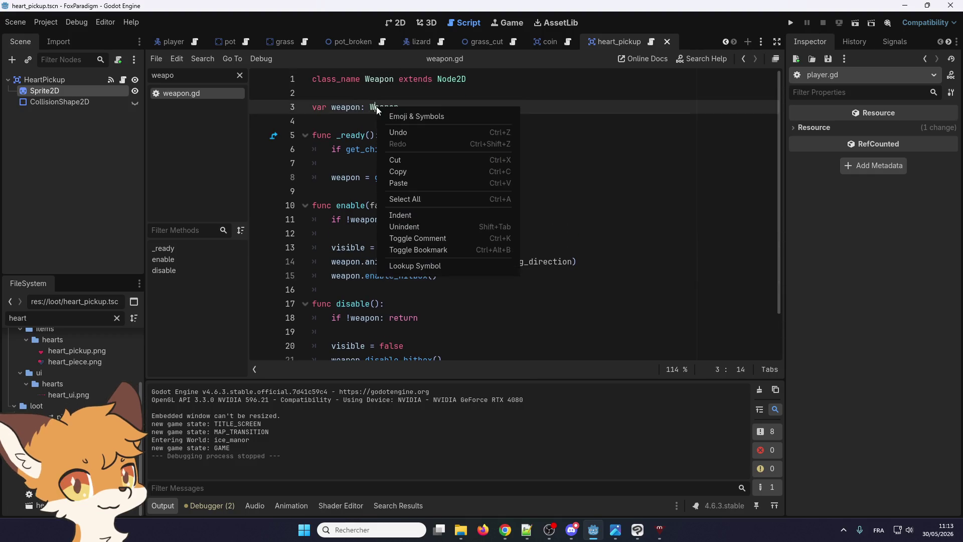
left_click(372, 109)
key("ctrl+z")
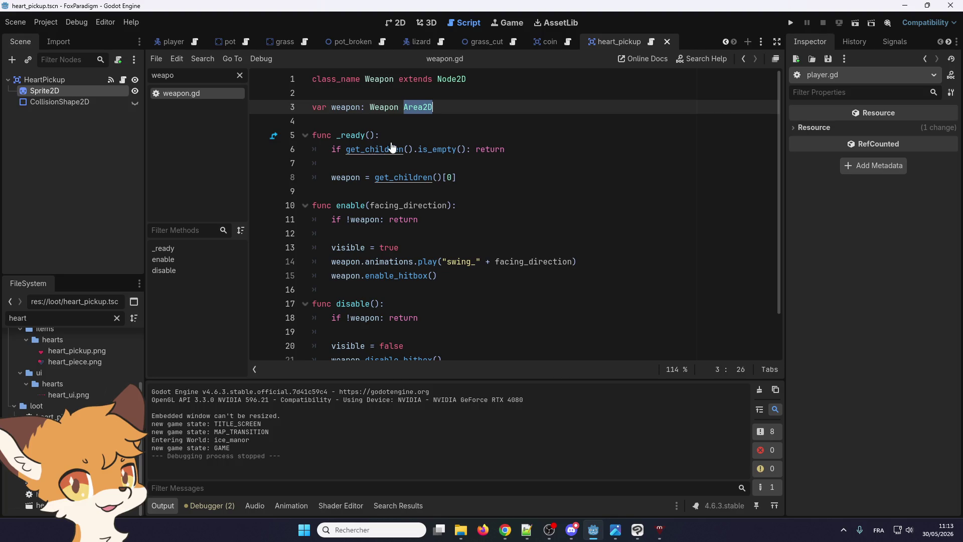
key("Left")
key("Left")
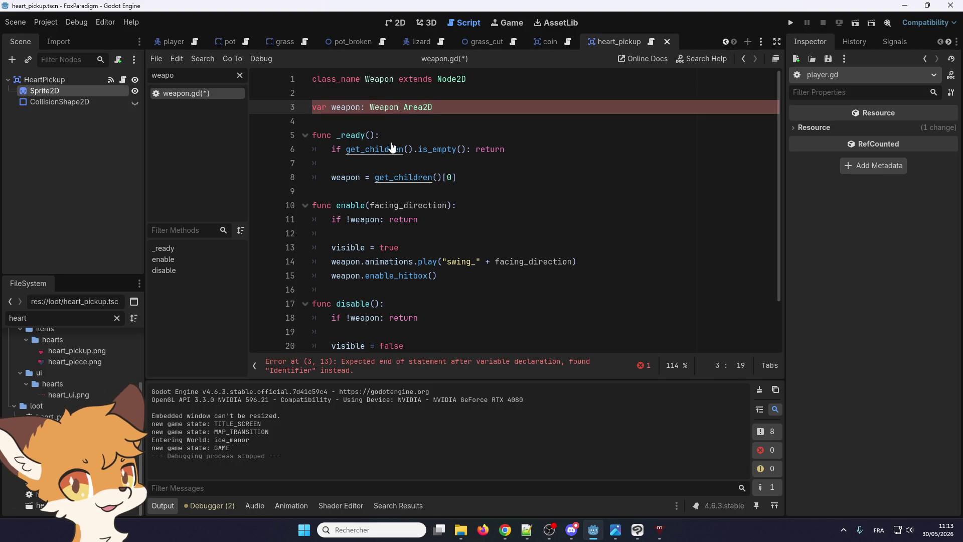
key("ctrl+BackSpace")
key("BackSpace")
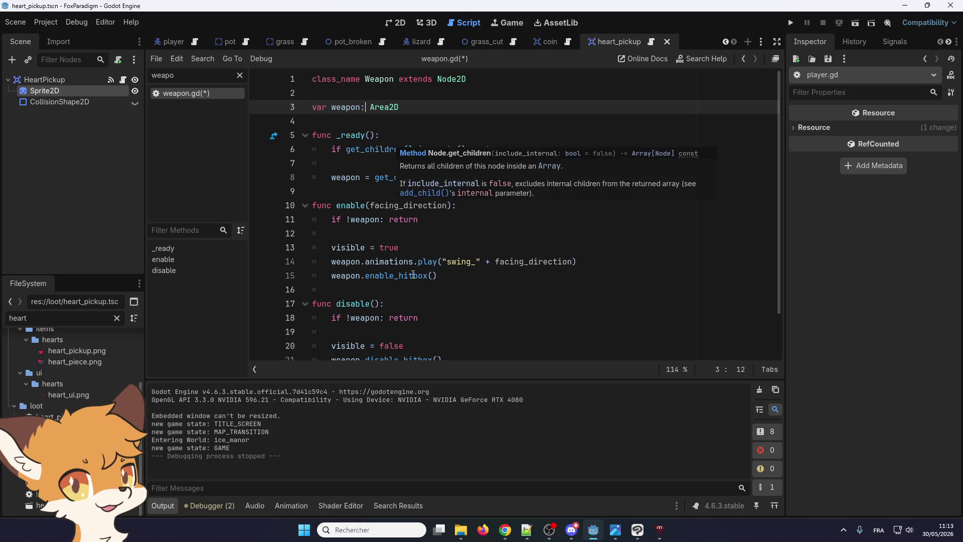
scroll(410, 274, "down", 1)
scroll(409, 274, "up", 1)
key("ctrl+s")
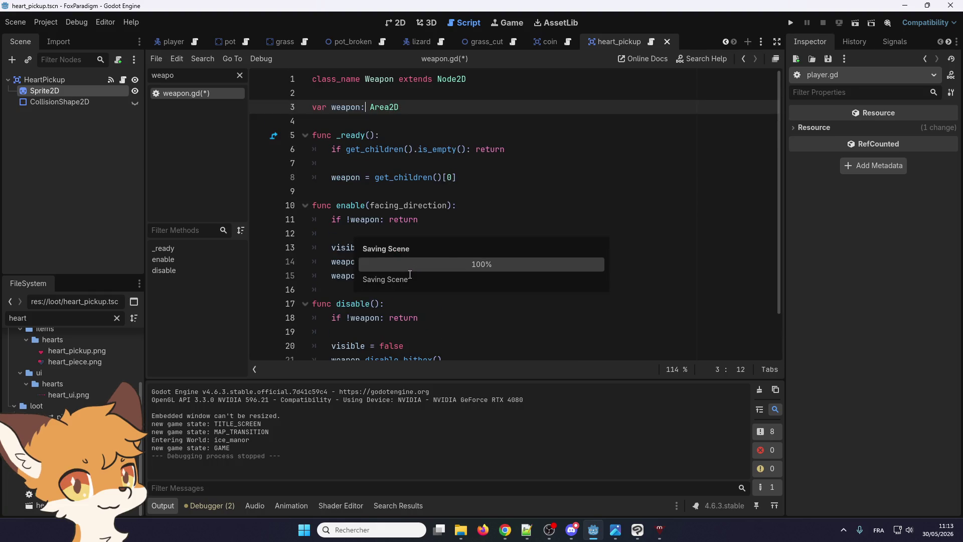
- Inspect the enable_hitbox call and weapon variable, then clear the script list filter
left_click(401, 277)
right_click(400, 277)
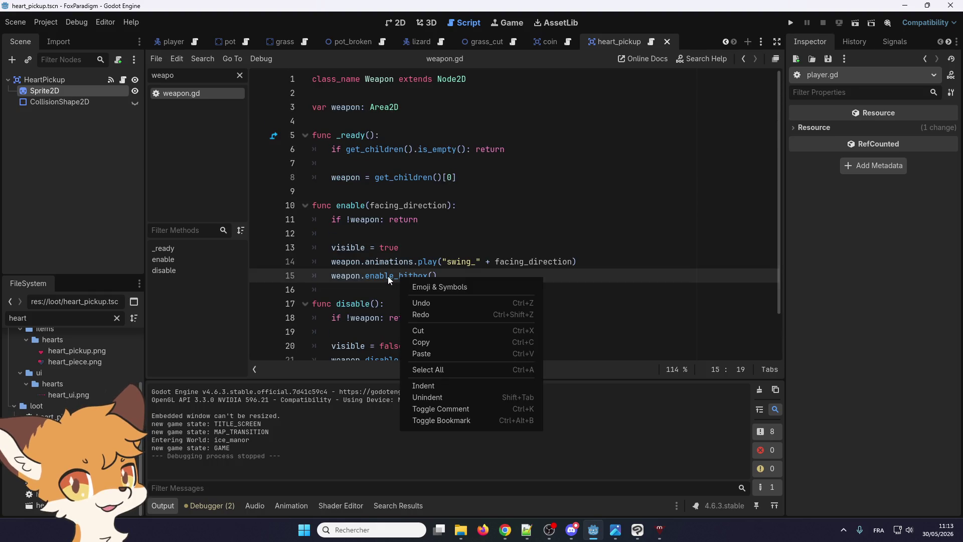
left_click(386, 276)
double_click(386, 276)
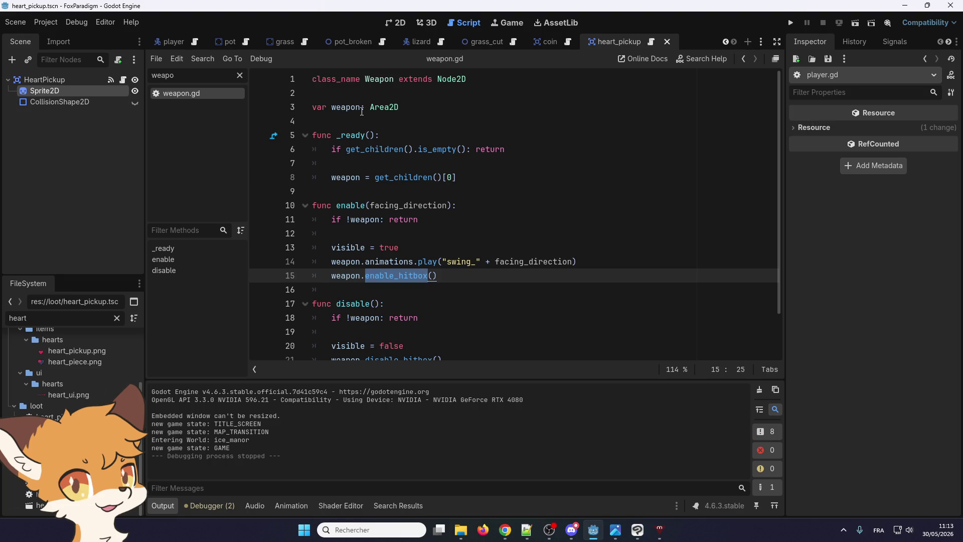
double_click(356, 108)
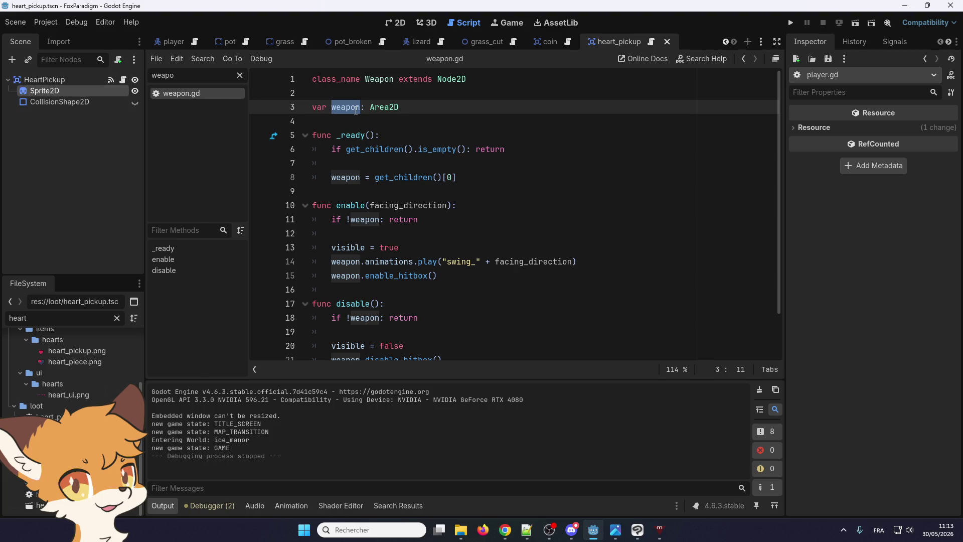
left_click(190, 75)
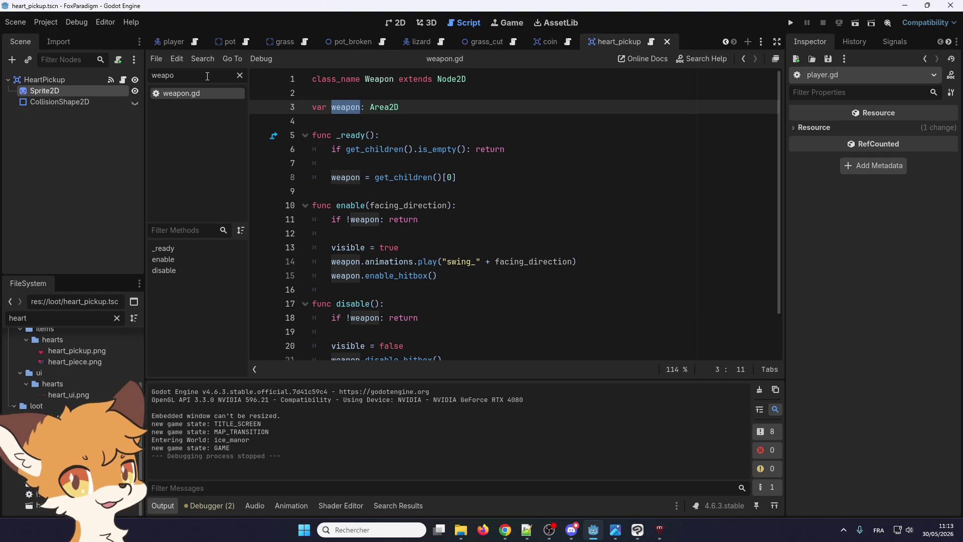
key("BackSpace")
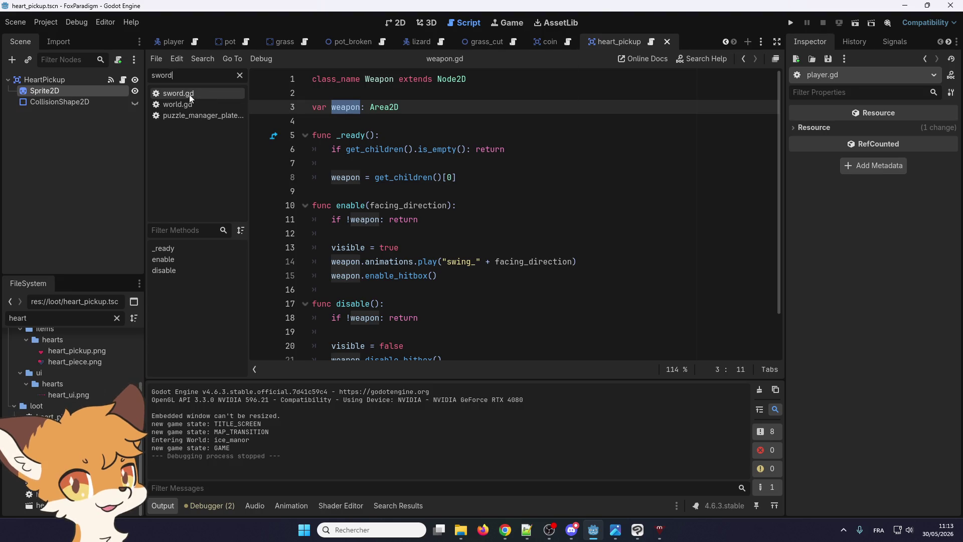
- Open sword.gd from the filtered script list
left_click(193, 94)
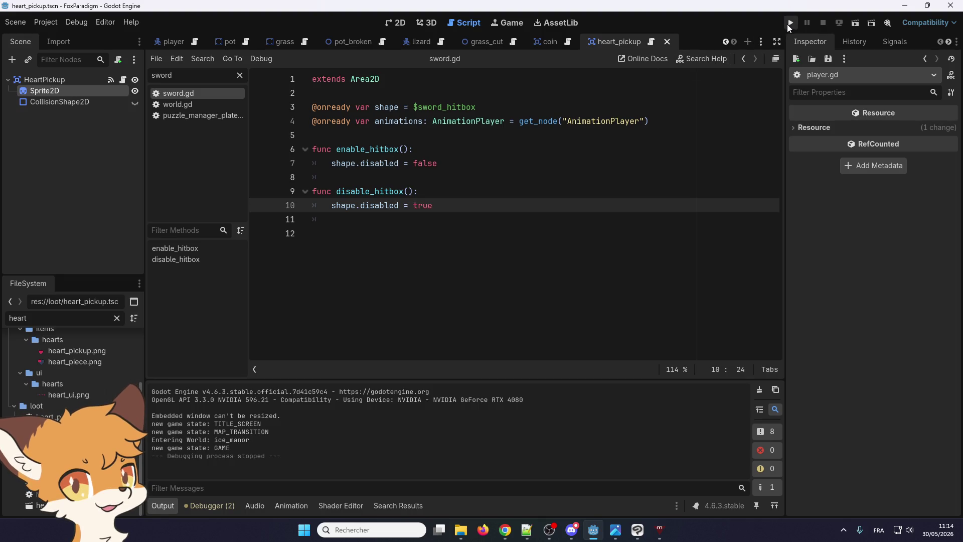
- Run the game, walk onto the grass and swing the sword at the bushes, then stop the run
left_click(790, 24)
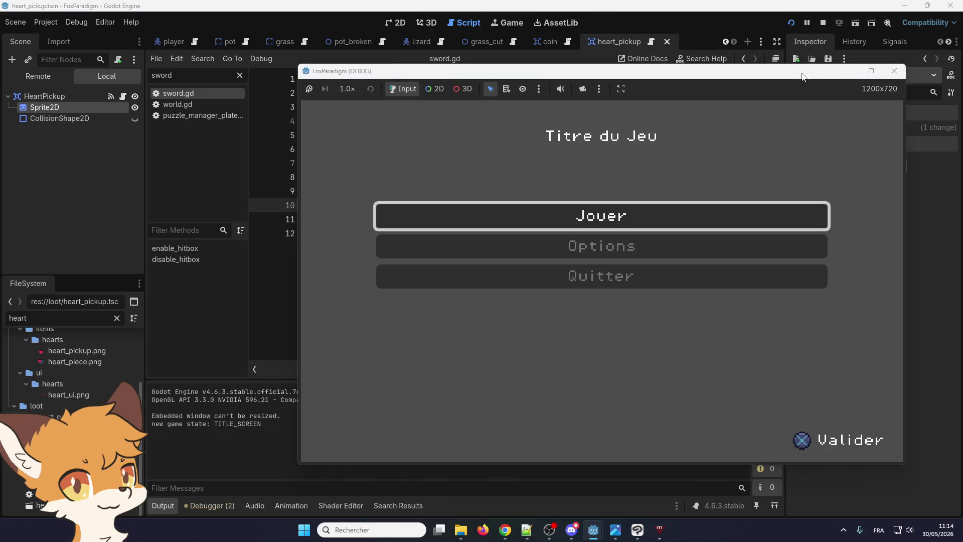
key("Return")
key("Return")
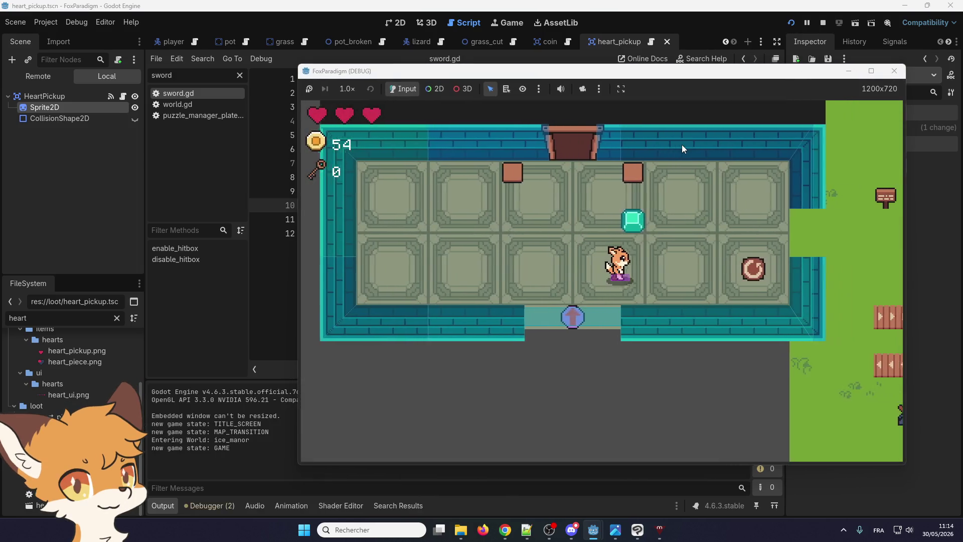
key("Right")
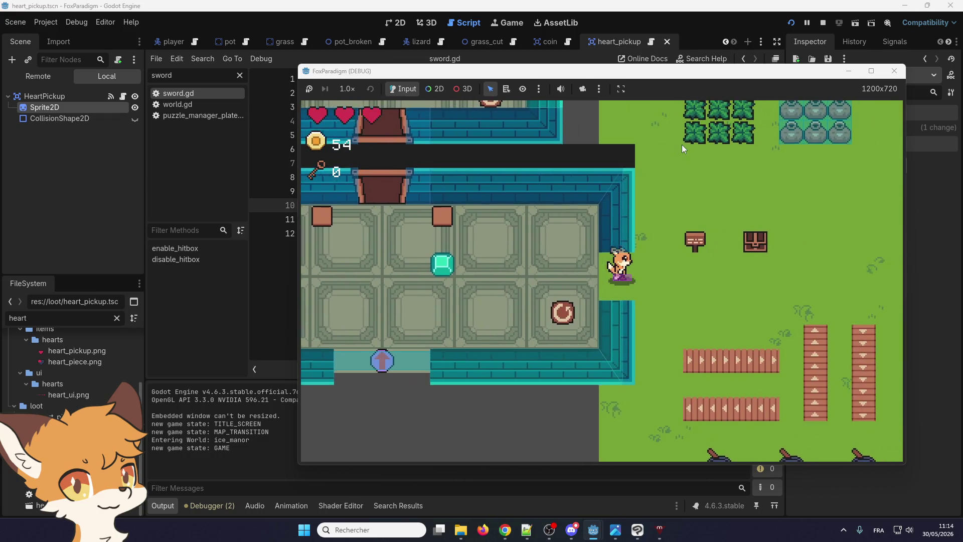
key("Up")
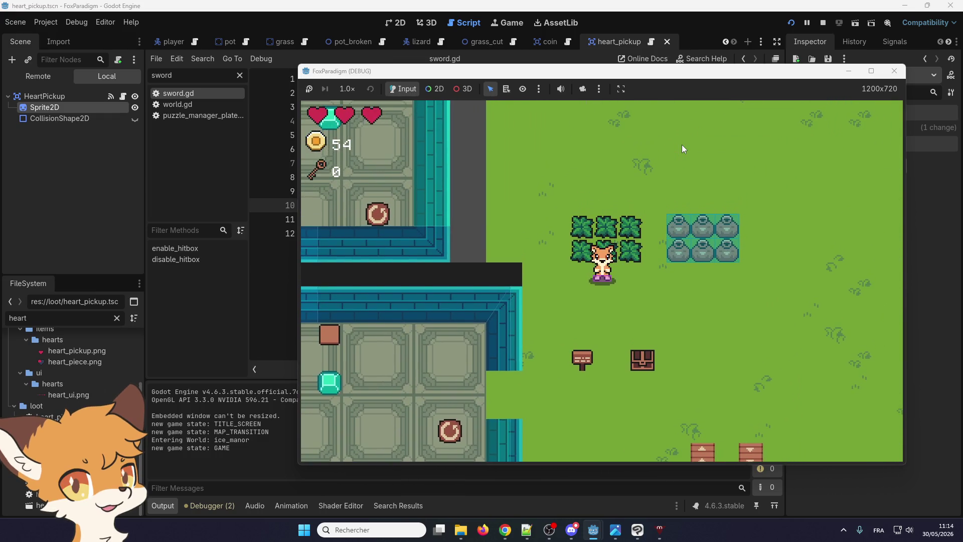
key("Down")
key("Up")
key("space")
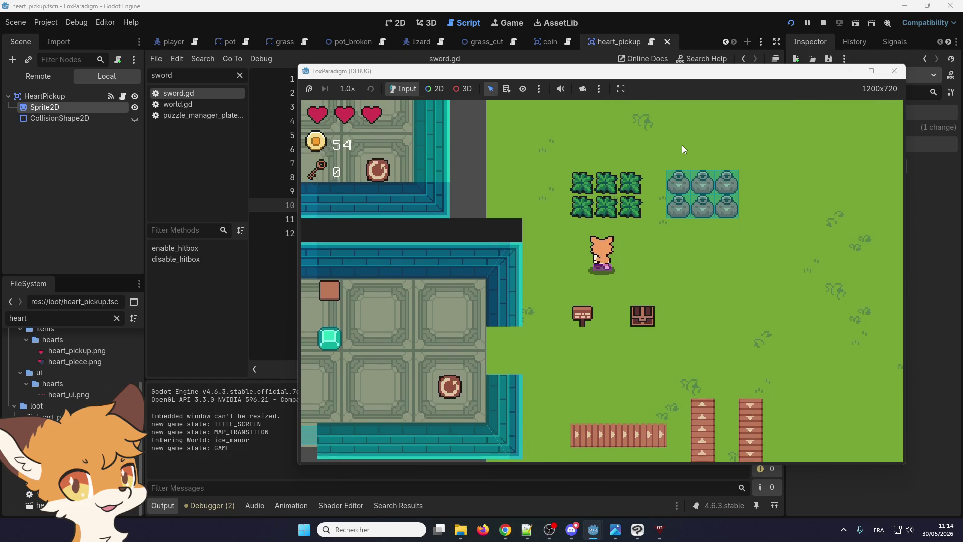
key("space")
key("Down")
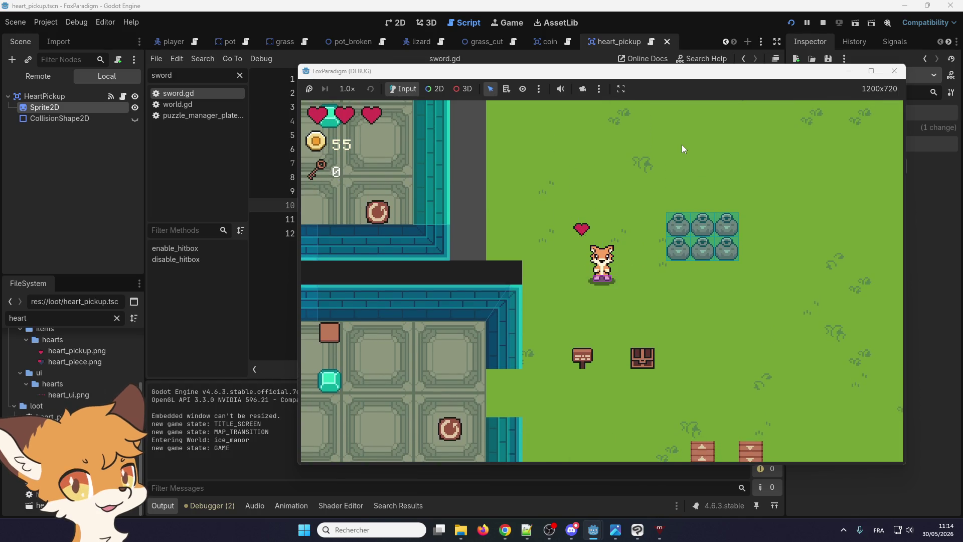
left_click(894, 71)
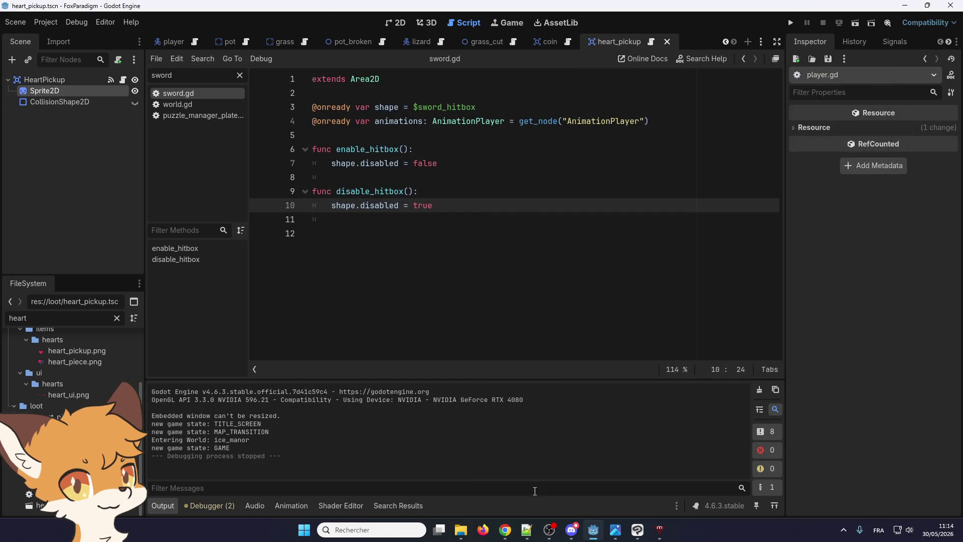
left_click(535, 532)
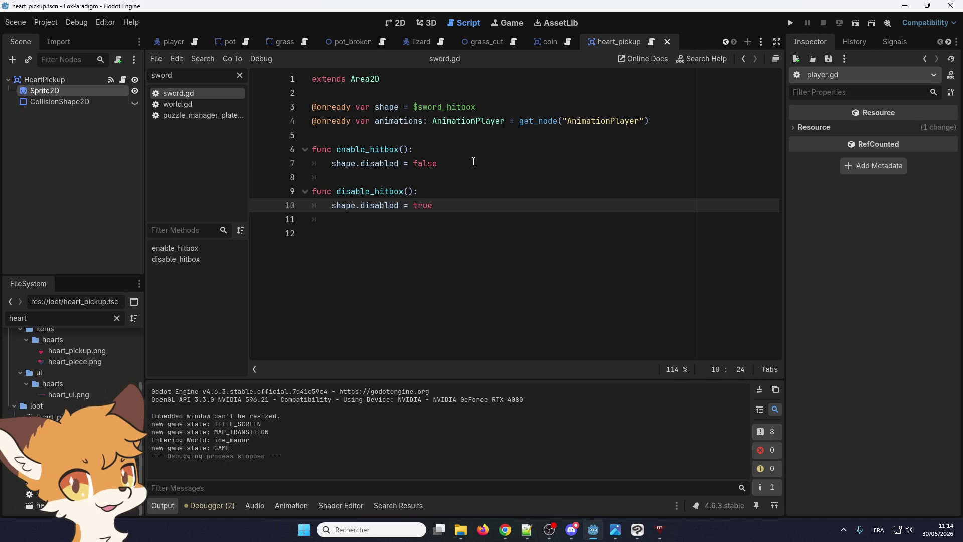
- In enable_hitbox, add shape.set_deferred("disabled", false) and comment out the old shape.disabled line
left_click(437, 160)
key("Return")
type("colission_shape.set_deferred(\"disabled\", true)")
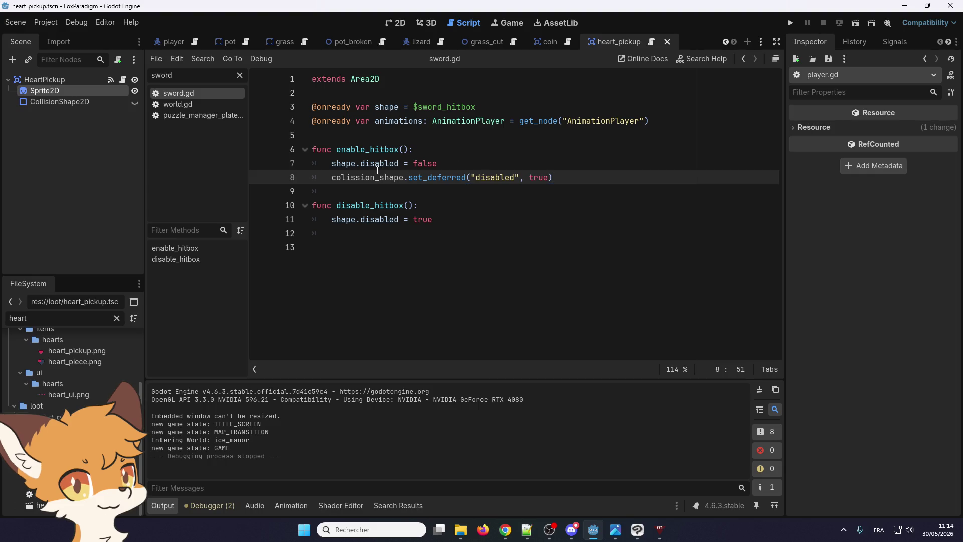
double_click(341, 163)
double_click(361, 178)
type("shape")
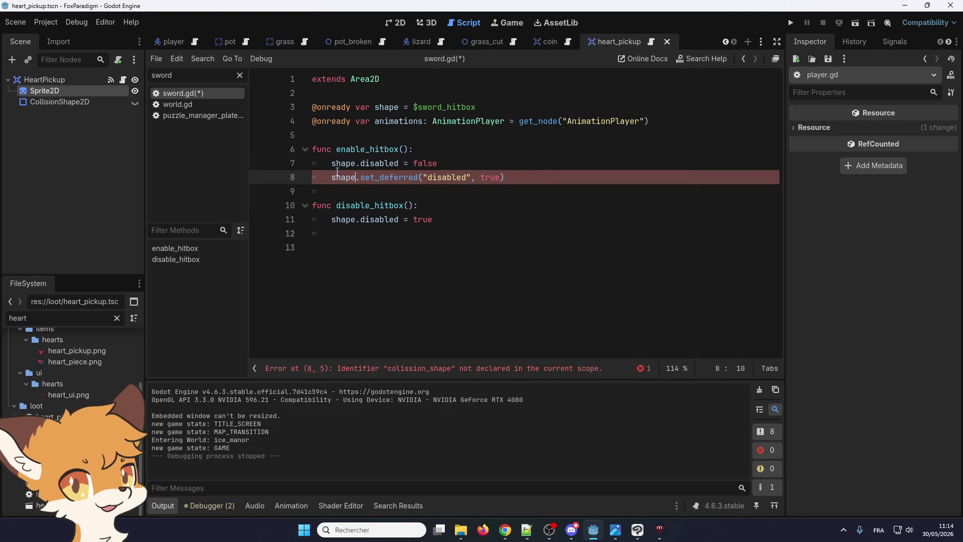
left_click(335, 168)
type("#")
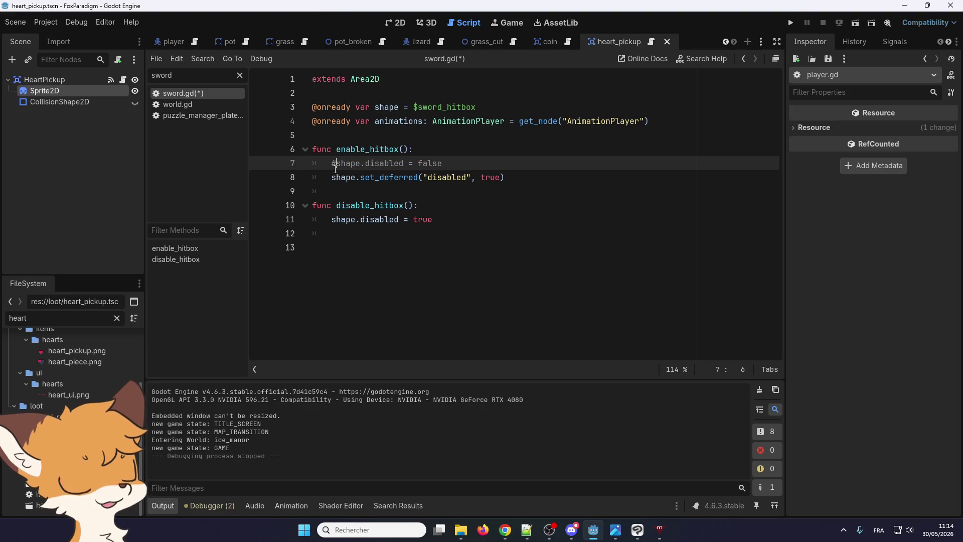
mouse_move(531, 174)
left_mouse_down()
mouse_move(339, 163)
mouse_move(356, 178)
left_mouse_up()
key("ctrl+c")
double_click(481, 179)
type("false")
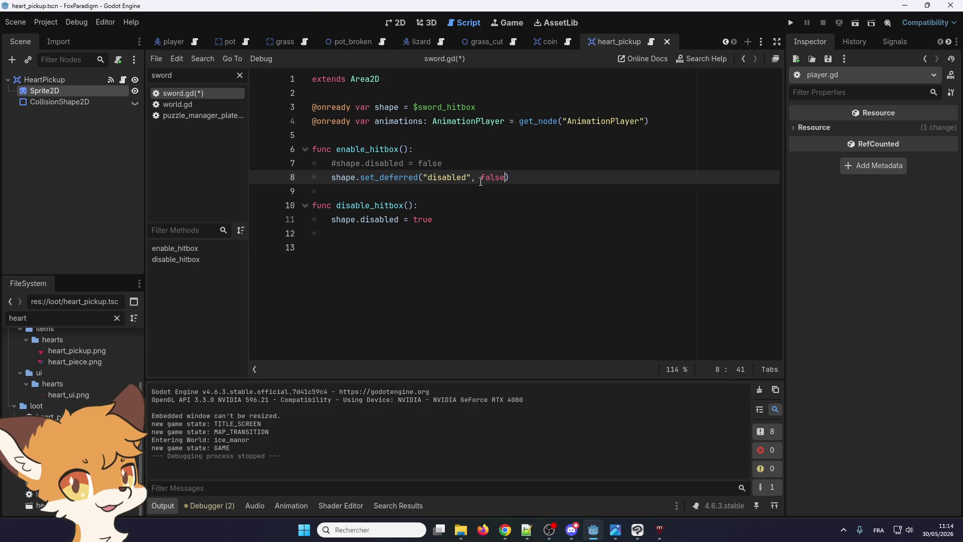
- In disable_hitbox, add shape.set_deferred("disabled", true), comment out the old line, and run the project
left_click(464, 224)
key("Return")
key("ctrl+v")
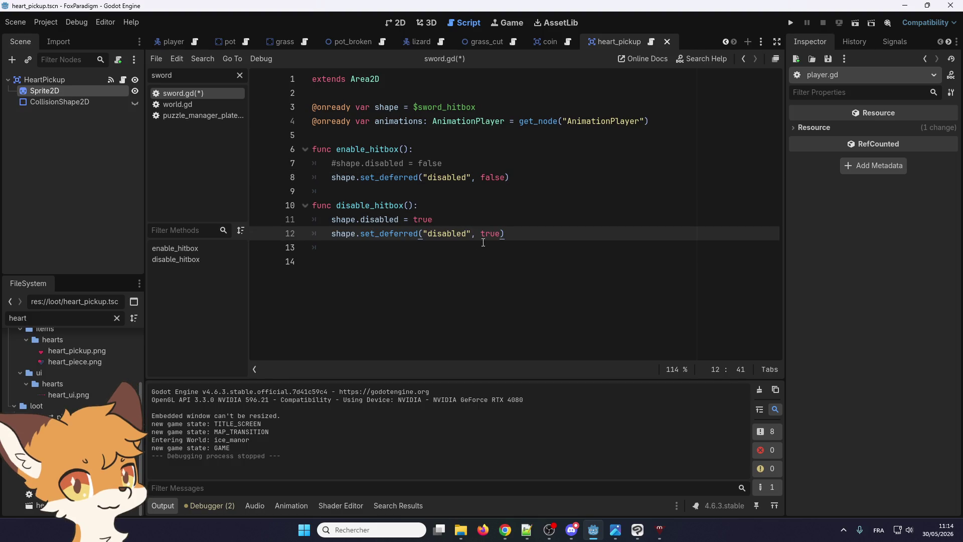
left_click(332, 221)
type("#")
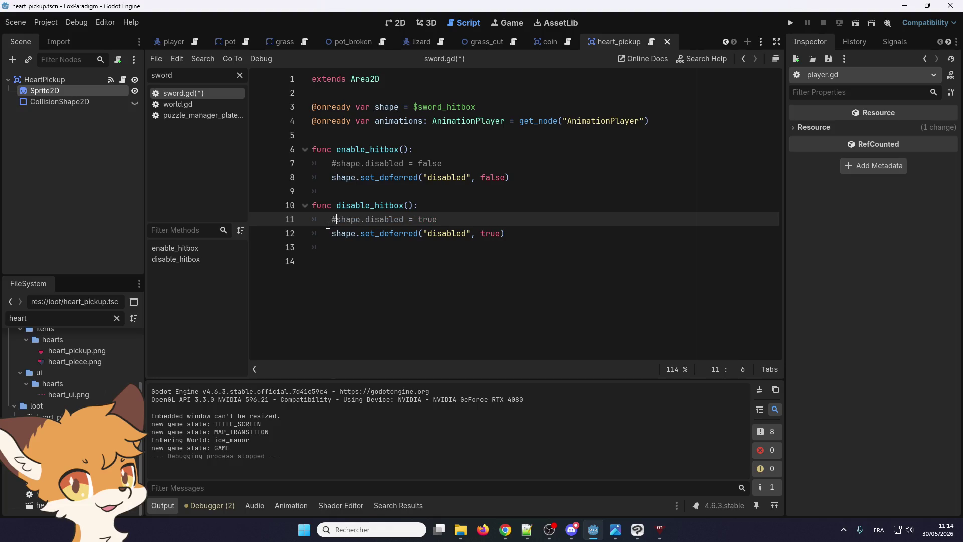
left_click(790, 25)
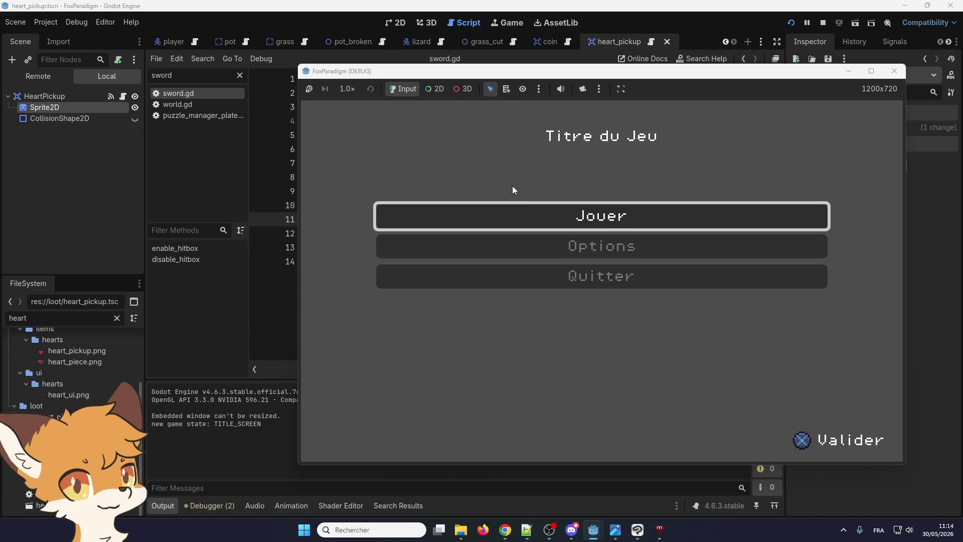
- Start the game, walk the fox onto the grass, slash the bushes, then stop the game
key("Return")
key("Return")
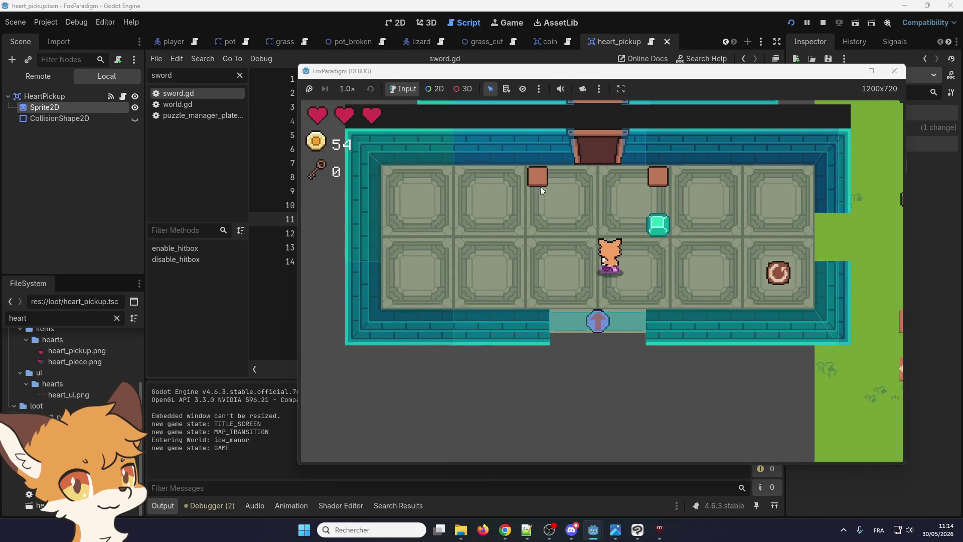
key("space")
key("Right")
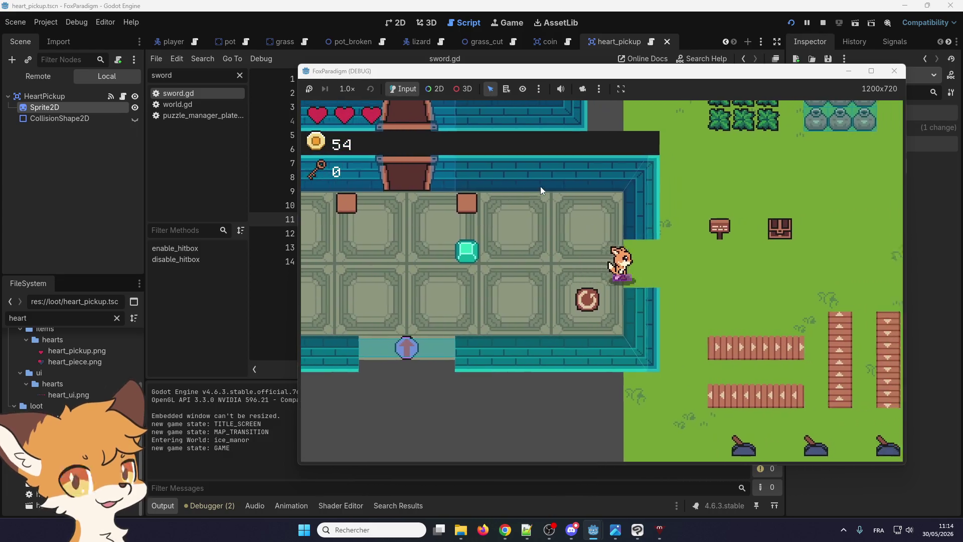
key("Up")
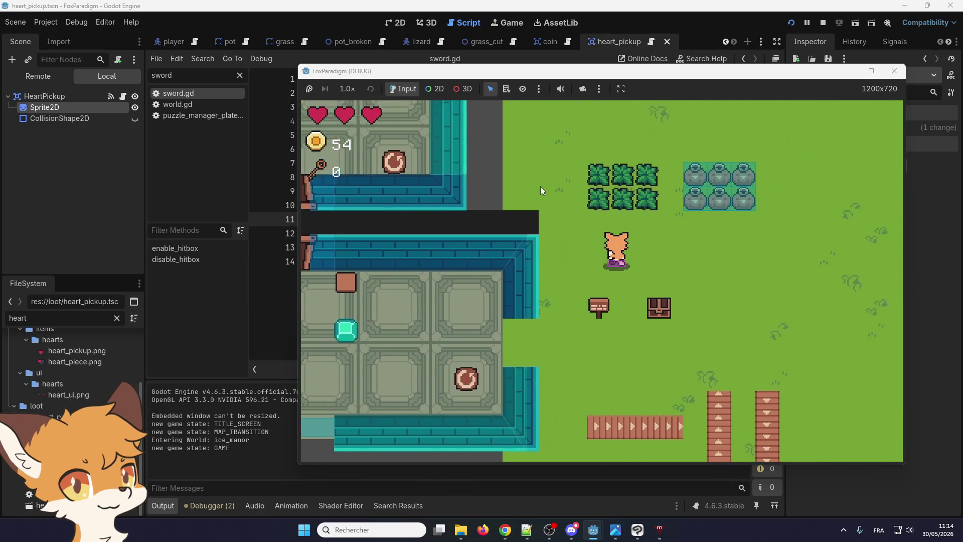
key("Down")
key("space")
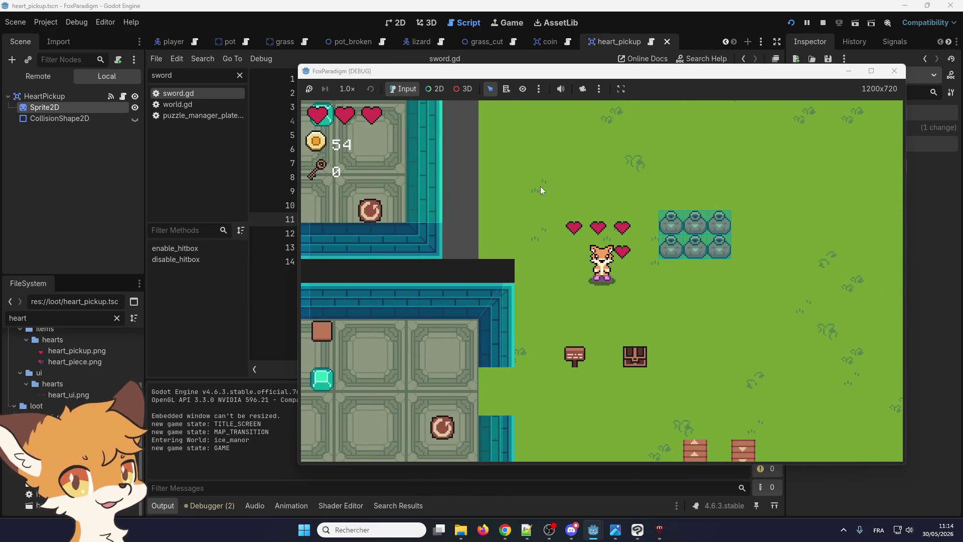
left_click(894, 70)
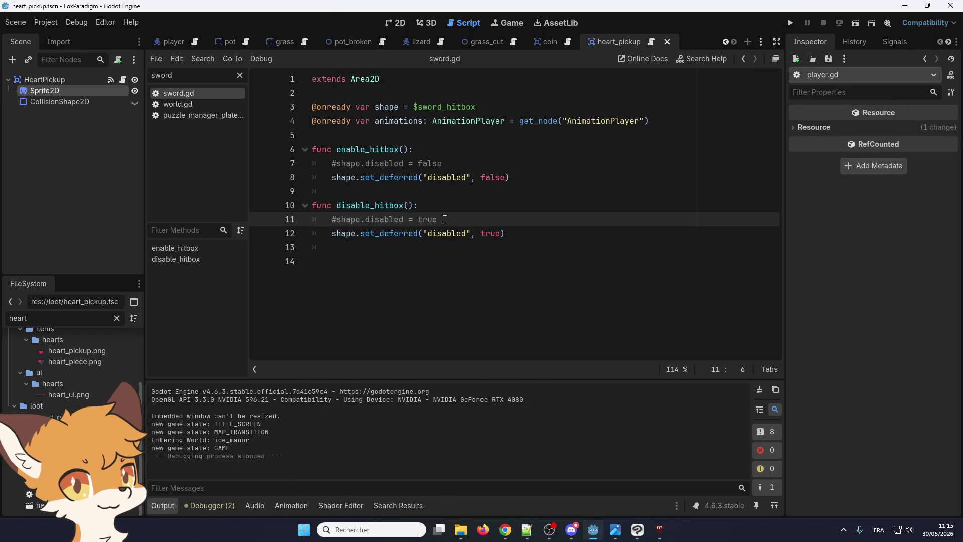
- Delete the two commented-out shape.disabled lines from sword.gd
left_click_drag(450, 219, 312, 219)
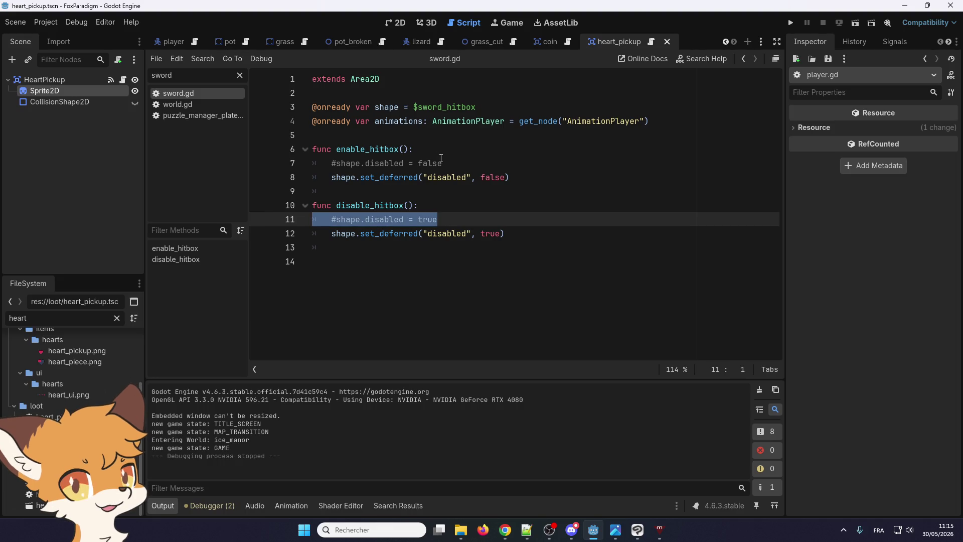
key("BackSpace")
left_click_drag(441, 163, 312, 163)
key("BackSpace")
key("BackSpace")
left_click(380, 201)
key("BackSpace")
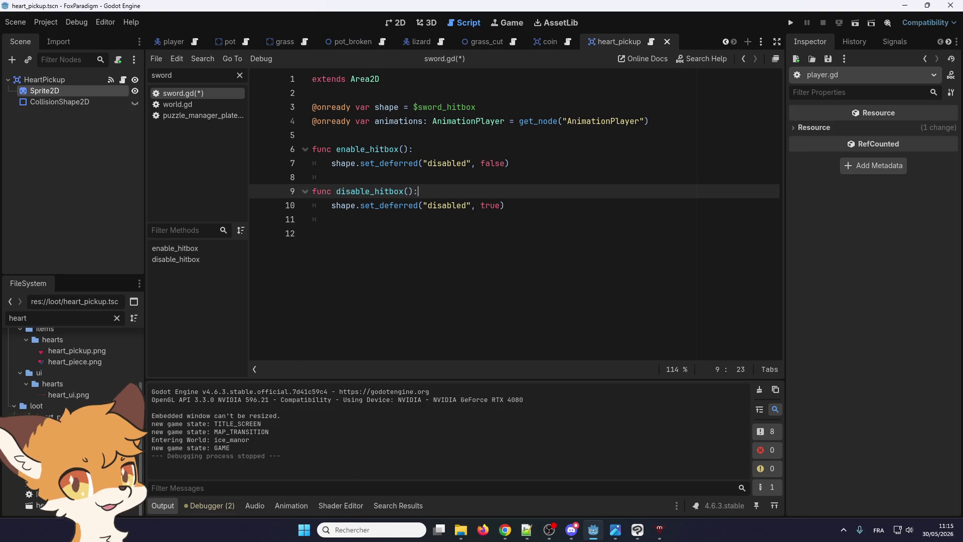
- Use Scene > Save Scene, add 'class_name Sword' before extends on line 1, and save with Ctrl+S
left_click(15, 22)
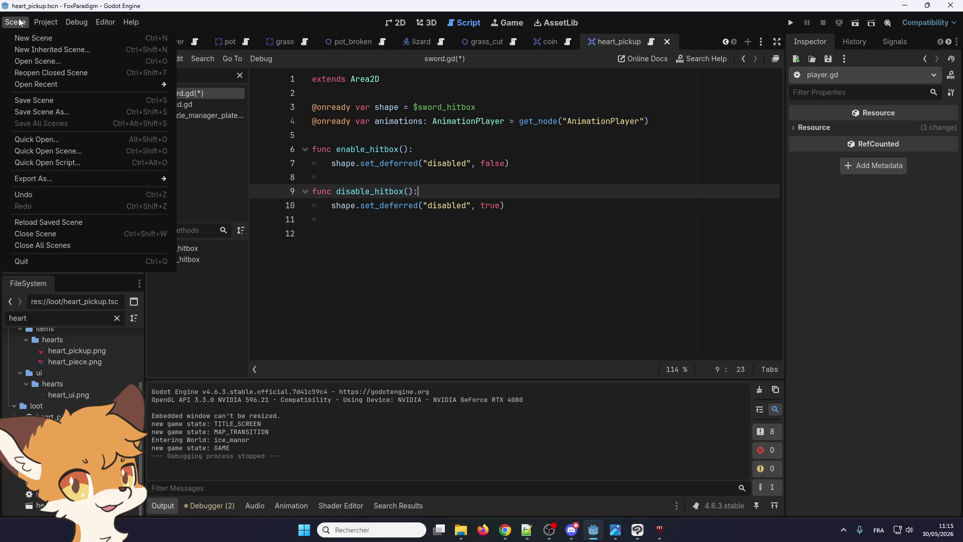
left_click(33, 100)
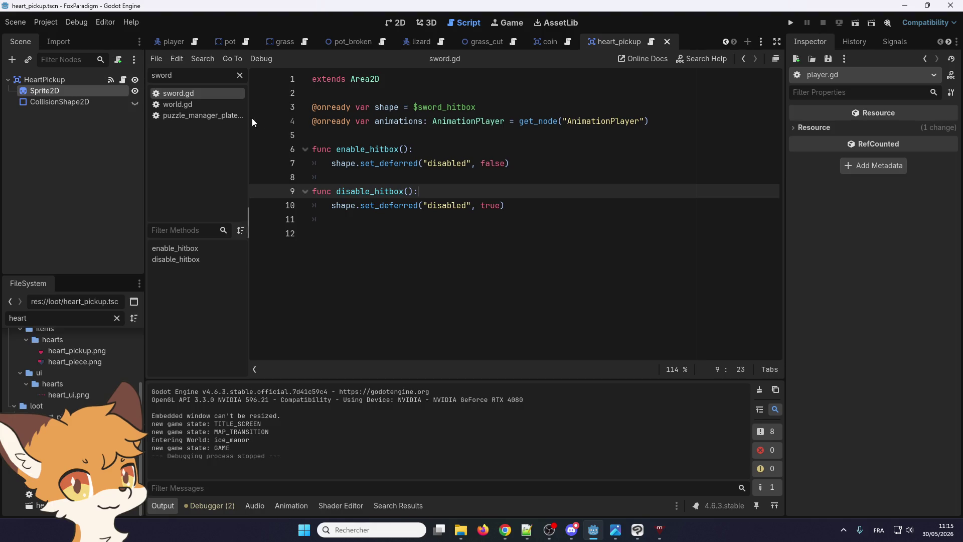
mouse_move(351, 45)
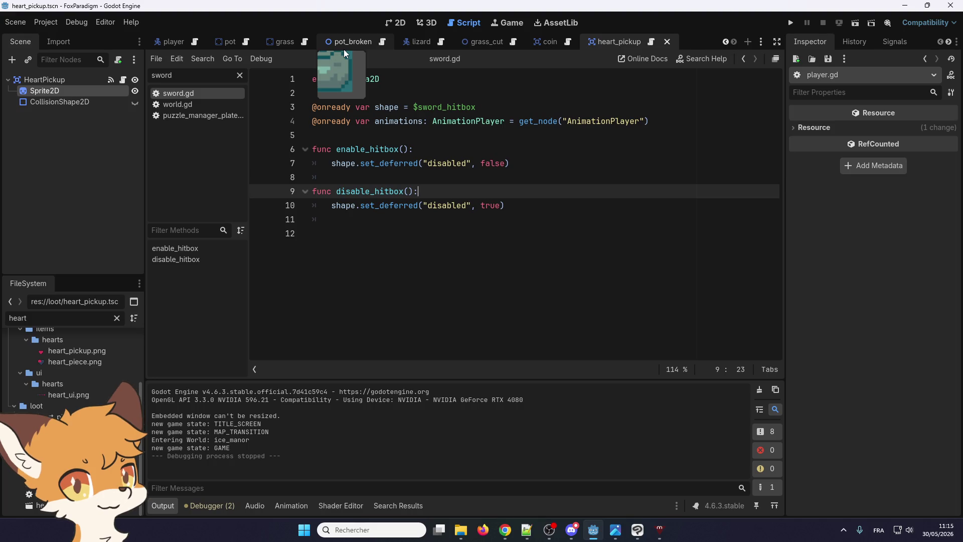
left_click(312, 79)
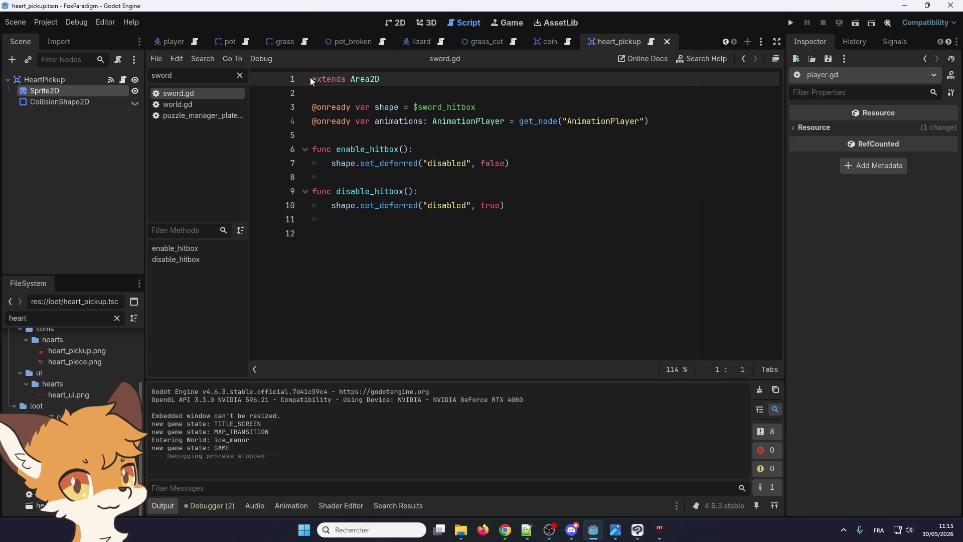
type("class_name Sword")
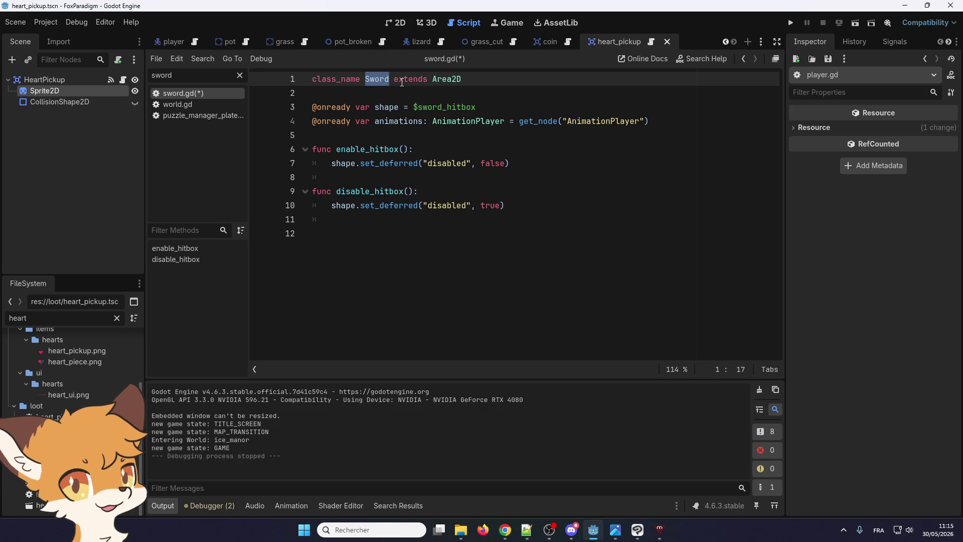
key("ctrl+s")
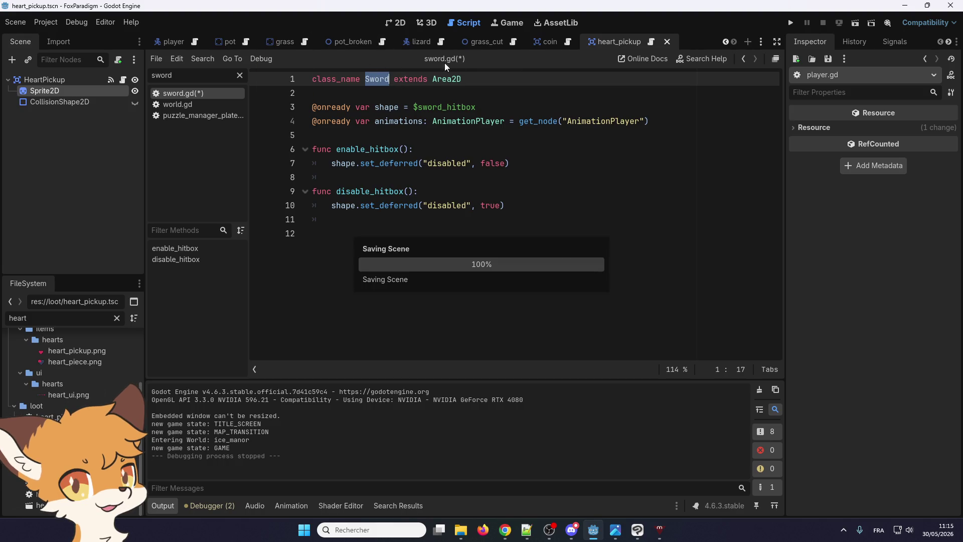
- Open weapon.gd and redeclare line 3's variable as sword of type Sword
type("weapon")
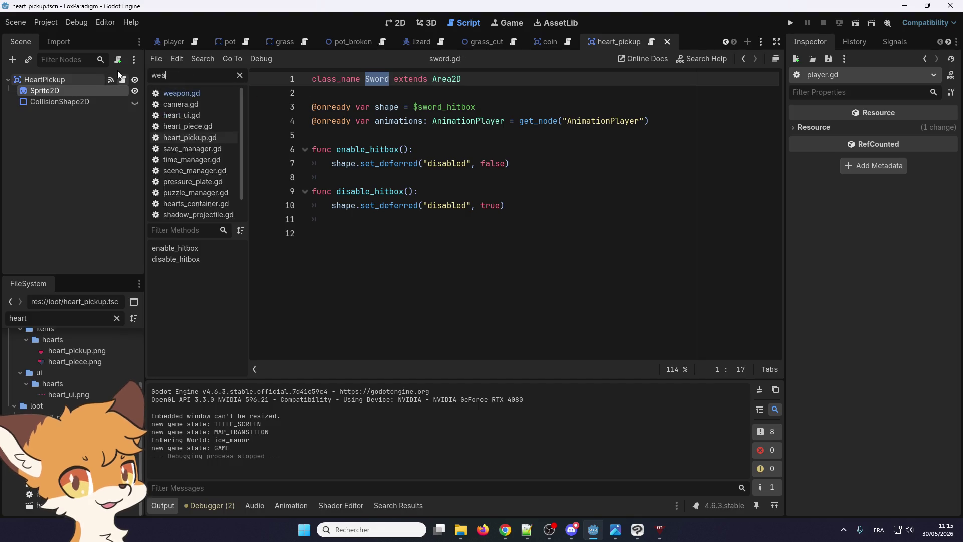
left_click(169, 93)
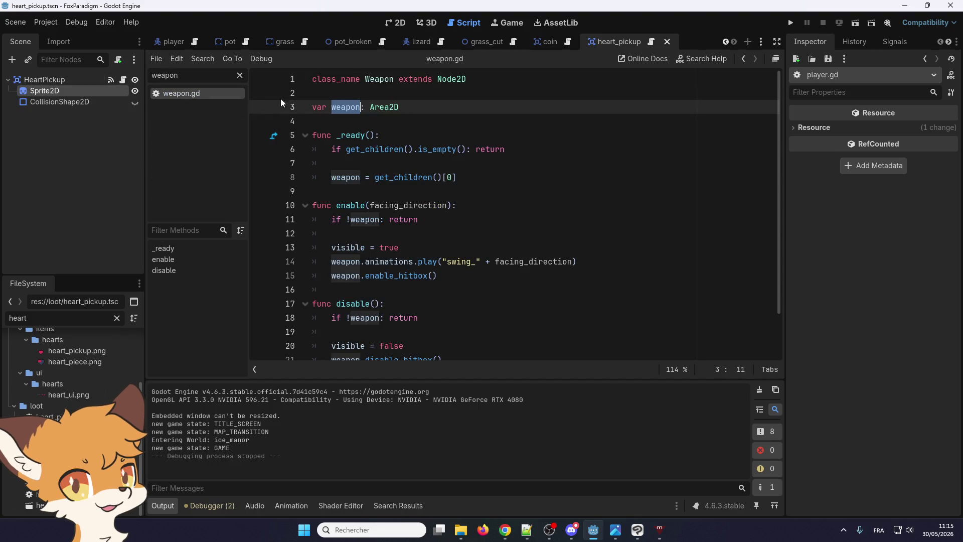
left_click(348, 107)
type("Sword")
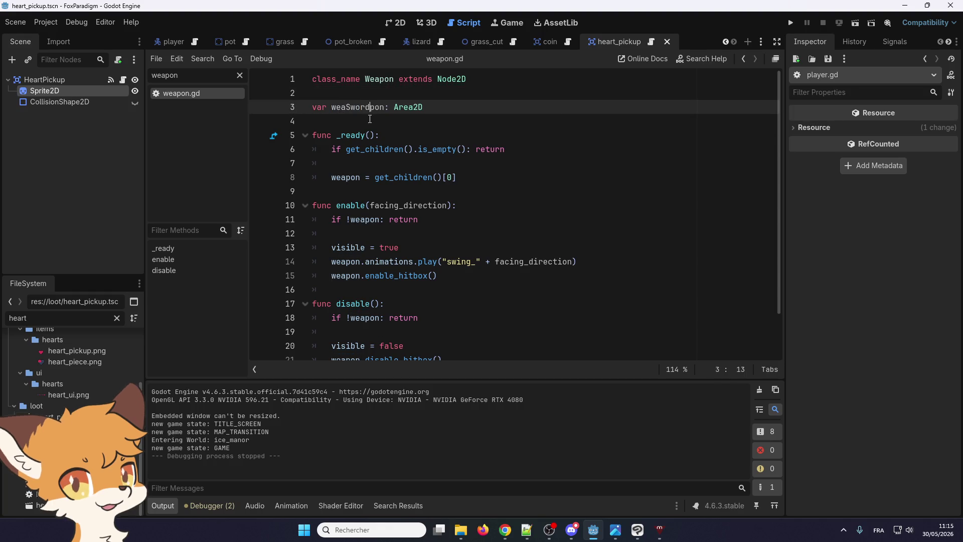
double_click(352, 107)
type("sword")
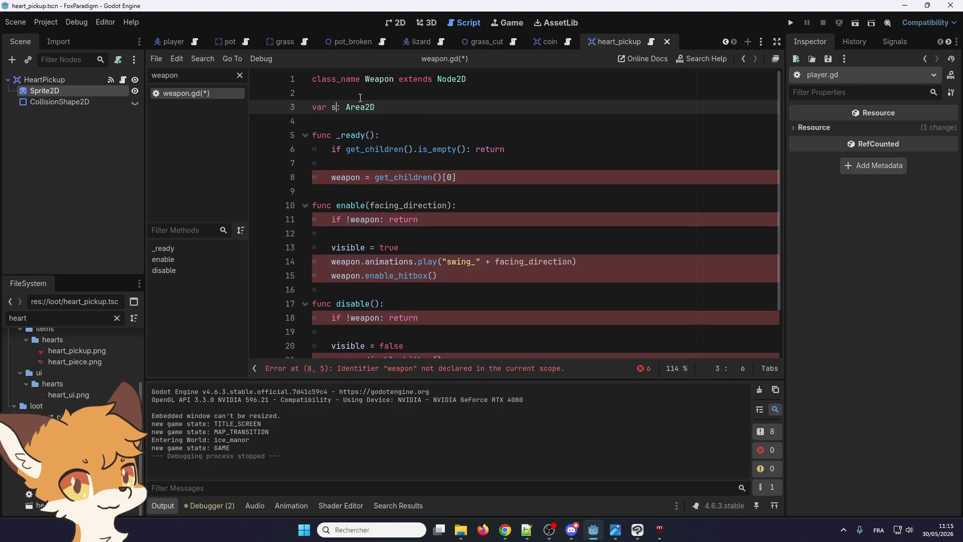
double_click(379, 107)
type("Sword")
left_click(393, 134)
double_click(343, 107)
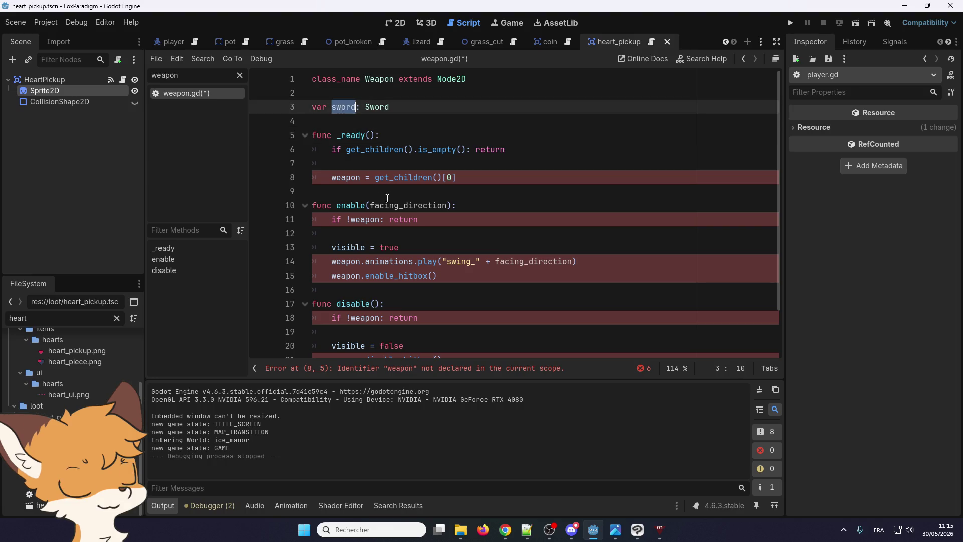
- Replace weapon with sword on lines 8 and 11, keeping the '!sword' check
double_click(350, 178)
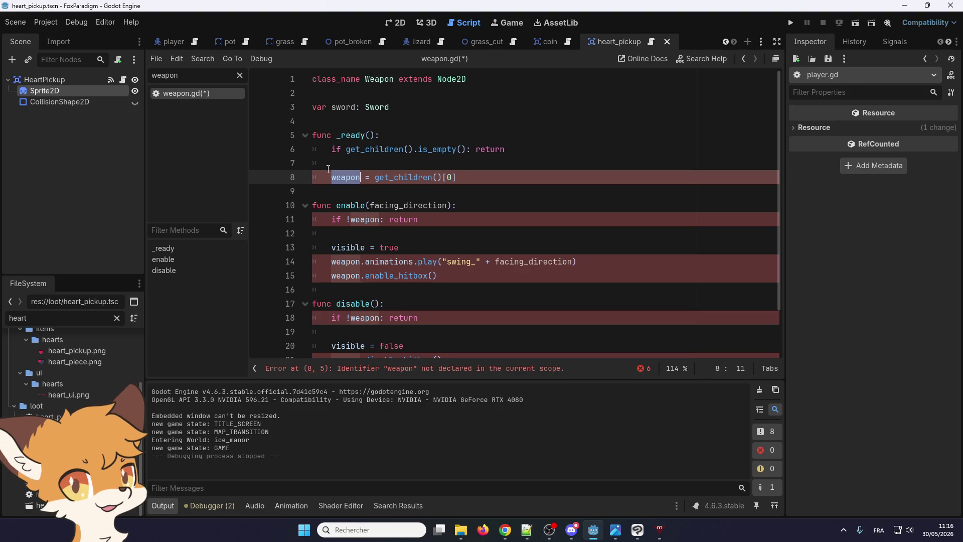
type("sword")
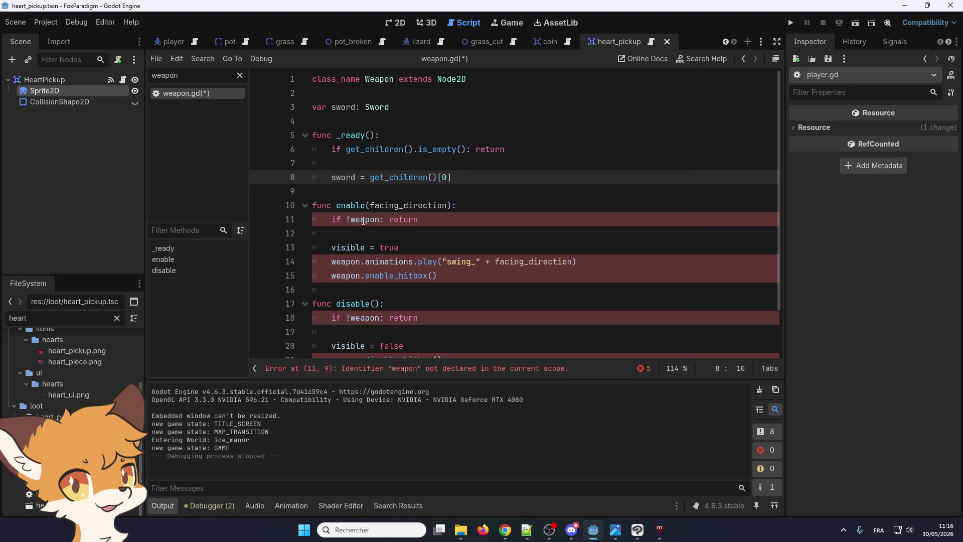
double_click(363, 220)
type("sword")
left_click(350, 219)
key("BackSpace")
type("not")
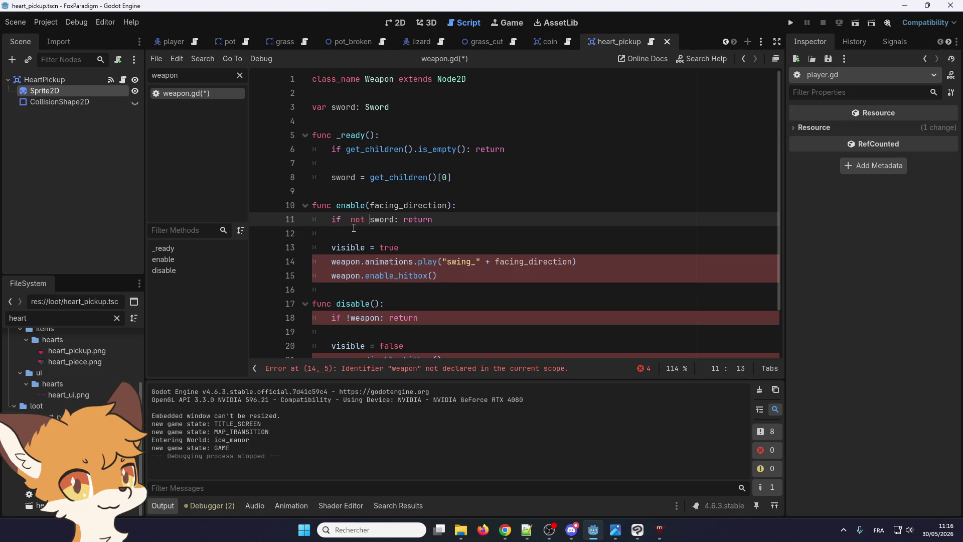
key("BackSpace")
key("BackSpace")
key("BackSpace")
type("!")
- Rename the remaining weapon references in enable and disable to sword
double_click(348, 263)
type("sword")
double_click(346, 276)
type("sword")
scroll(364, 239, "down", 2)
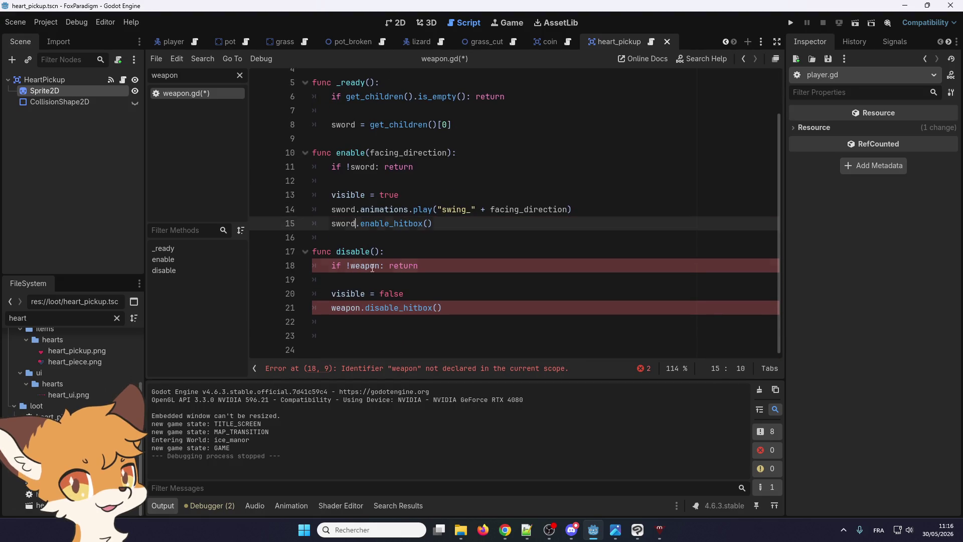
double_click(373, 265)
type("sword")
double_click(346, 308)
type("sword")
scroll(348, 281, "up", 1)
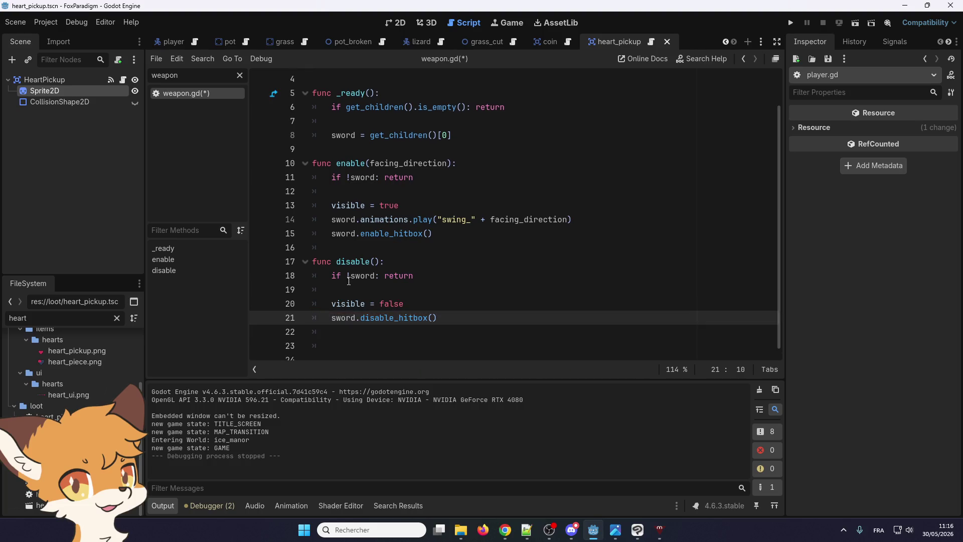
scroll(354, 325, "up", 2)
scroll(401, 264, "down", 2)
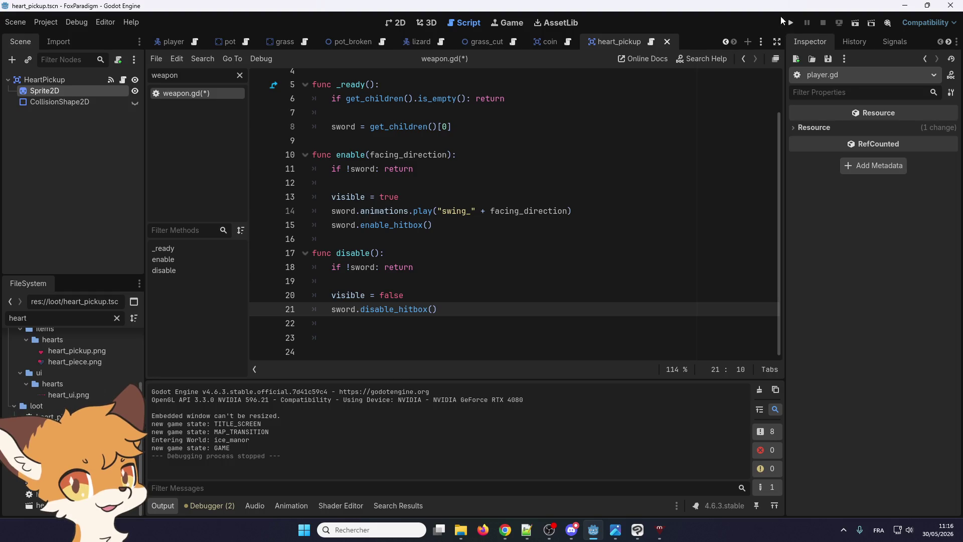
- Run the project, leave the manor and slash the nearby bushes with the sword
left_click(789, 23)
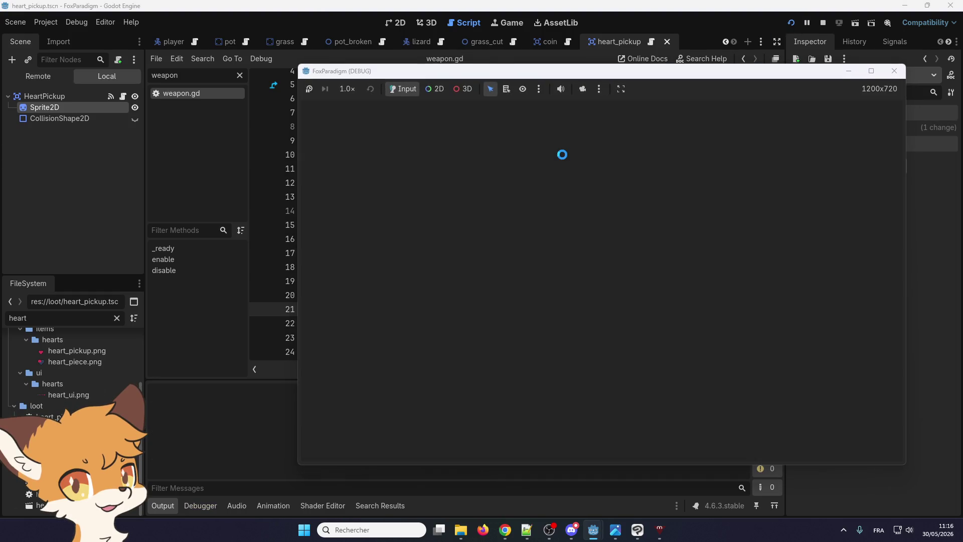
key("Return")
key("Return")
key("Right")
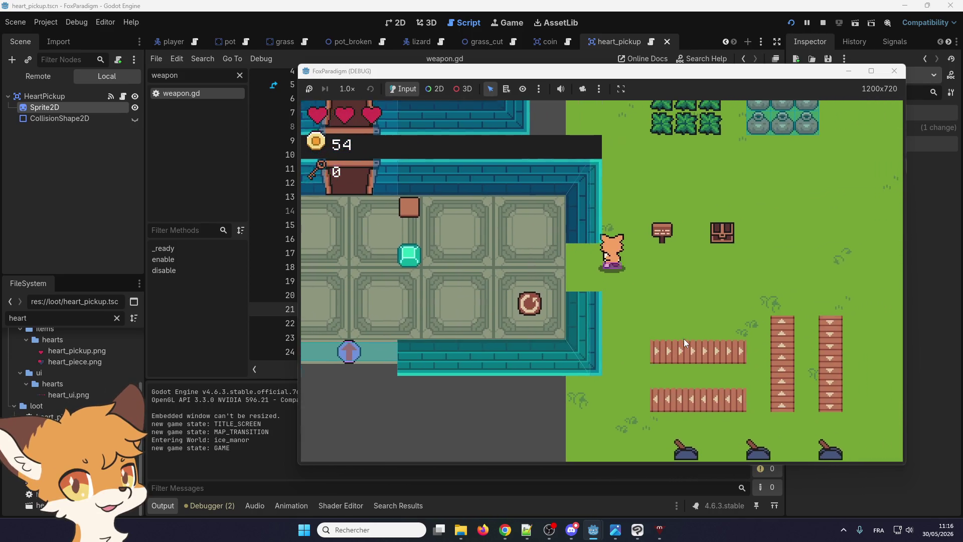
key("Up")
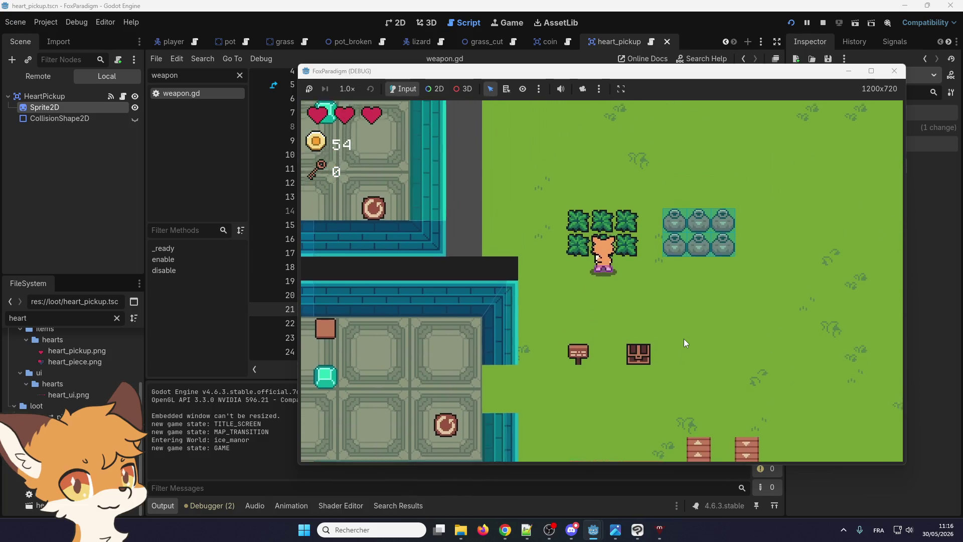
key("space")
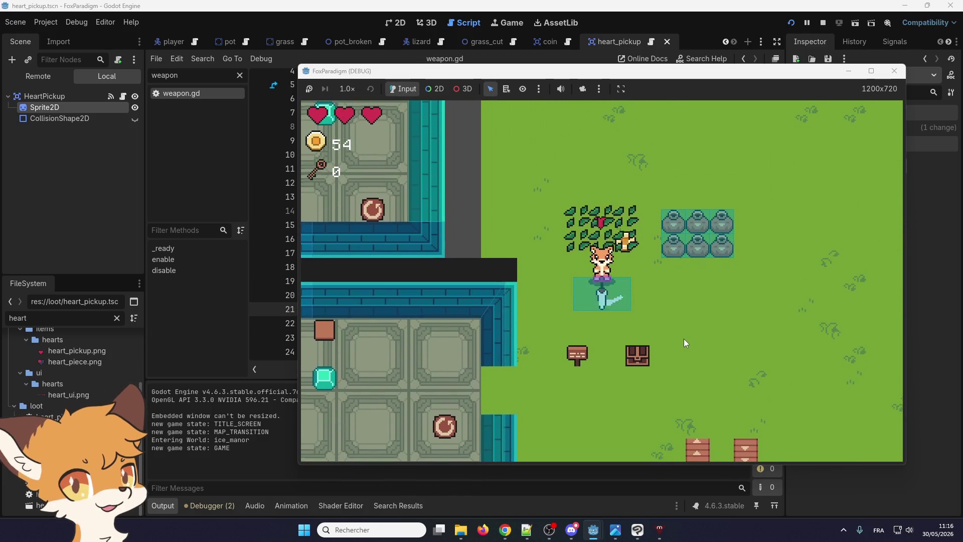
- Swing at and smash the pots, then stop the running game
key("Right")
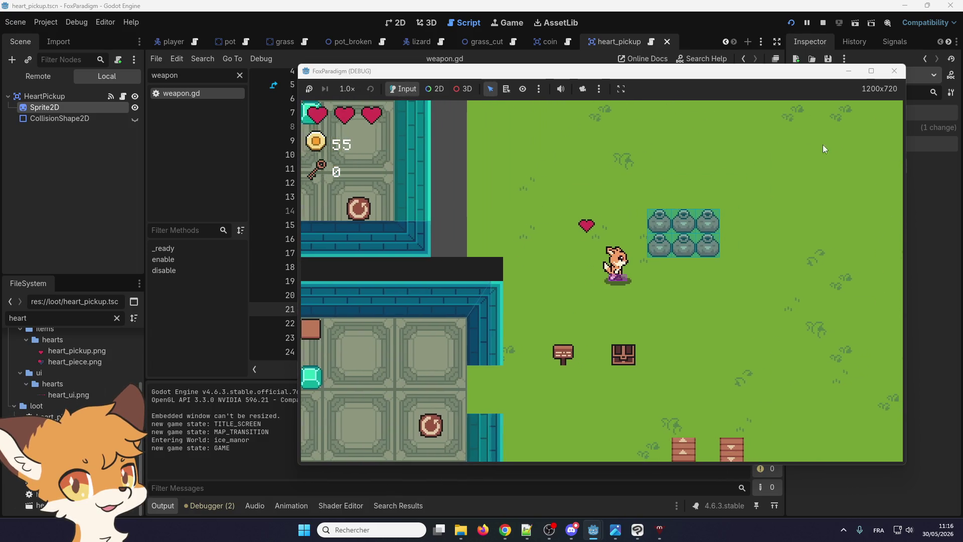
key("space")
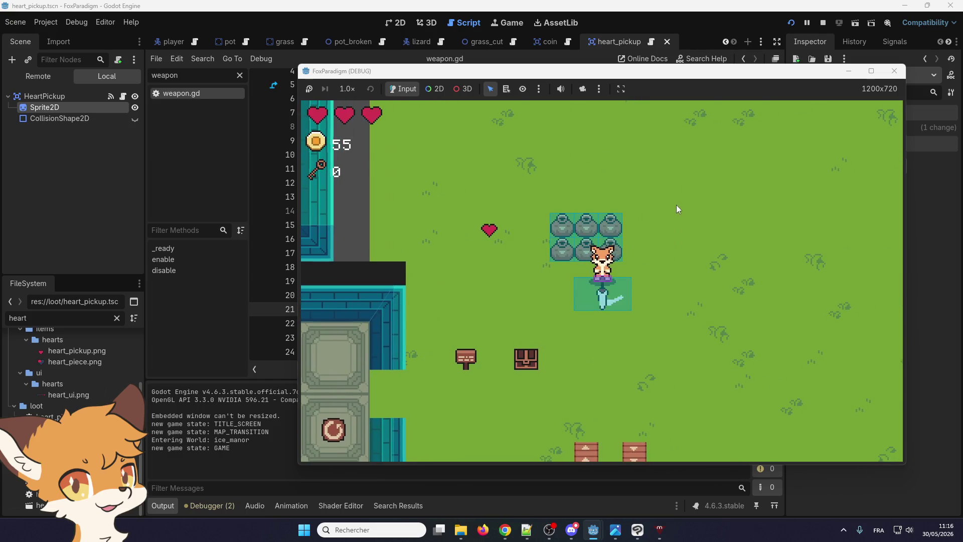
key("Right")
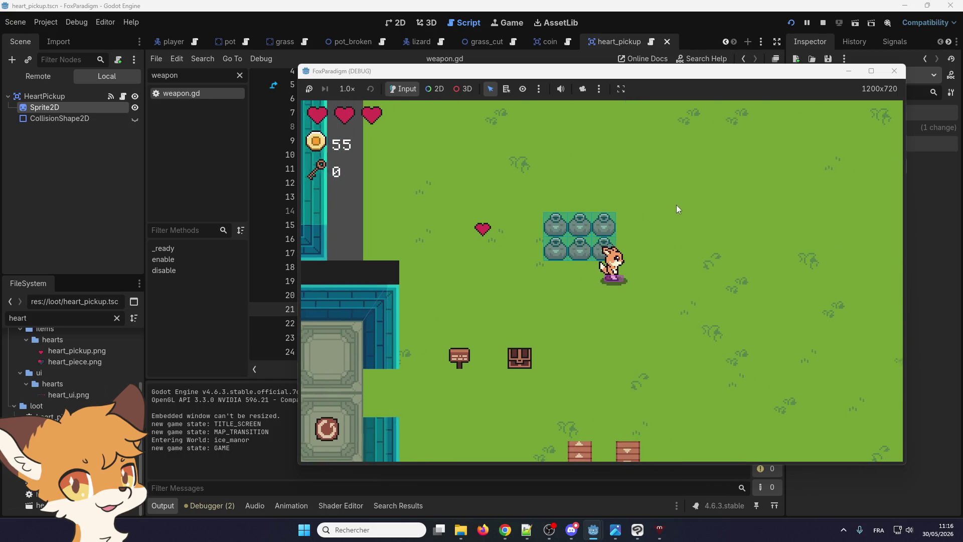
key("space")
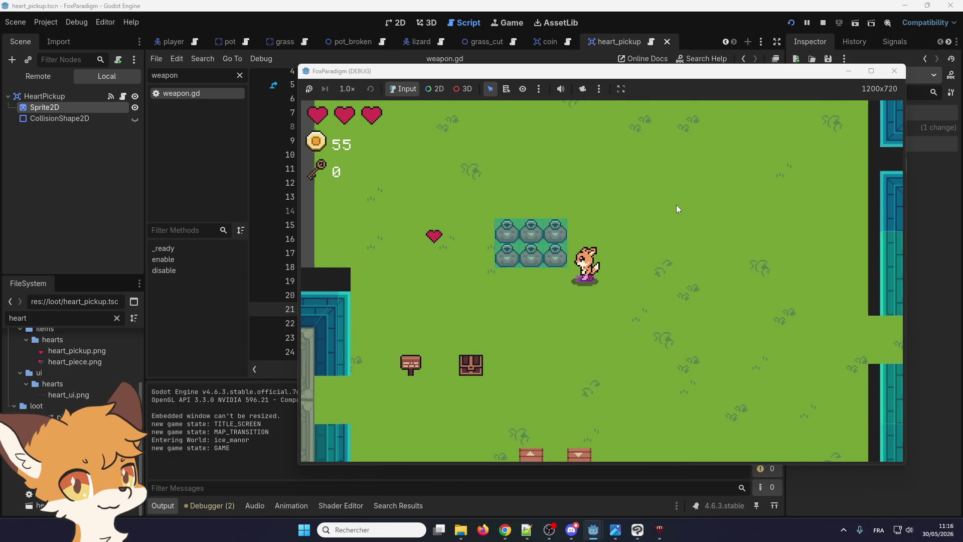
key("Left")
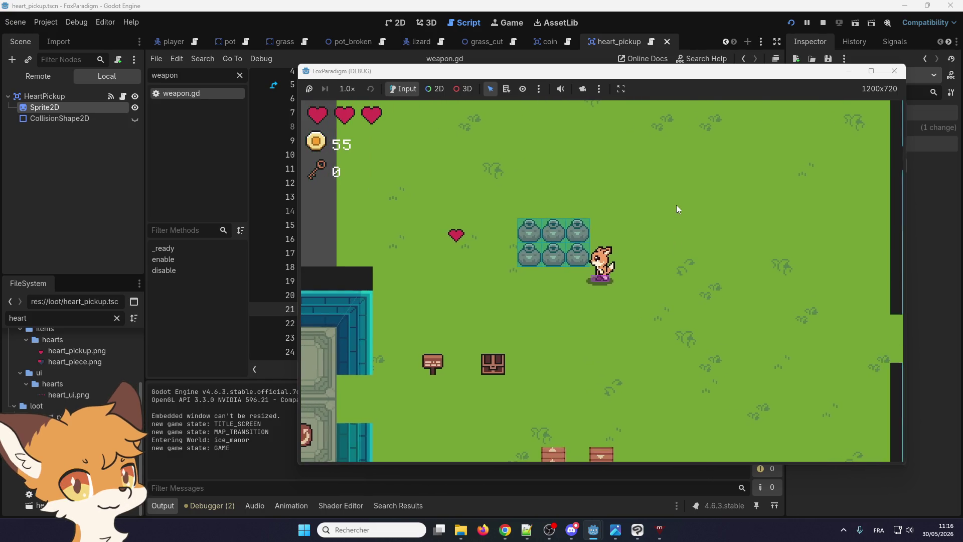
key("space")
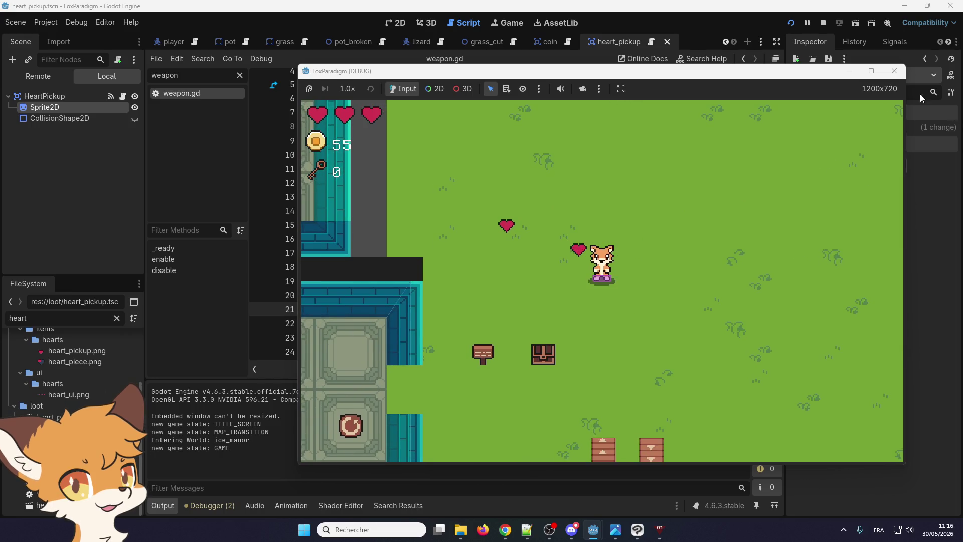
left_click(896, 71)
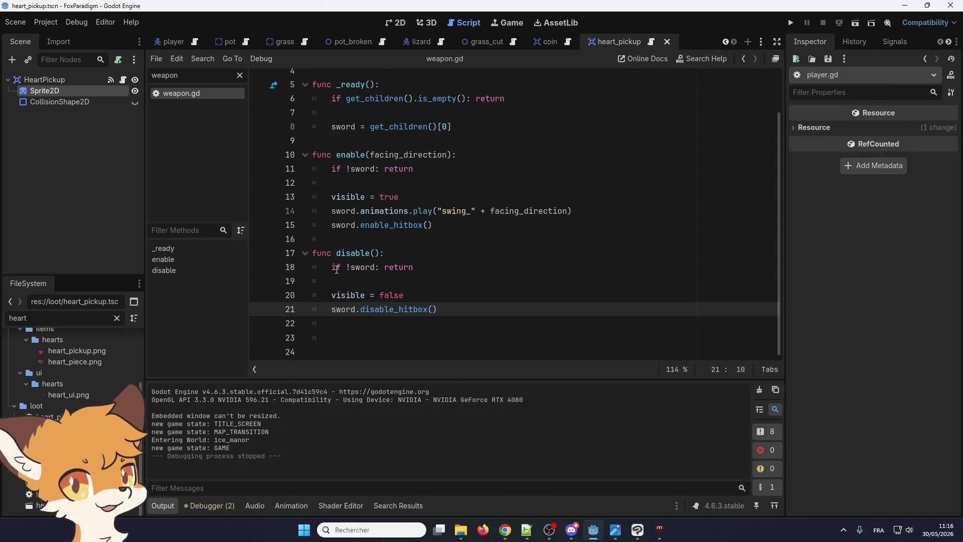
- Add a new line after the swing animation call on line 14 for the frame await
left_click(576, 211)
key("Return")
type("await get_tree().process_frame")
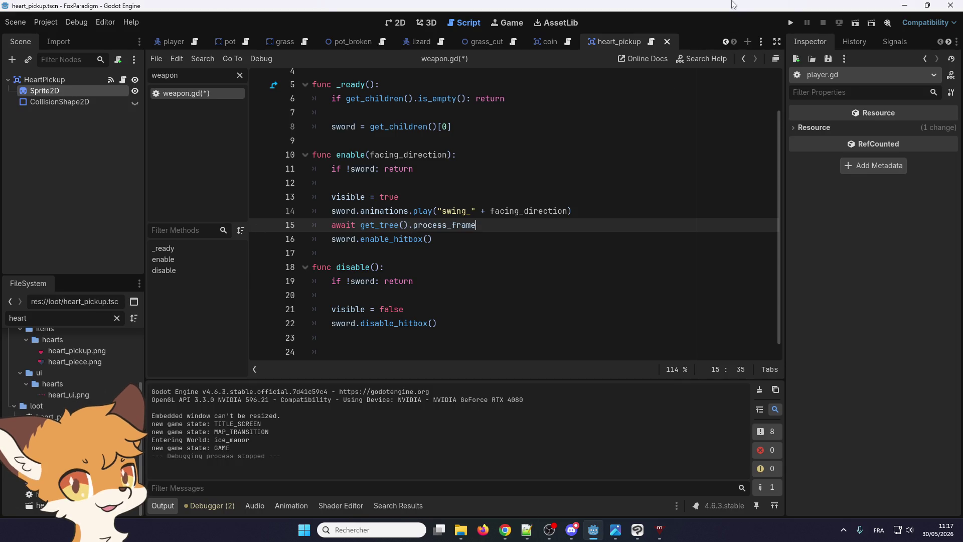
- Save and relaunch the game, load the save and walk the fox into the bush patch
left_click(792, 23)
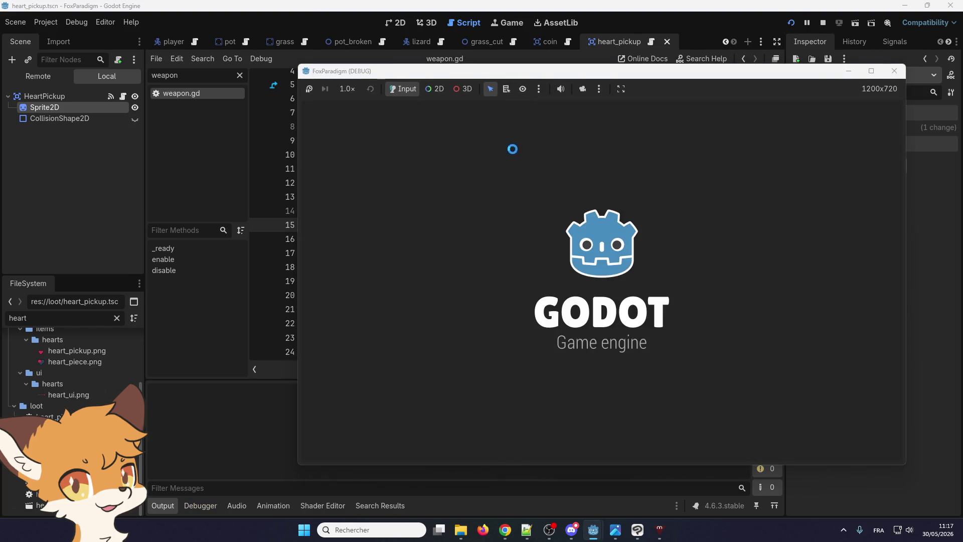
key("Return")
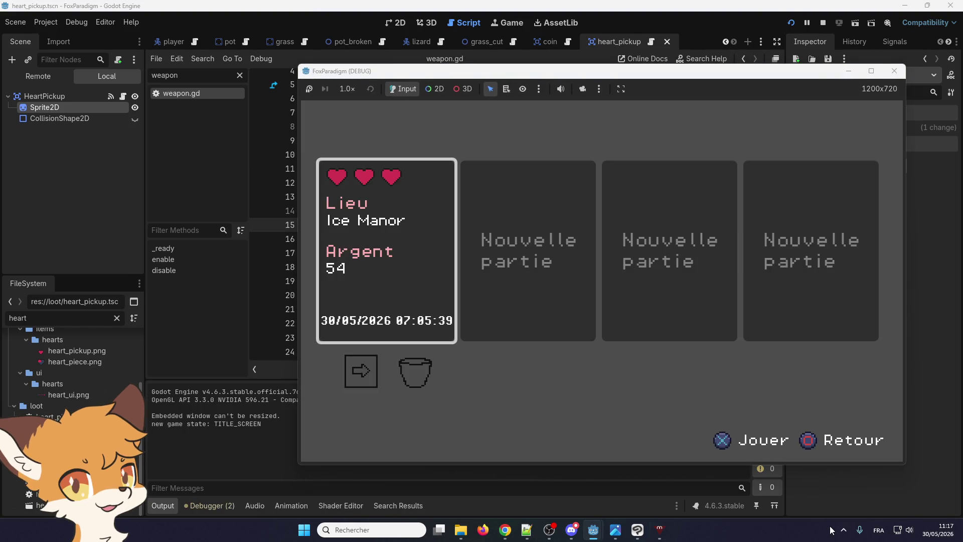
key("Return")
key("Right")
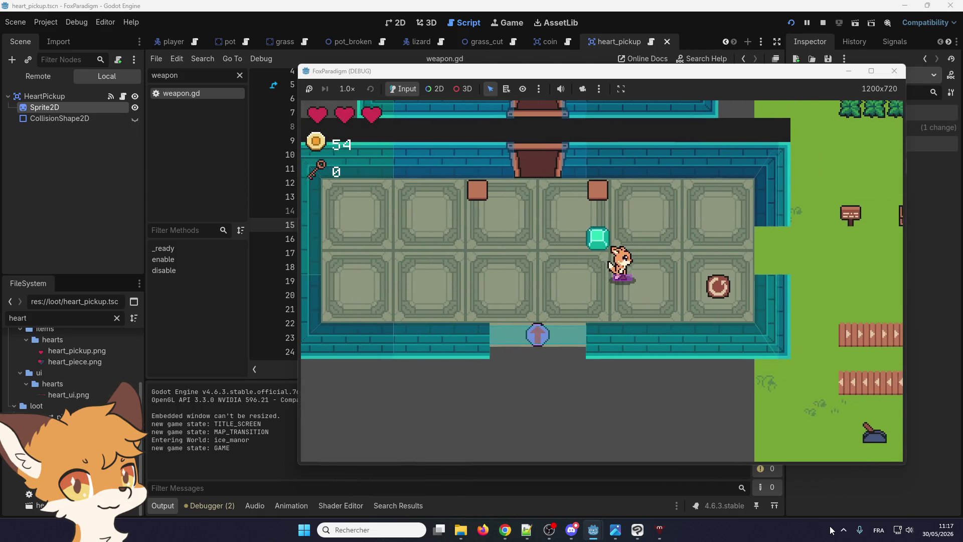
key("Up")
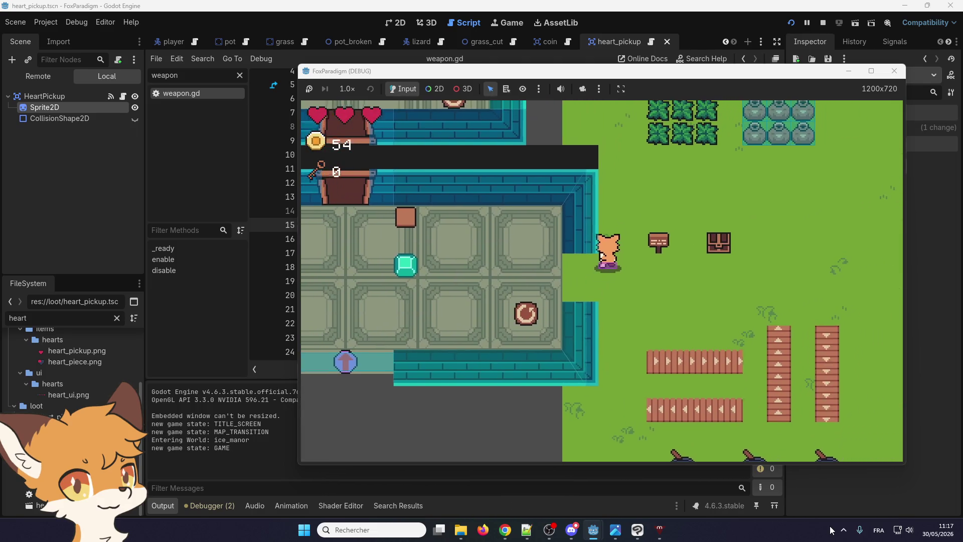
key("Up")
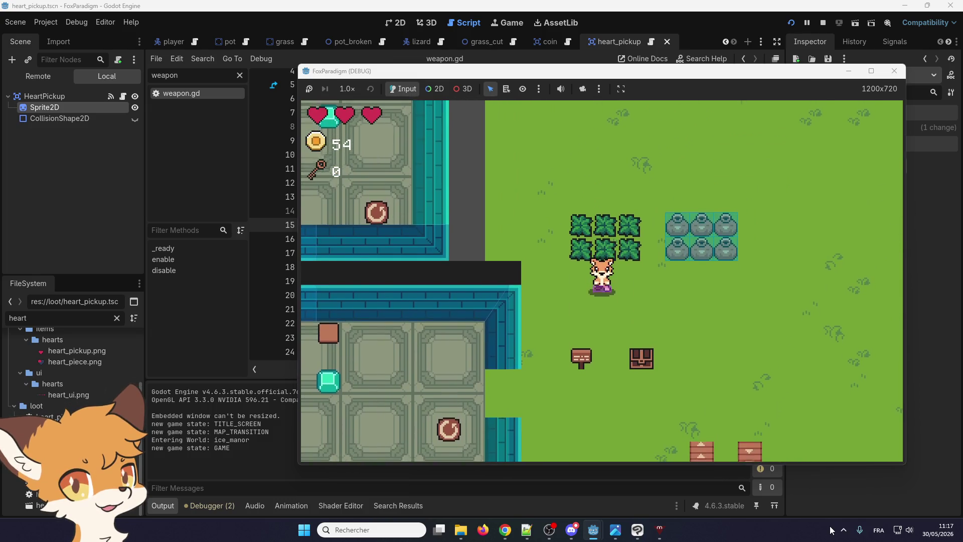
- Swing the sword down, up and left at the bushes
key("Down")
key("space")
key("Up")
key("space")
key("Left")
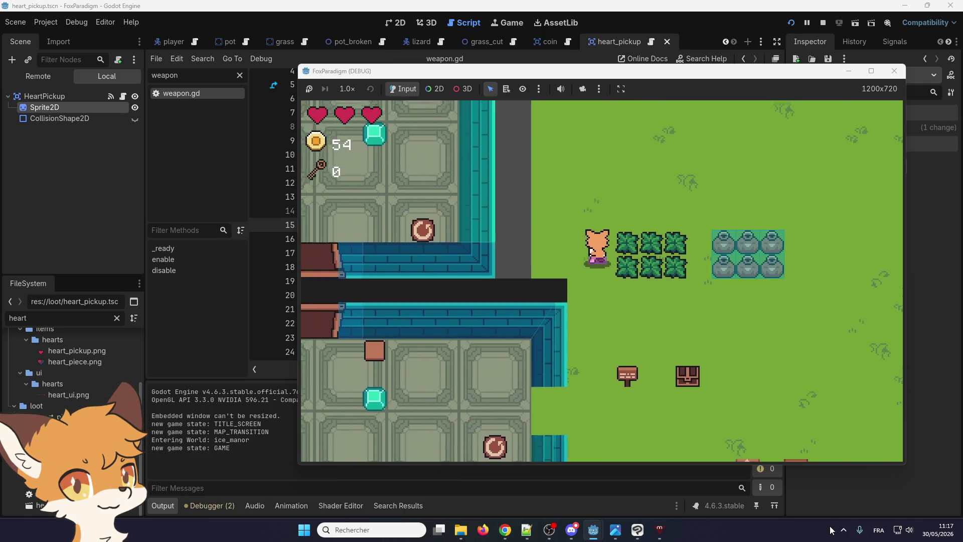
key("space")
- Circle around above the bush patch and smash the pots below
key("Left")
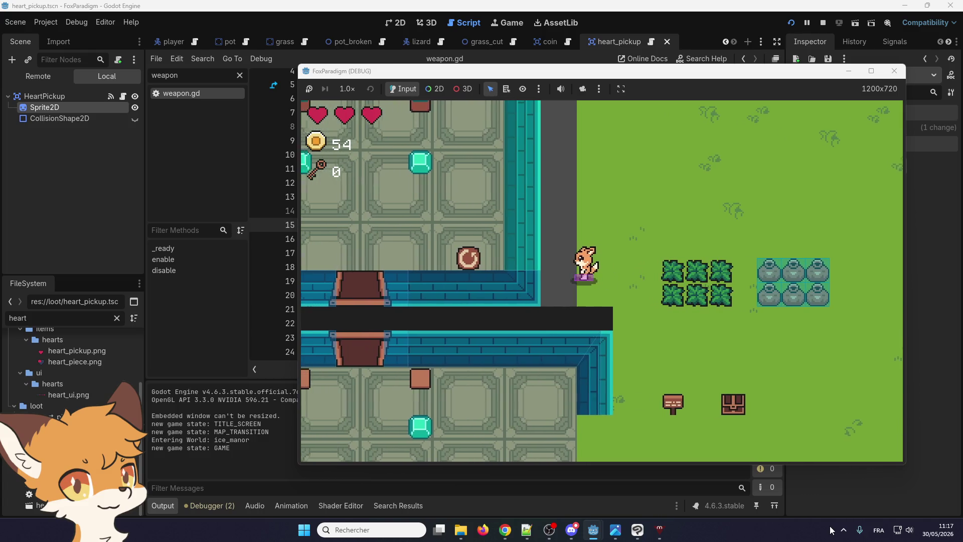
key("Right")
key("Up")
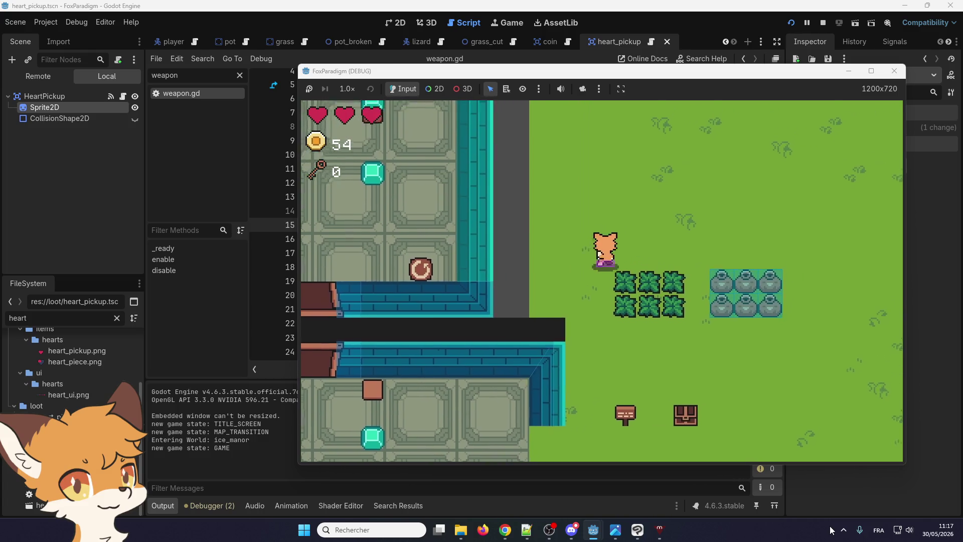
key("Right")
key("Down")
key("Down")
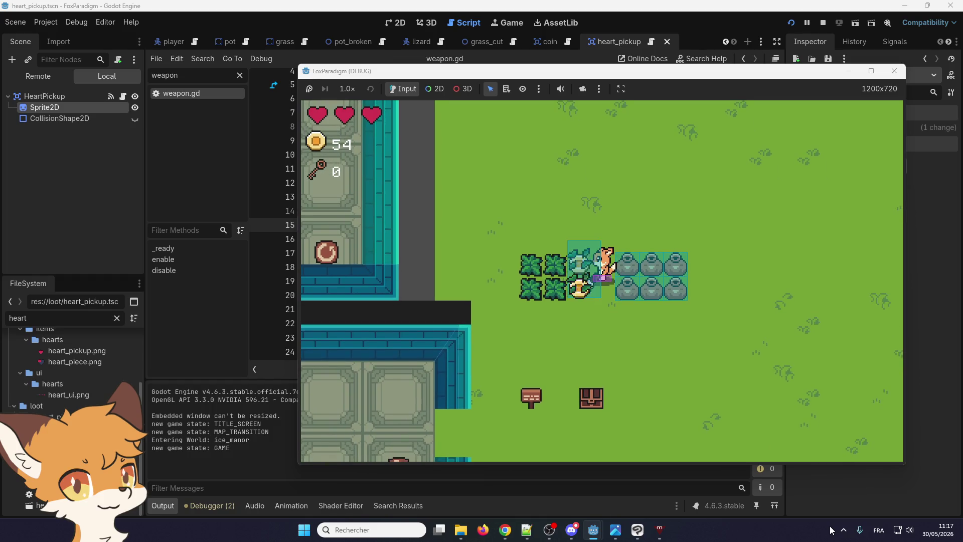
key("Up")
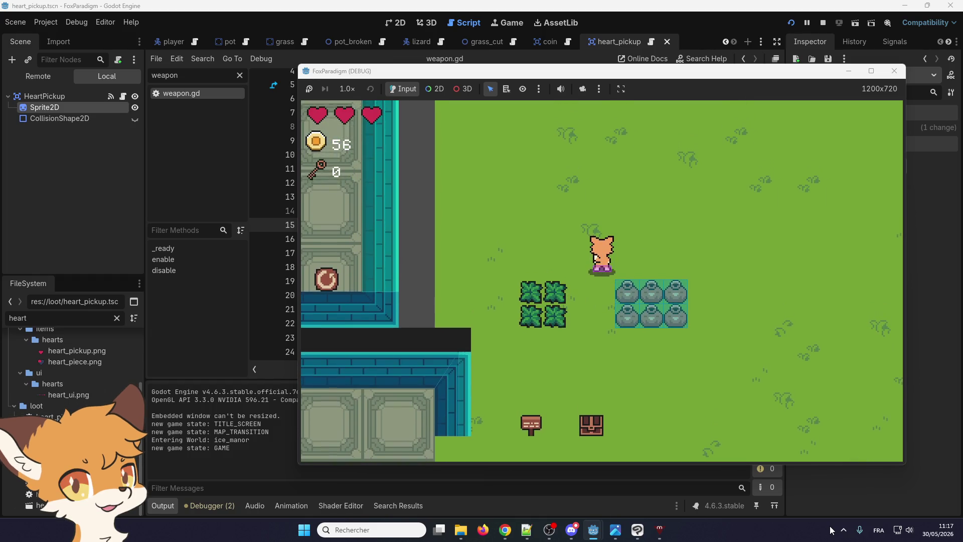
key("Right")
key("Down")
key("space")
- Collect the dropped hearts, swing up at the bushes and head toward the manor
key("Down")
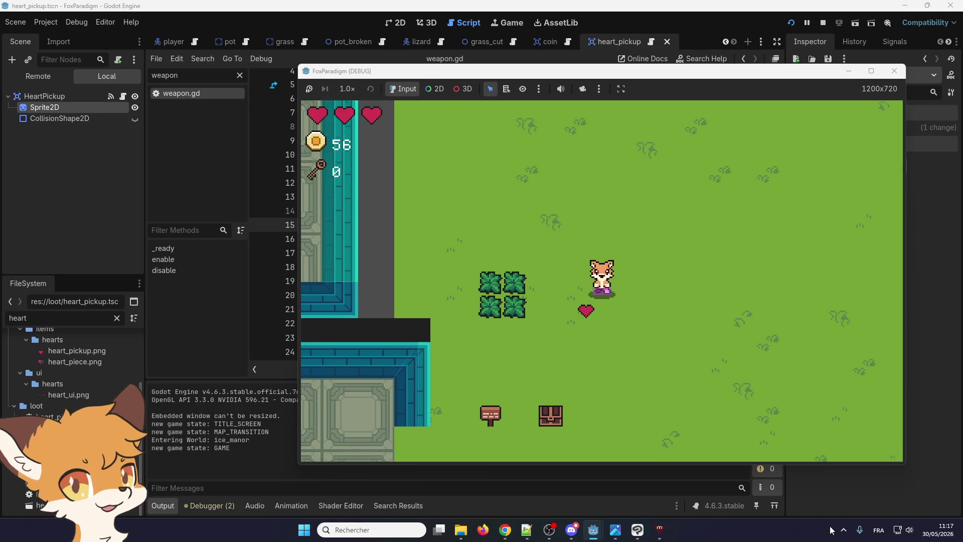
key("Left")
key("Left")
key("Up")
key("space")
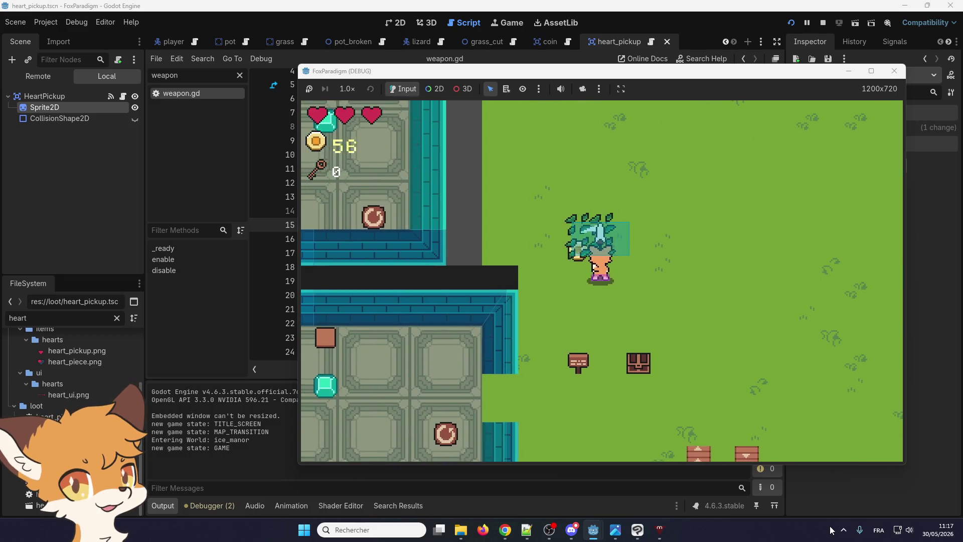
key("Up")
key("Left")
key("Down")
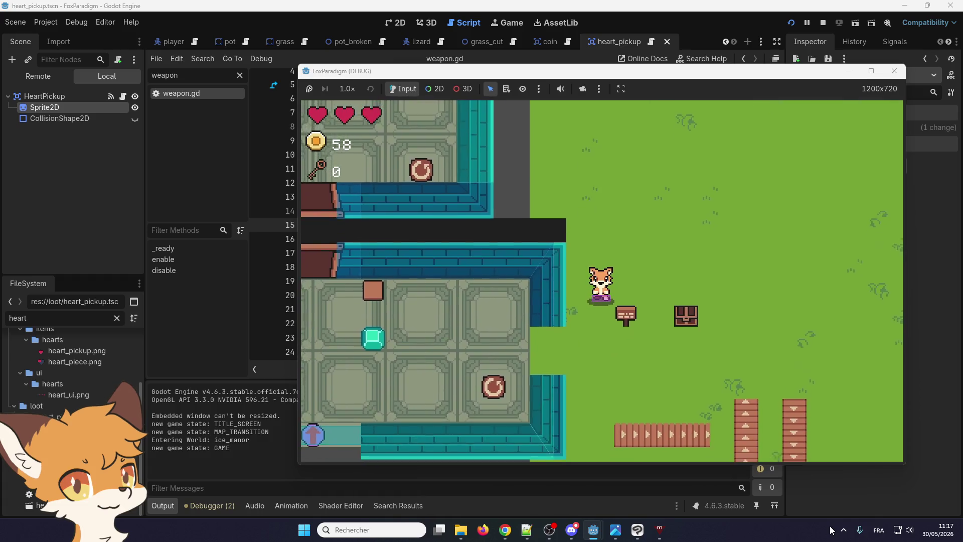
key("Left")
- Warp to the debug room and back, then walk out of the ice manor onto the grass
key("Down")
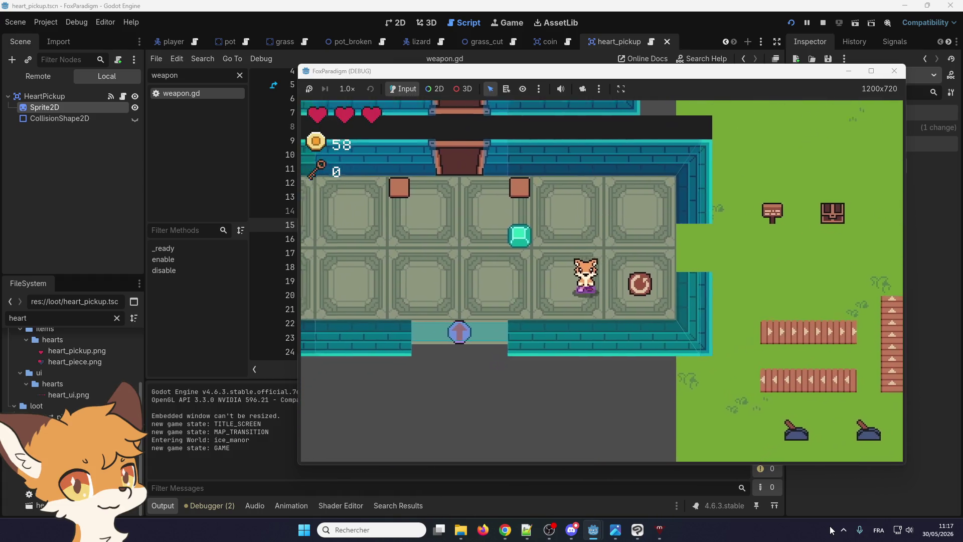
key("Left")
key("Down")
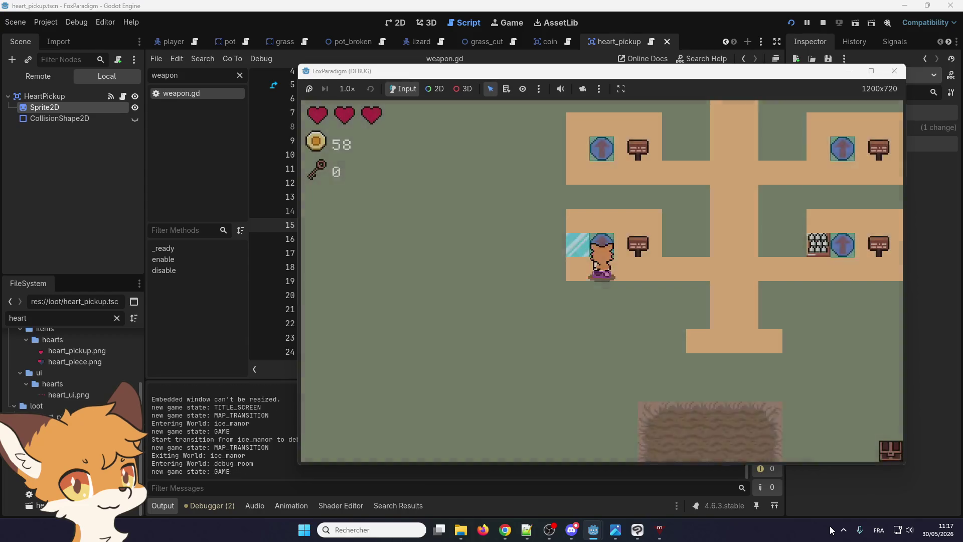
key("Down")
key("Right")
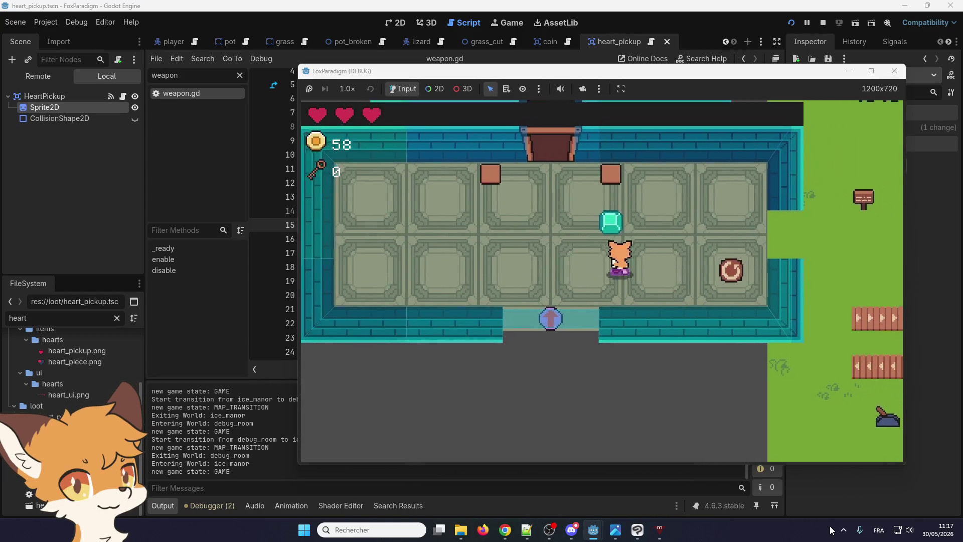
key("Up")
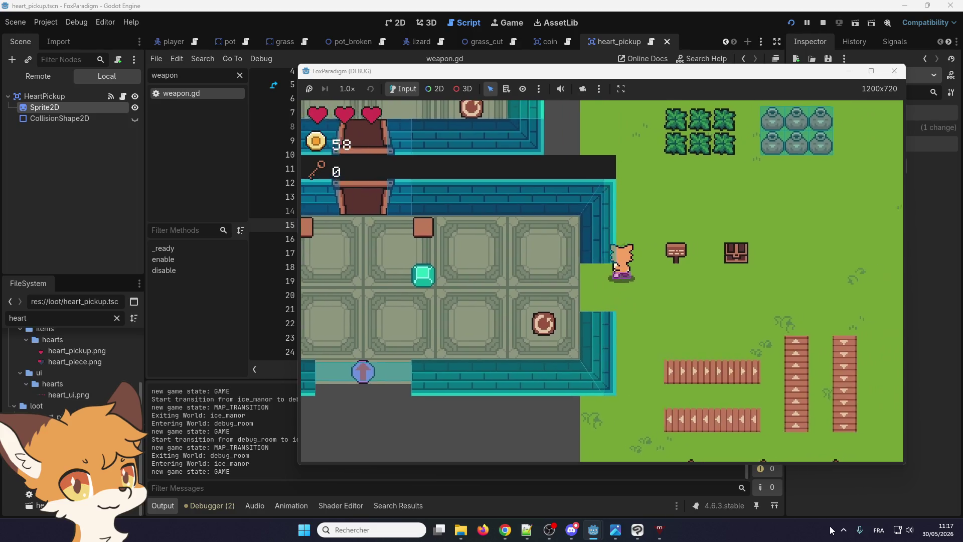
- Test the hitbox across the grass and swing at the pots to break them
key("Right")
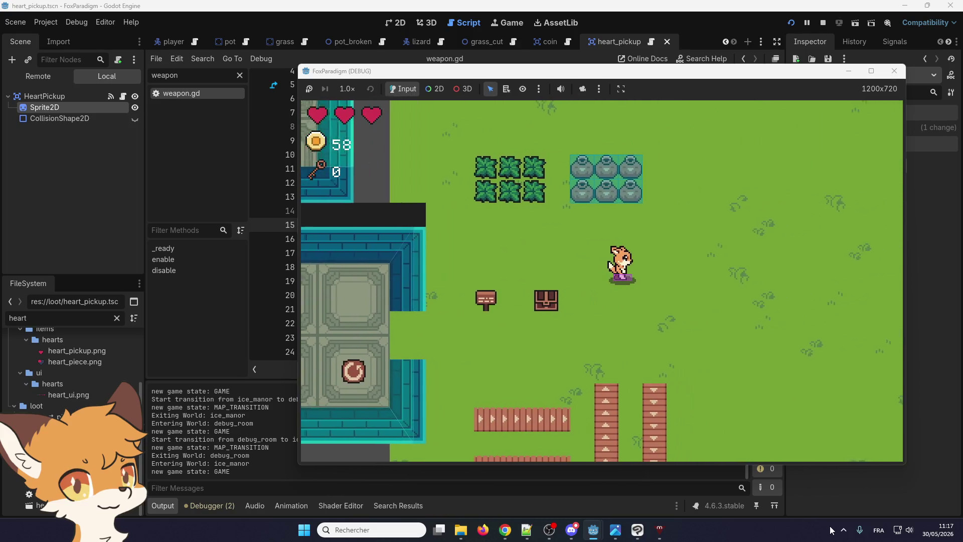
key("space")
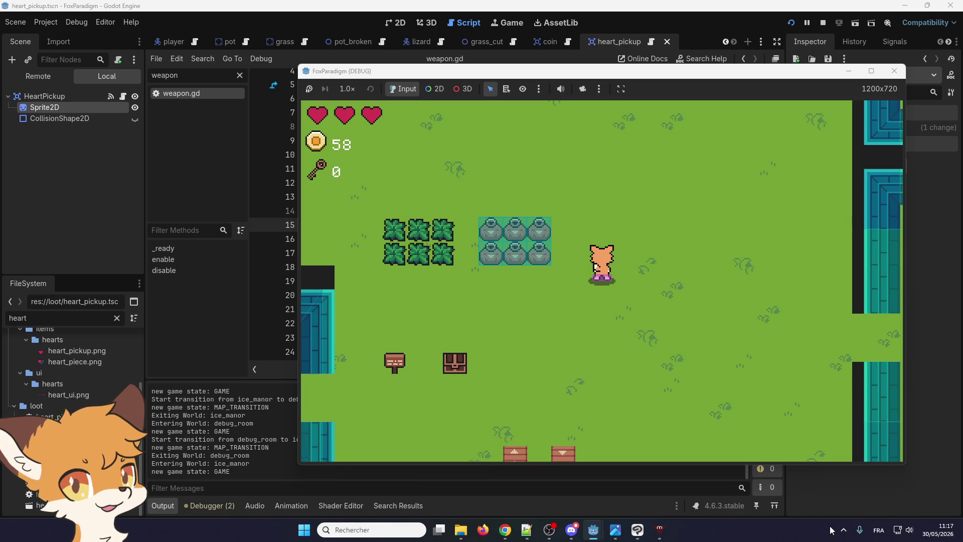
key("Up")
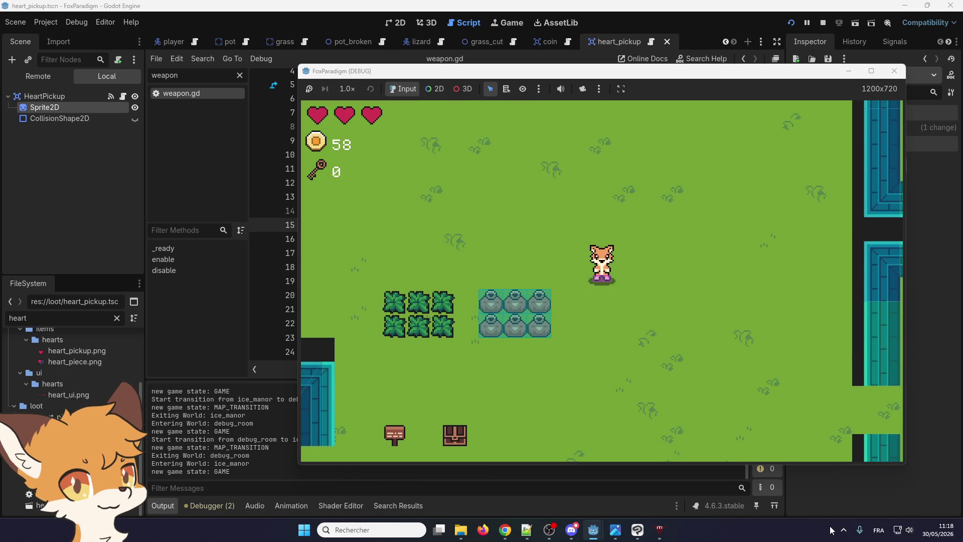
key("space")
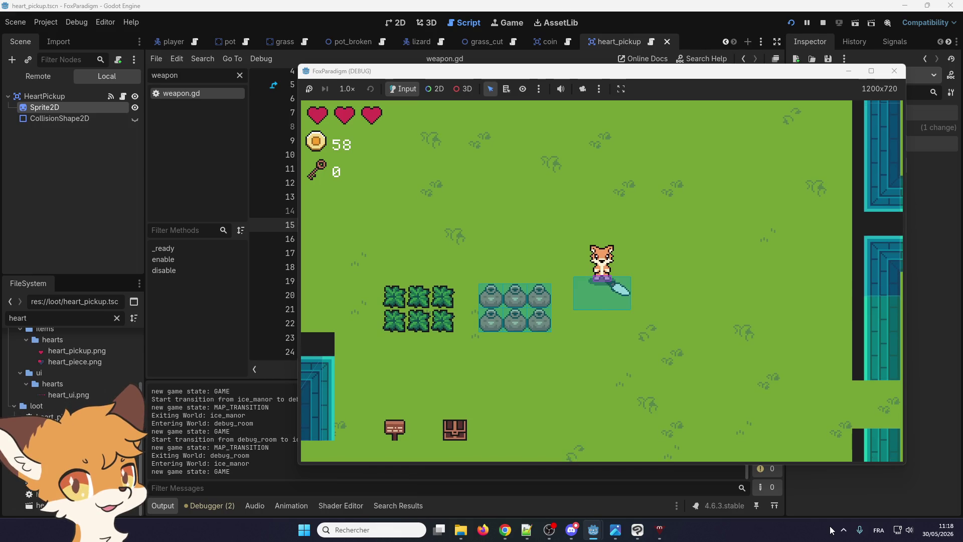
key("Left")
key("space")
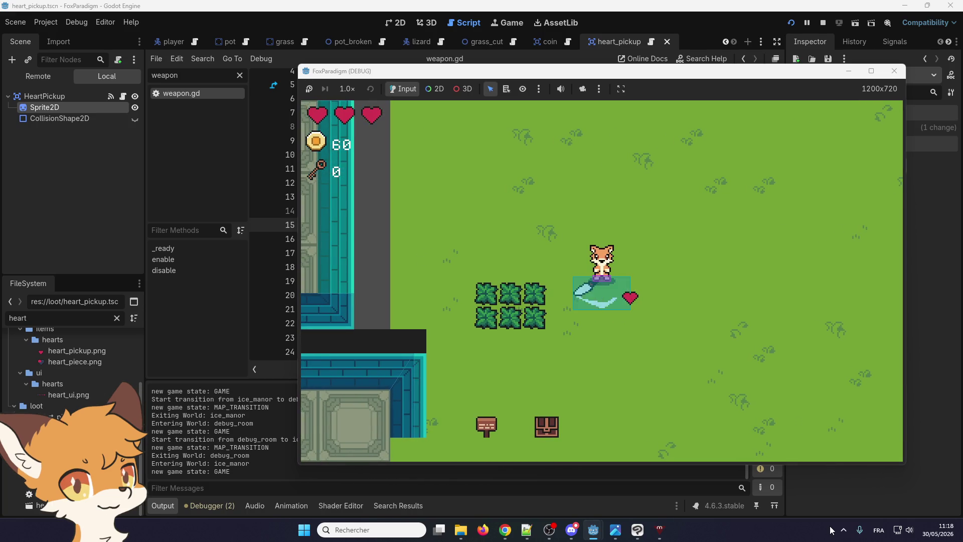
- Pick up the heart and swing upward near the bushes
key("Down")
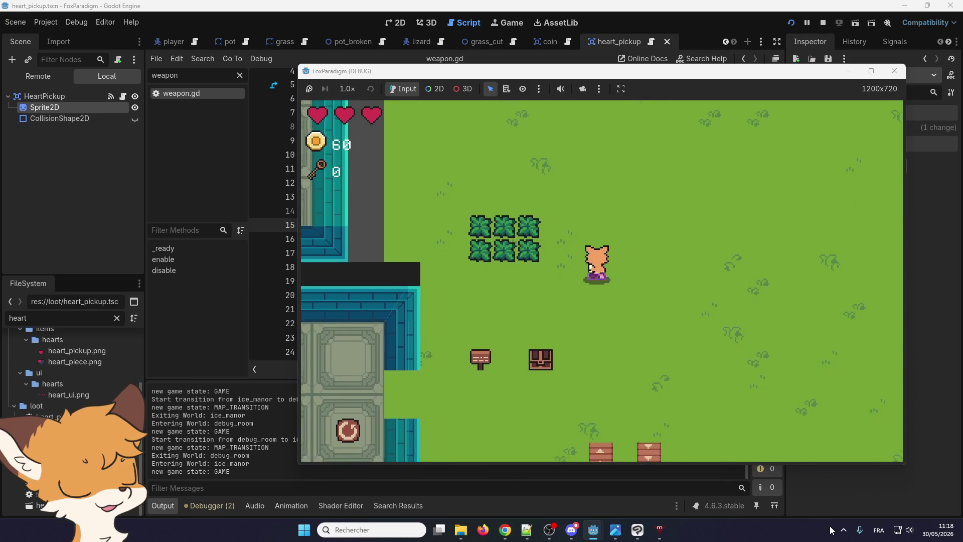
key("Up")
key("space")
key("Left")
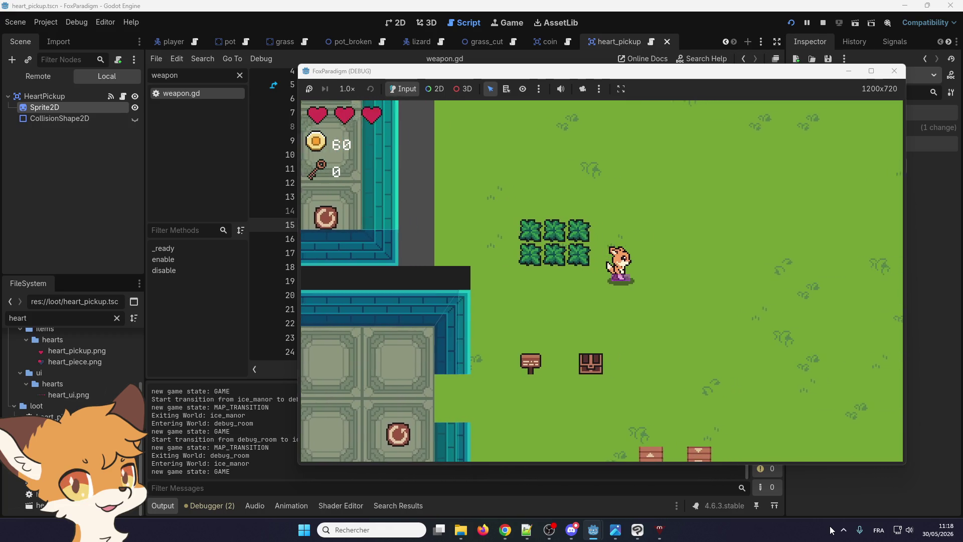
key("Right")
key("Up")
key("space")
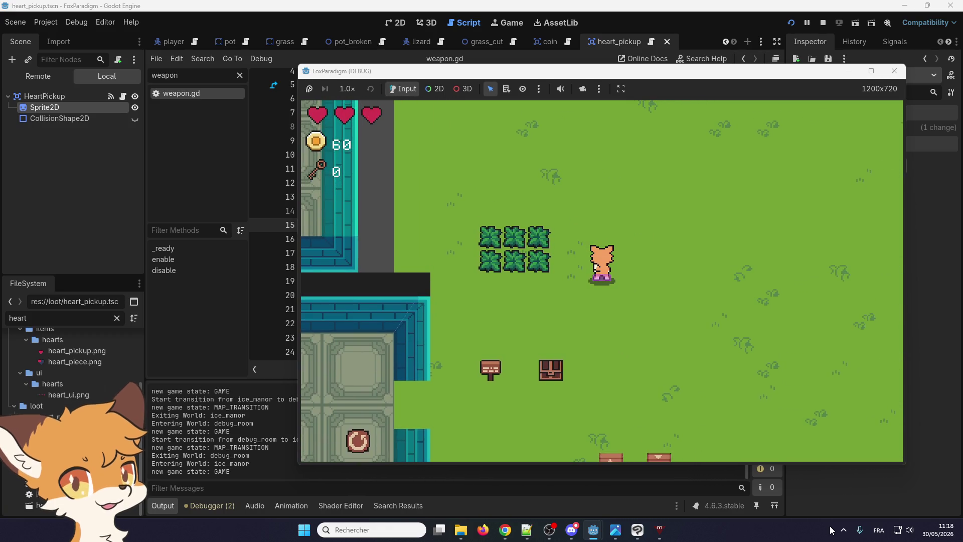
key("space")
key("space")
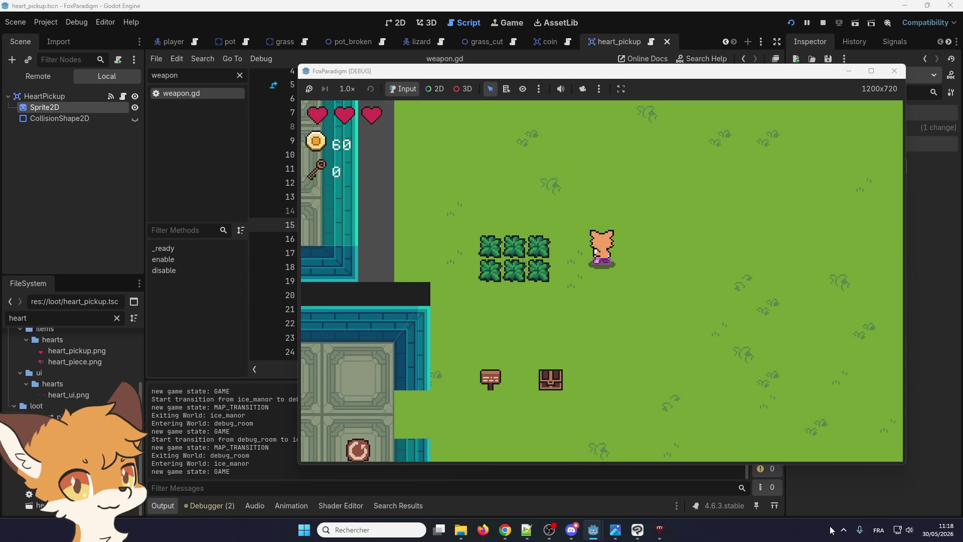
- Work around the bushes and slash into them to cut the grass
key("Up")
key("Left")
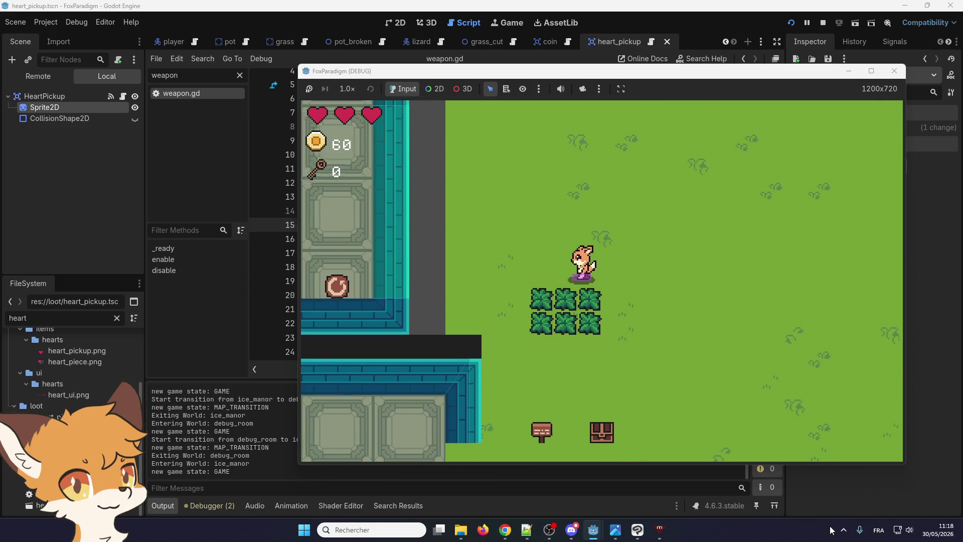
key("Down")
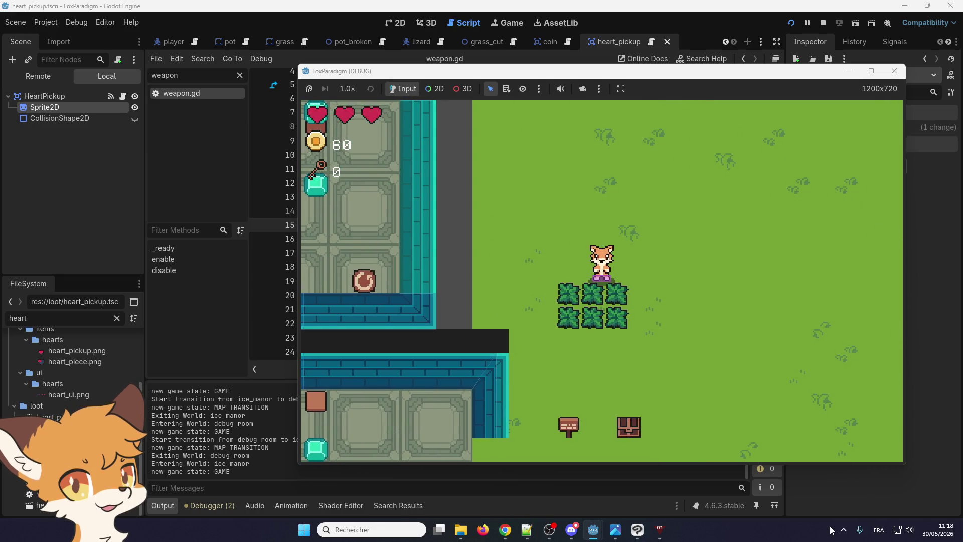
key("Right")
key("space")
key("Down")
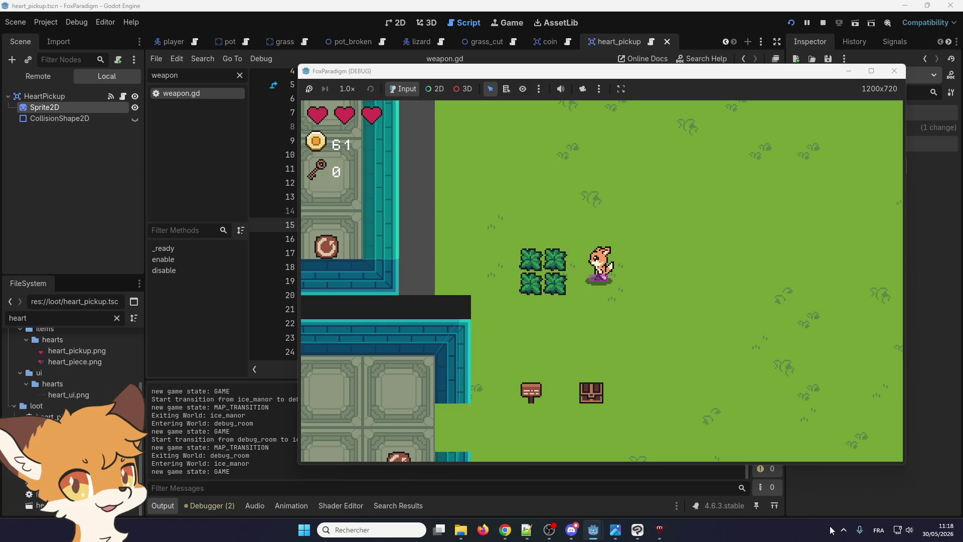
key("Left")
key("space")
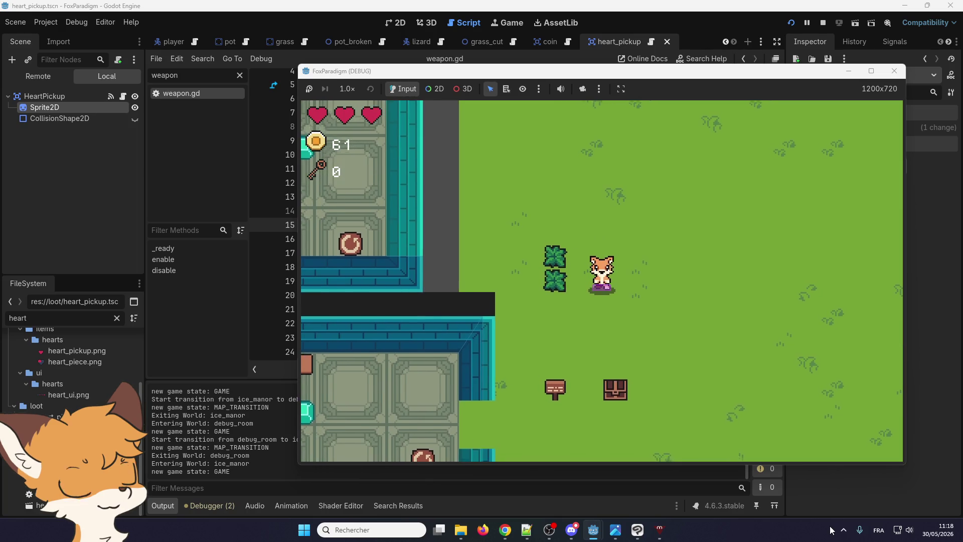
- Walk through the manor room's bottom door and back, then return outside swinging upward
key("Down")
key("Left")
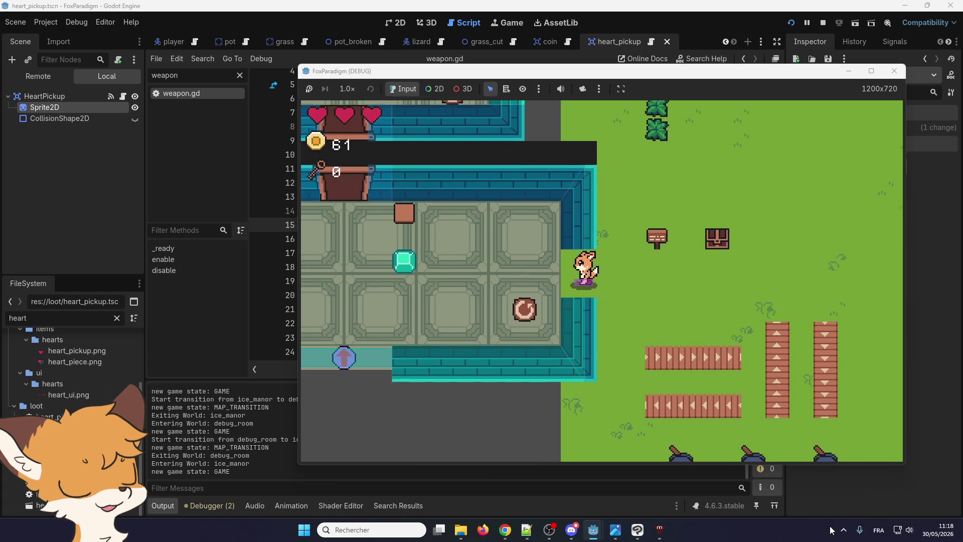
key("Left")
key("Down")
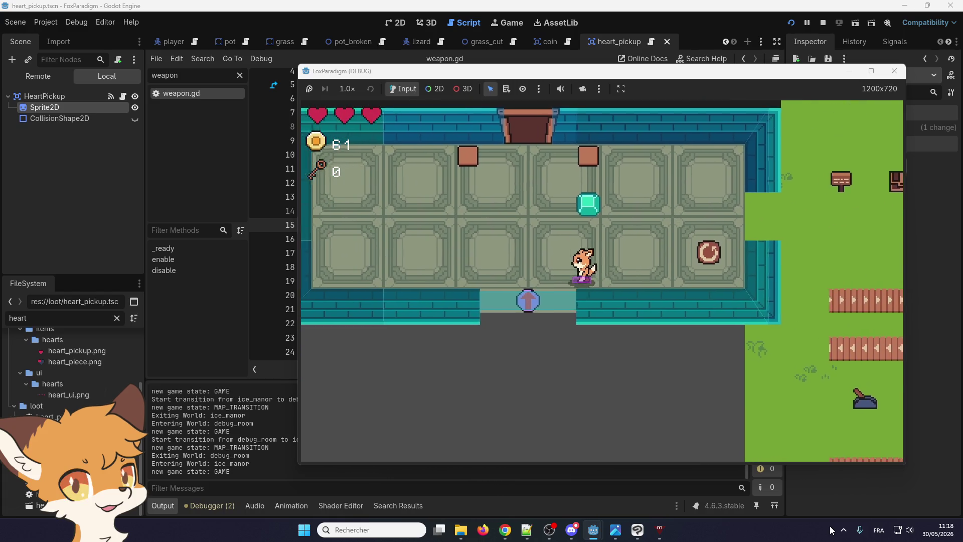
key("Down")
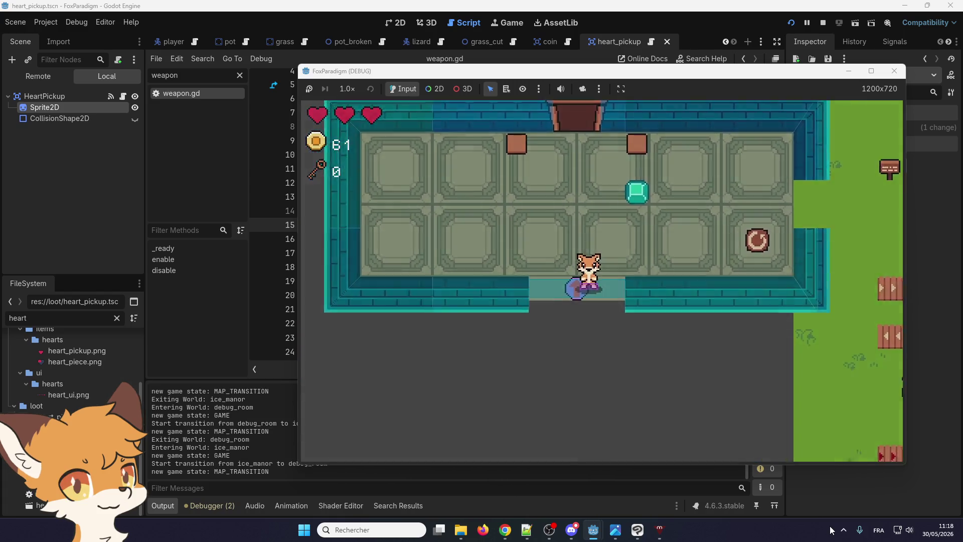
key("Up")
key("Right")
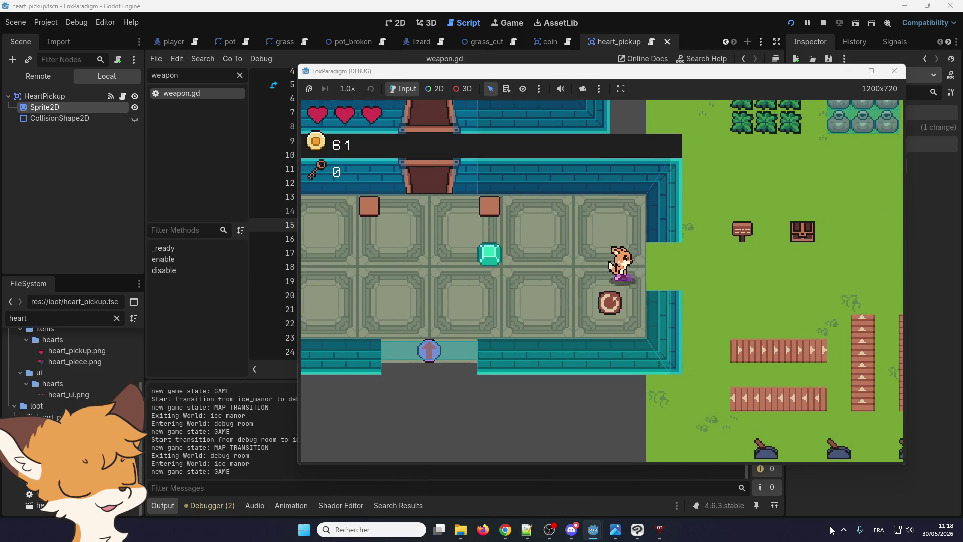
key("Right")
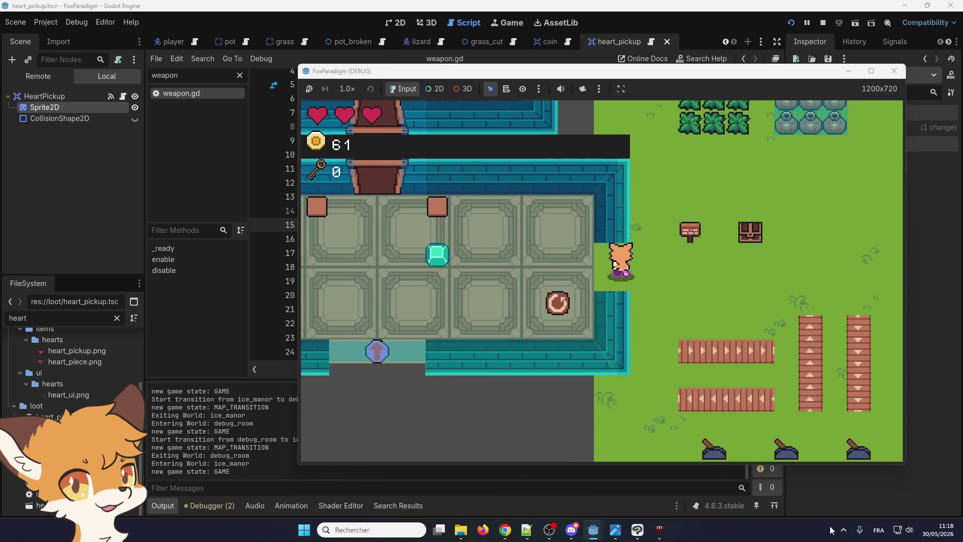
key("Up")
key("space")
- Cross the grass slashing right, up and left
key("Right")
key("Up")
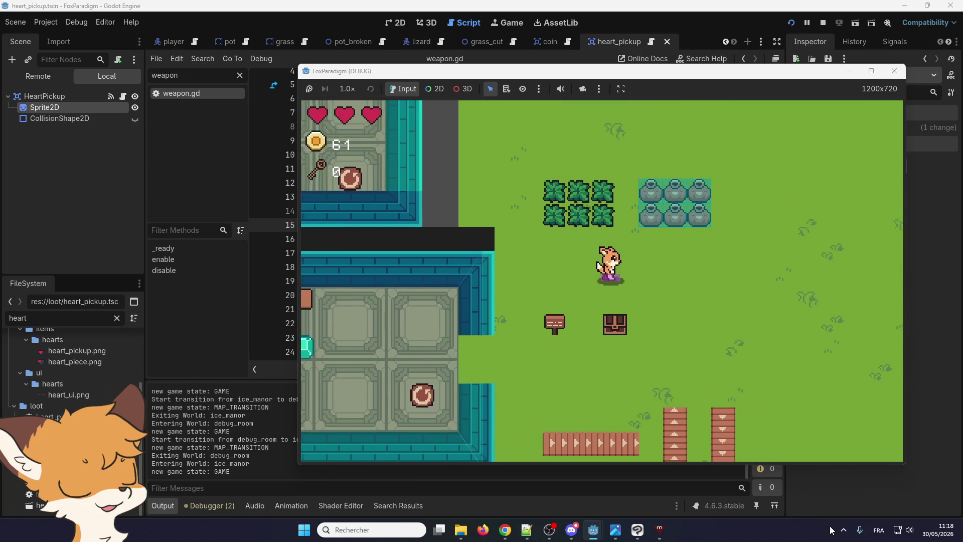
key("Right")
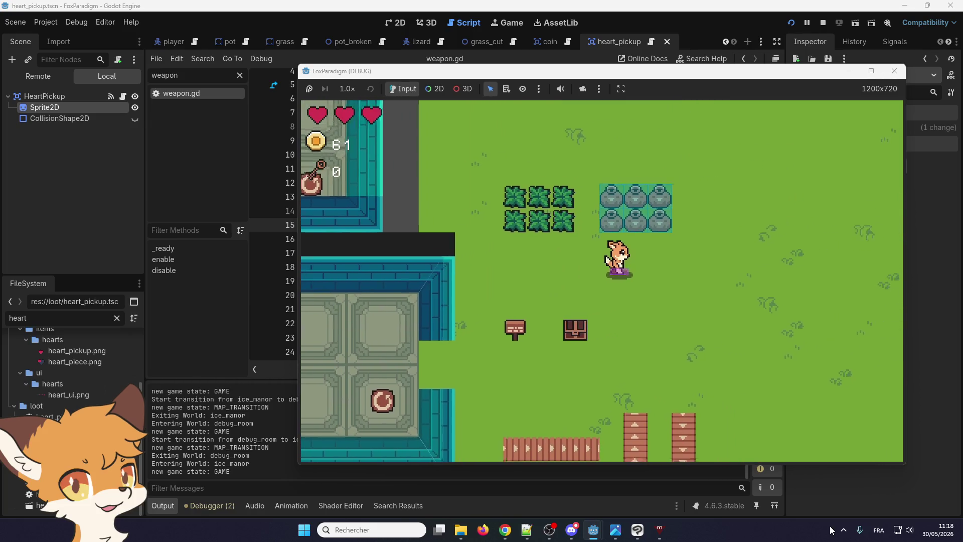
key("space")
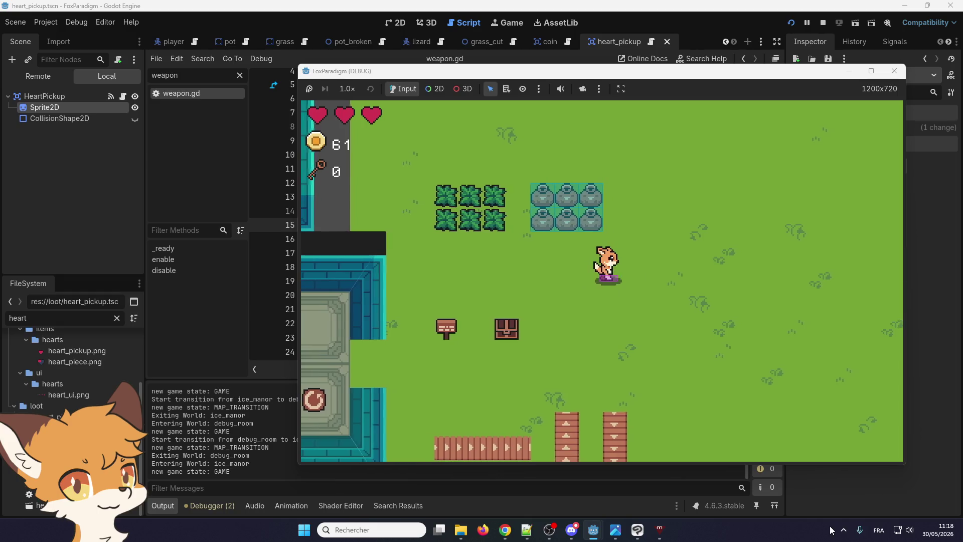
key("Right")
key("Up")
key("space")
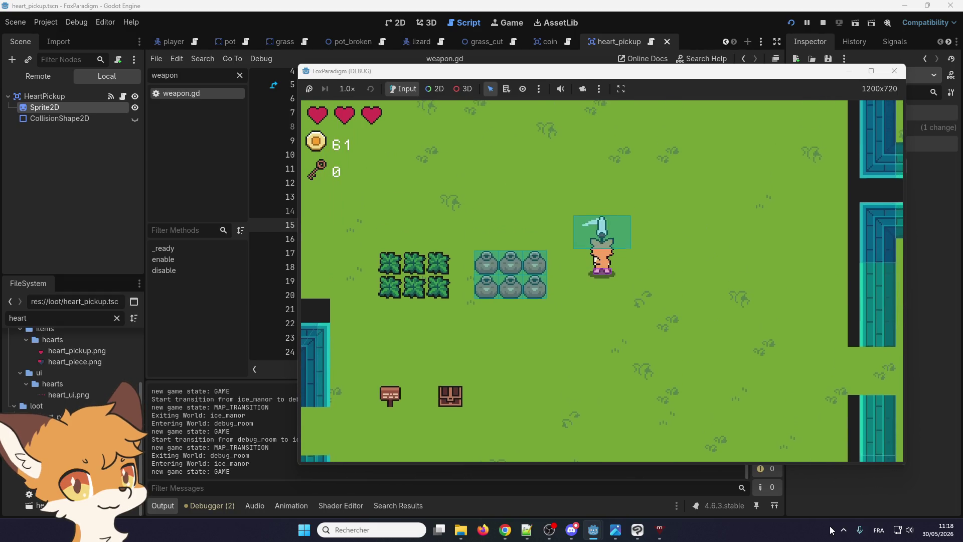
key("Up")
key("Left")
key("space")
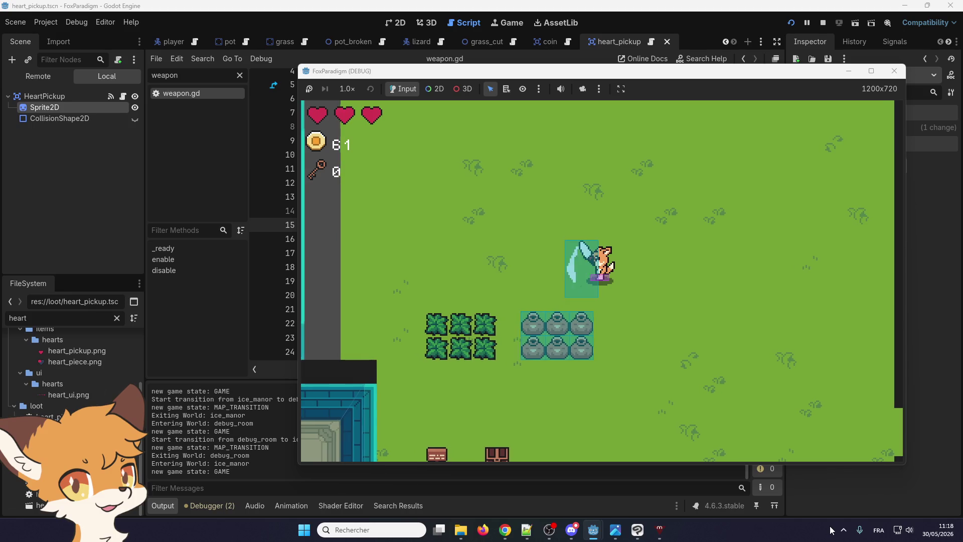
- Move beside the bushes and cut the grass, revealing a heart
key("Left")
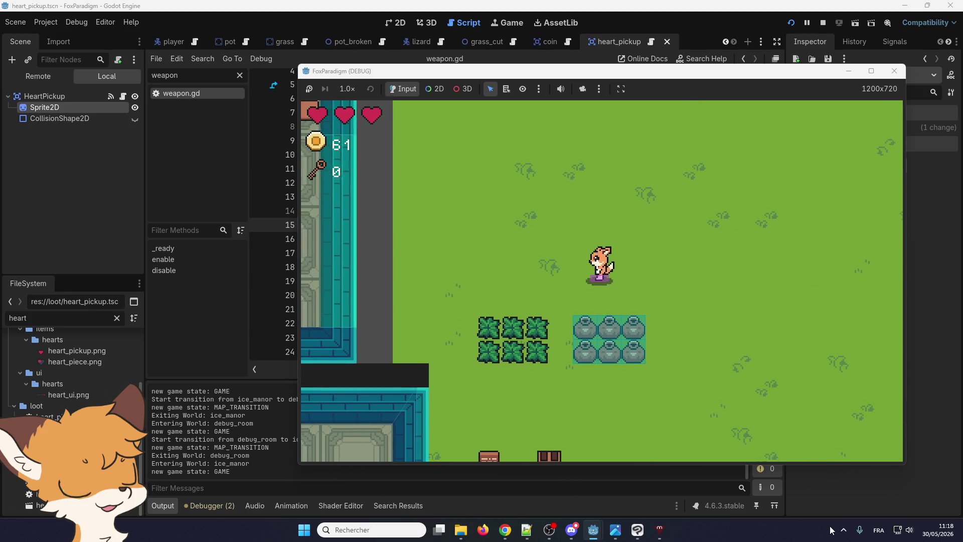
key("Right")
key("space")
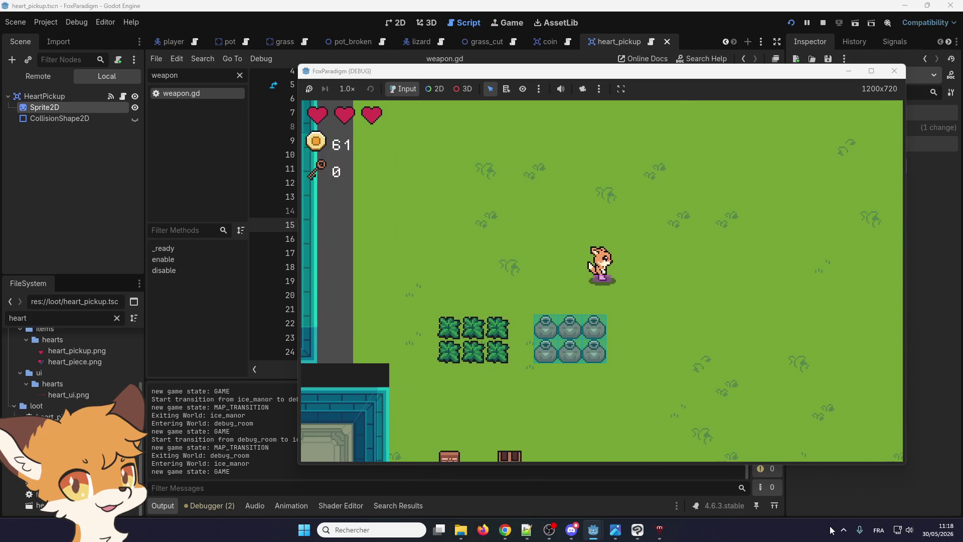
key("space")
key("Left")
key("Down")
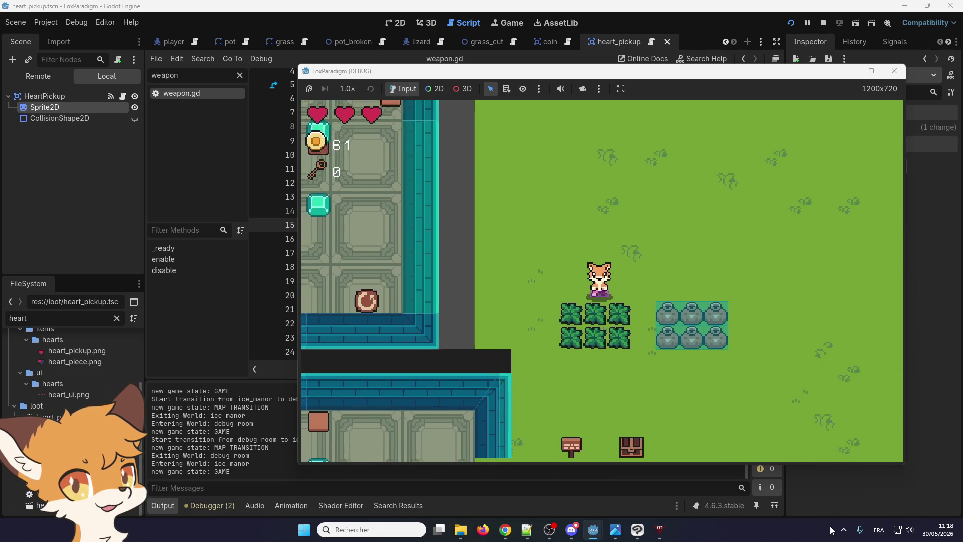
key("Left")
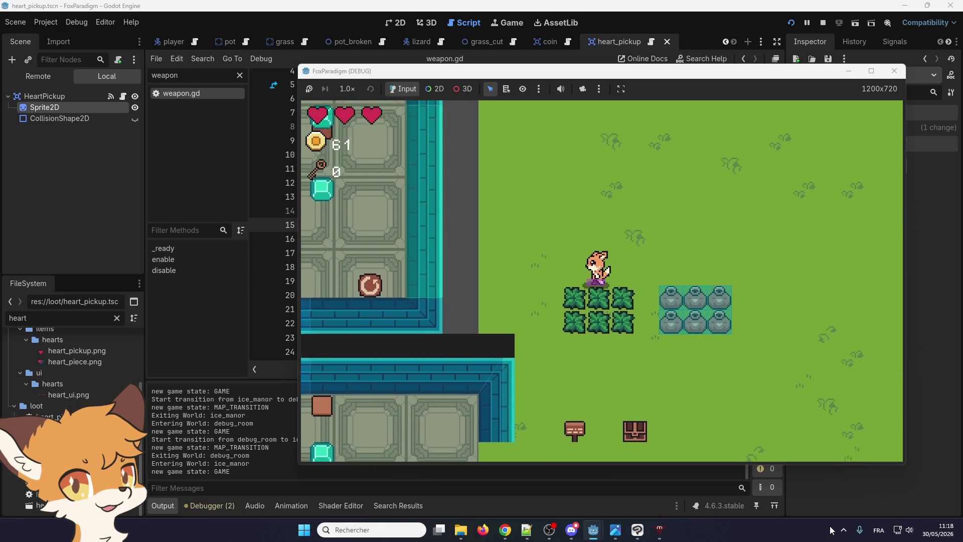
key("Left")
key("Down")
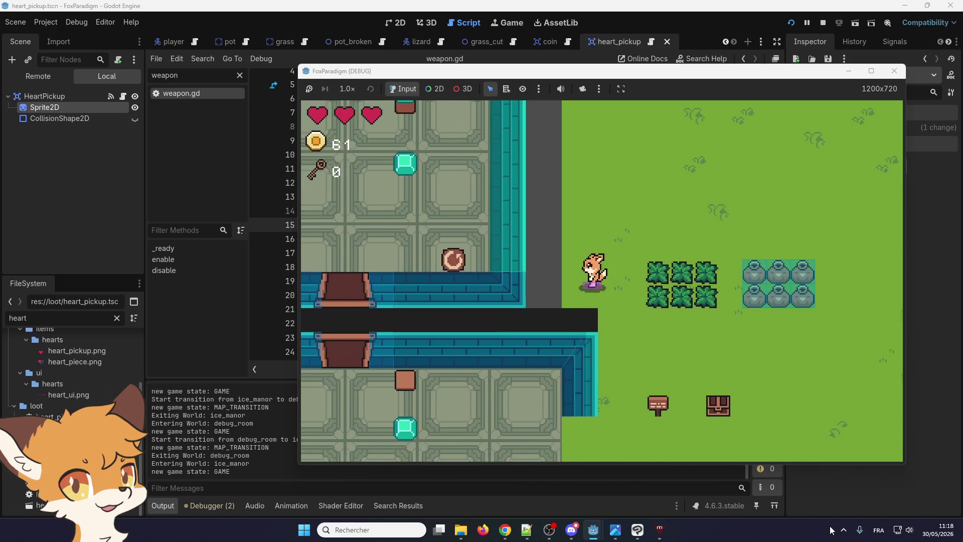
key("Right")
key("space")
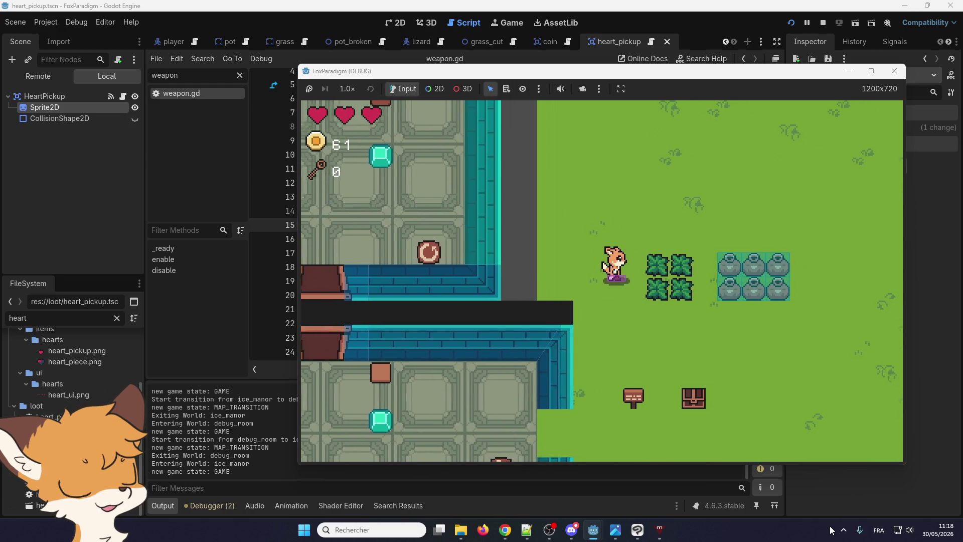
key("space")
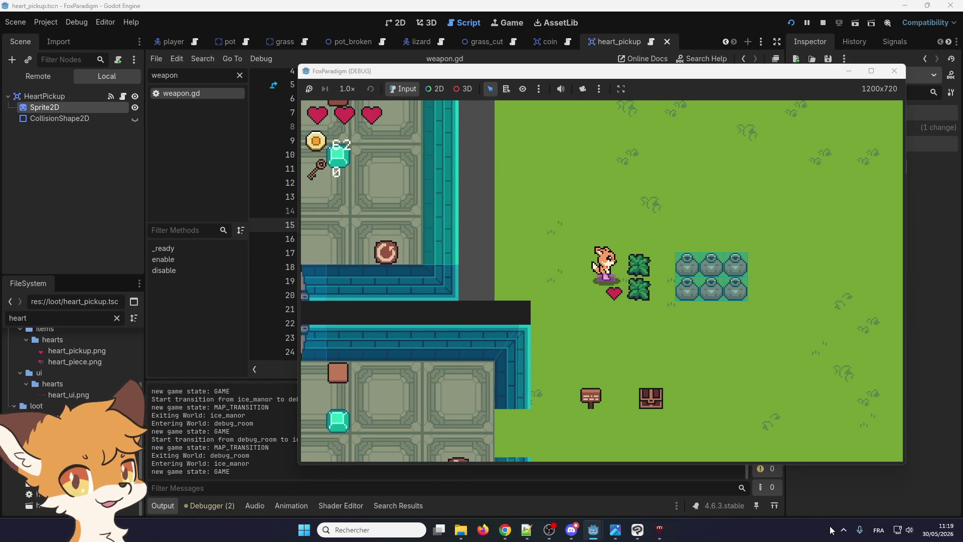
- Collect the heart, slash more grass and break the pots
key("Down")
key("Right")
key("space")
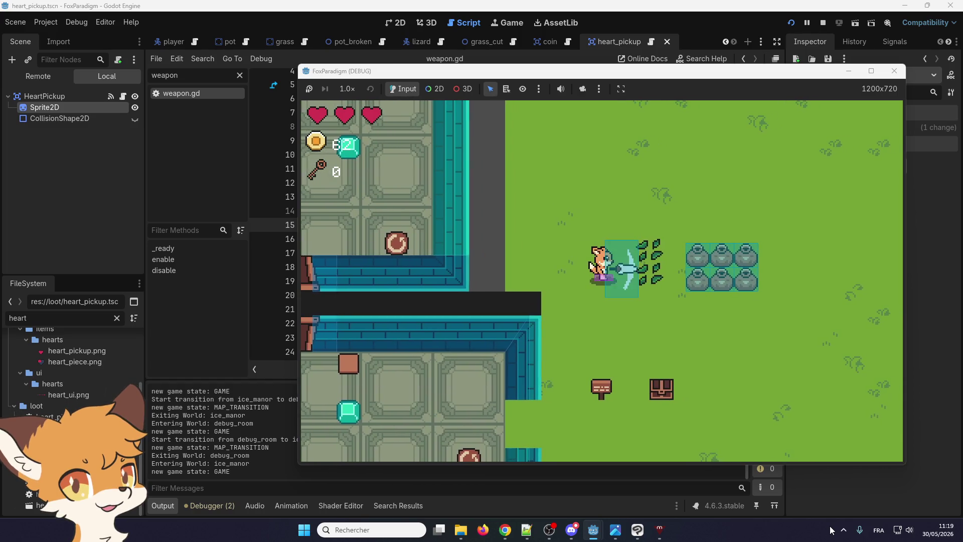
key("Right")
key("space")
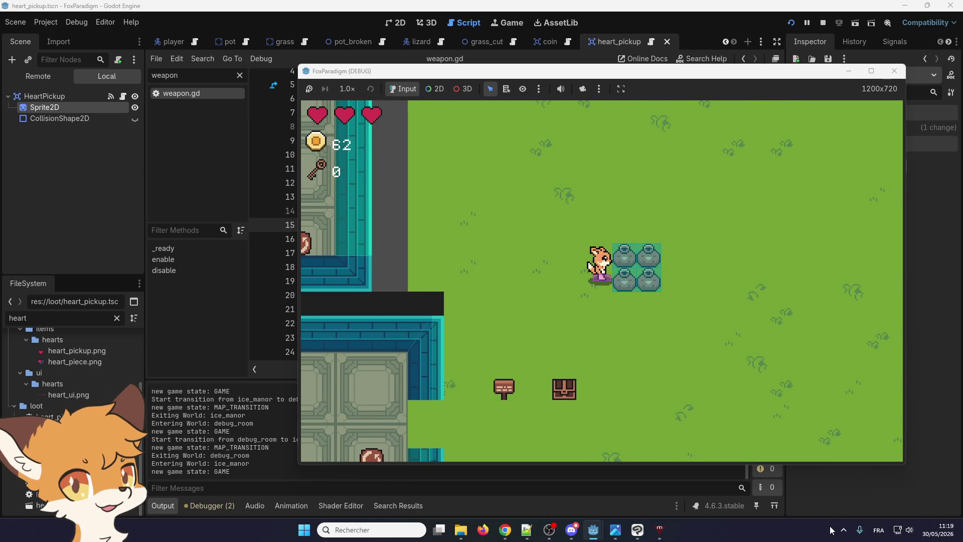
key("Down")
key("Right")
key("space")
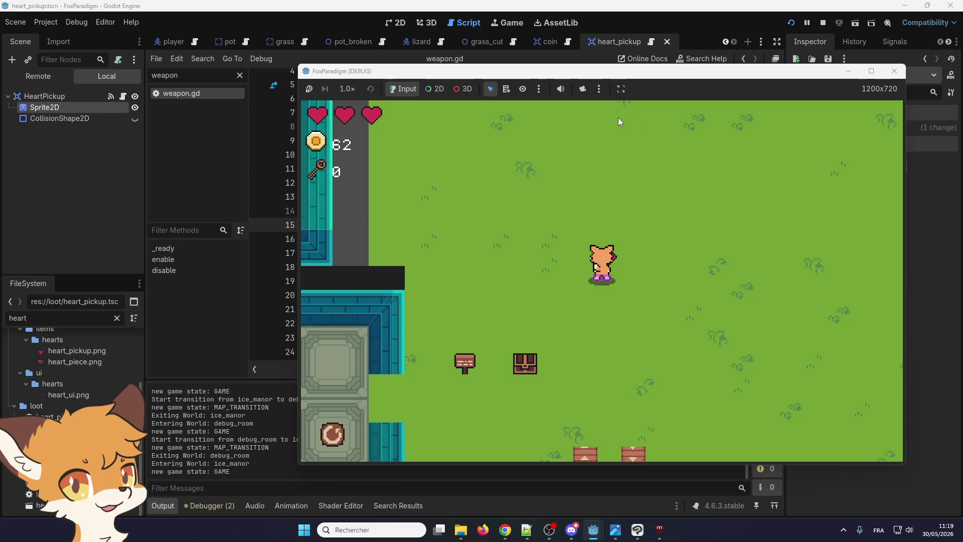
- Take a few final swings up and left, then stop the game
key("Up")
key("Right")
key("space")
key("space")
key("Left")
key("space")
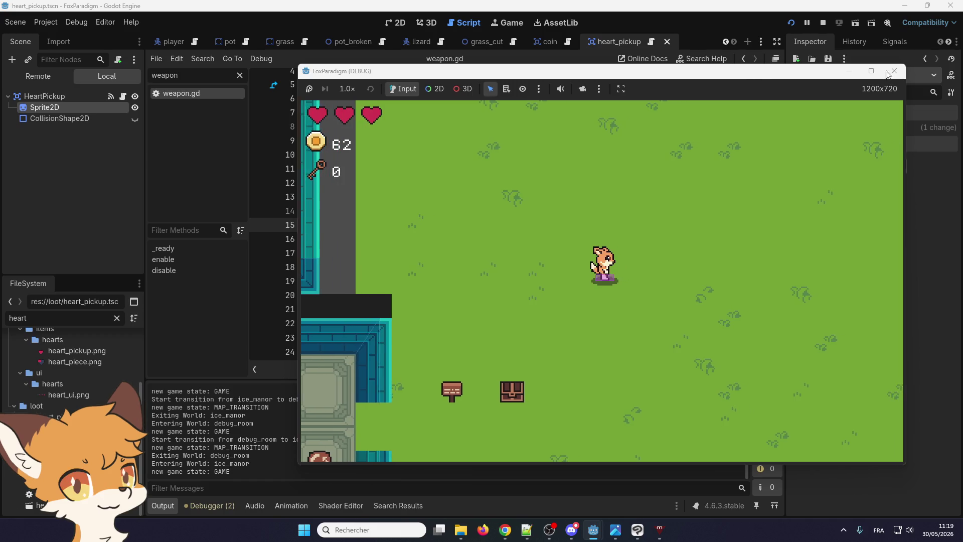
left_click(893, 71)
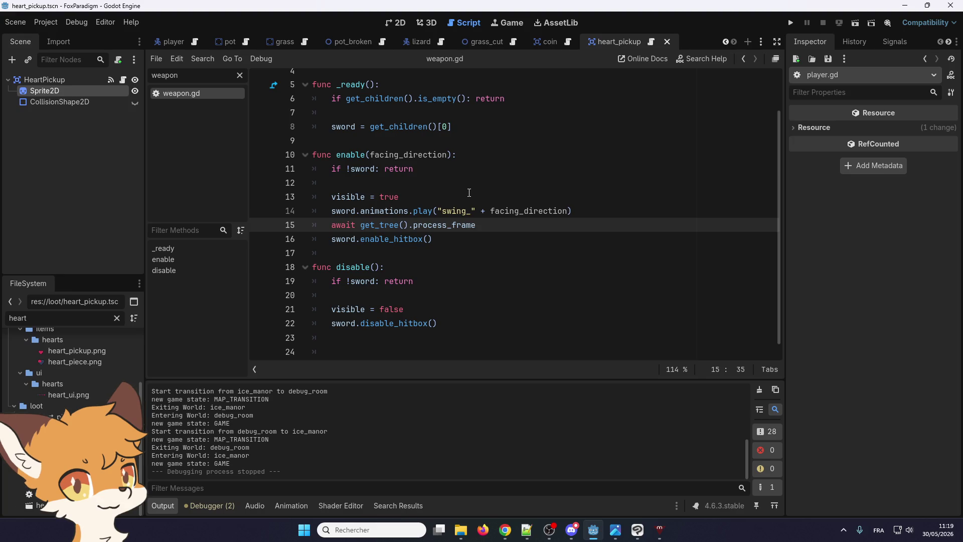
- Open a blank line above the await on line 14 for a comment
left_click(590, 210)
left_click(510, 225)
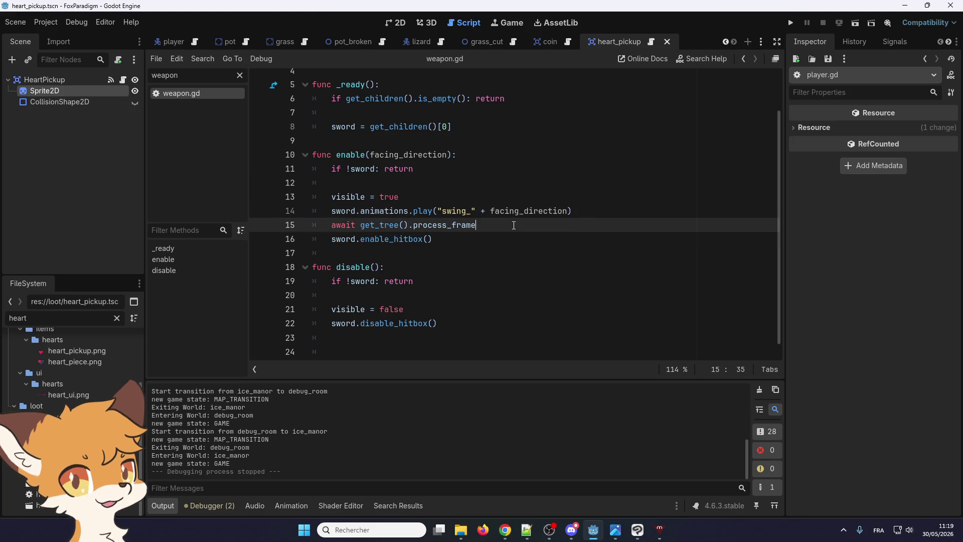
left_click(590, 210)
key("Return")
key("Return")
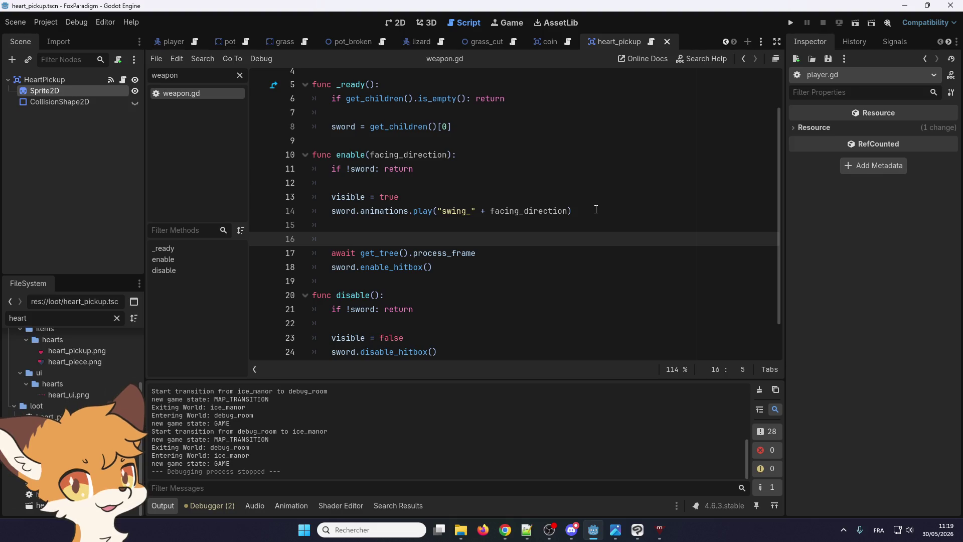
key("BackSpace")
- Write a comment saying the one-frame await lets the animation set the correct hitbox position
type("Await one frame to")
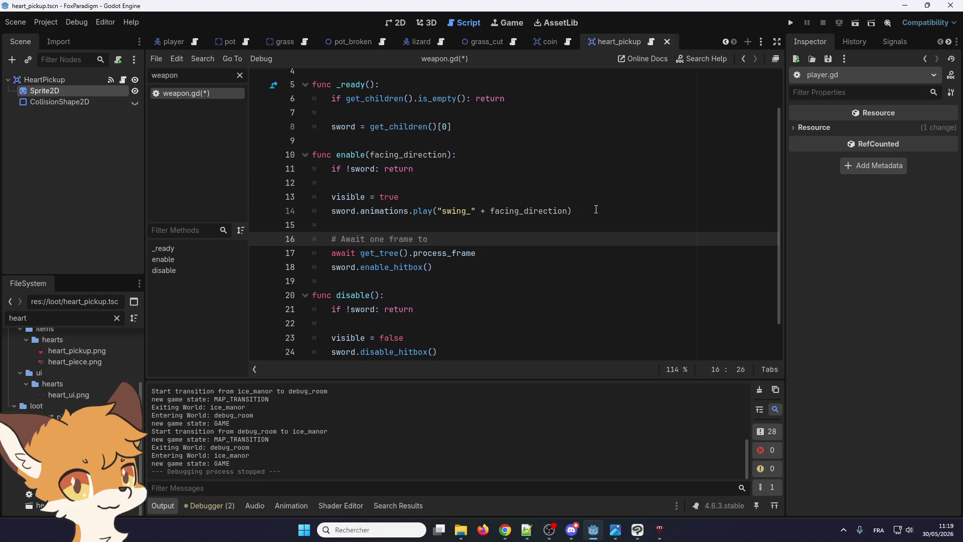
key("BackSpace")
key("BackSpace")
type("so the")
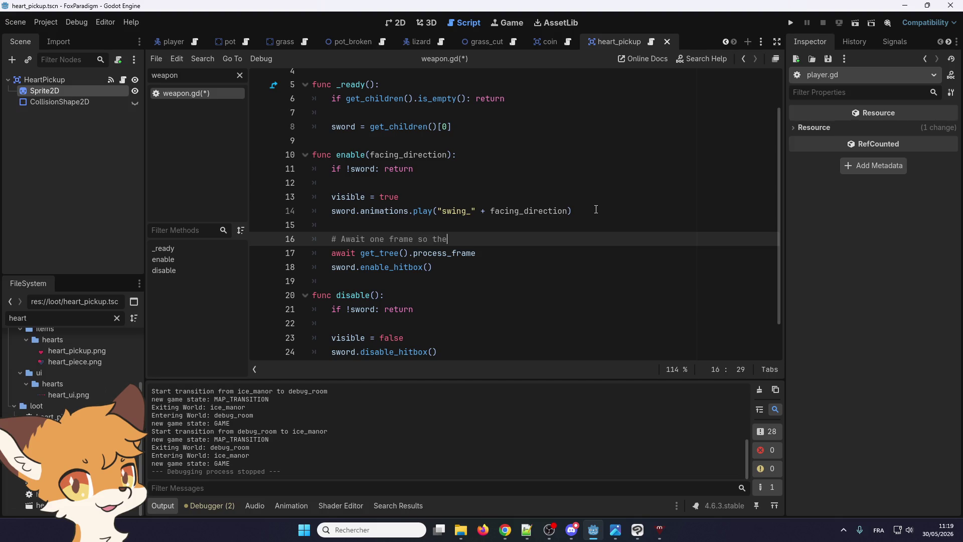
type(" animation s")
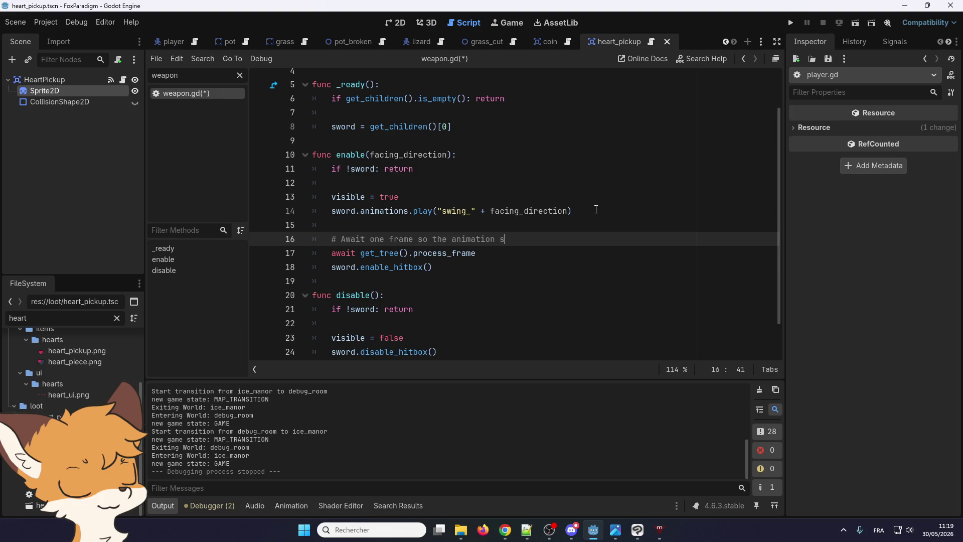
type("etup")
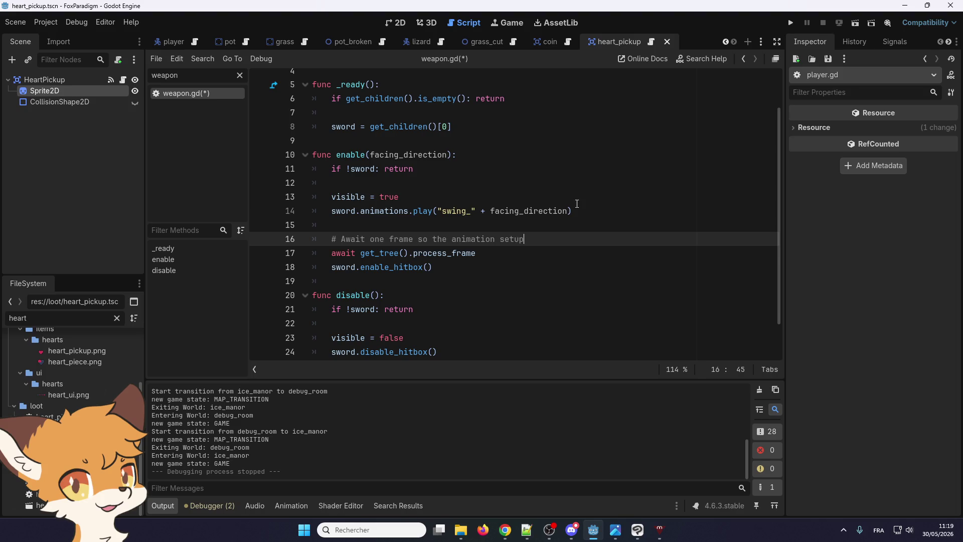
double_click(422, 239)
type("for")
type("to")
left_click(572, 238)
type("the correct")
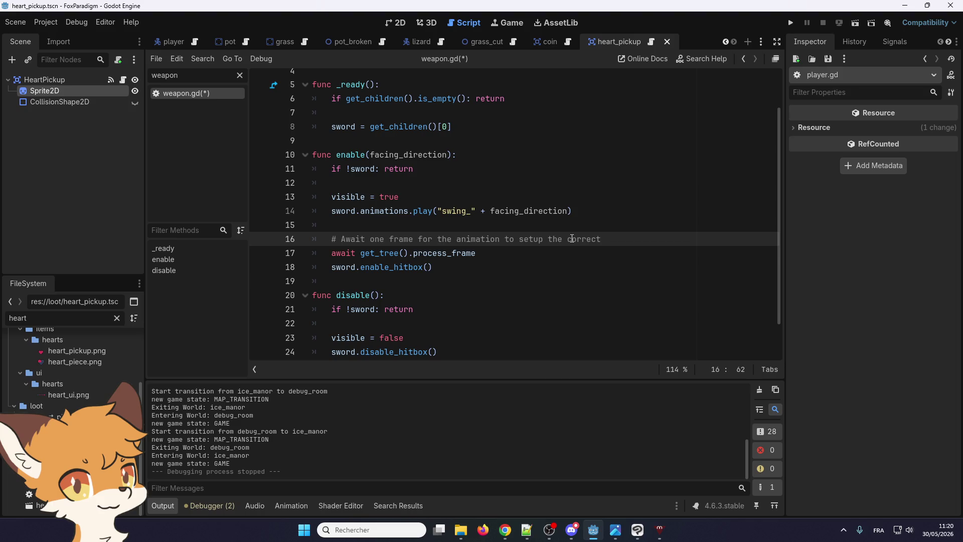
type("hitbox position.")
mouse_move(687, 238)
left_mouse_down()
mouse_move(346, 227)
mouse_move(342, 238)
left_mouse_up()
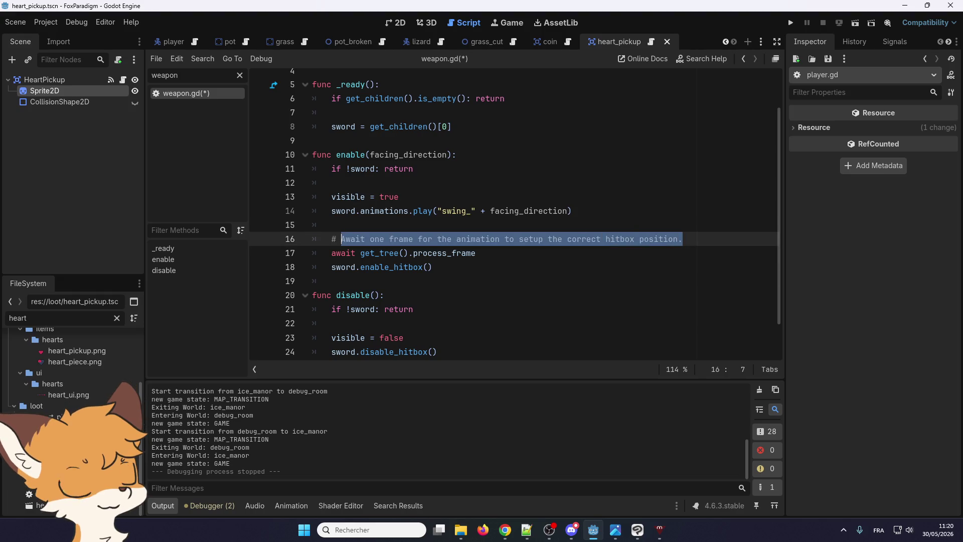
key("alt+Tab")
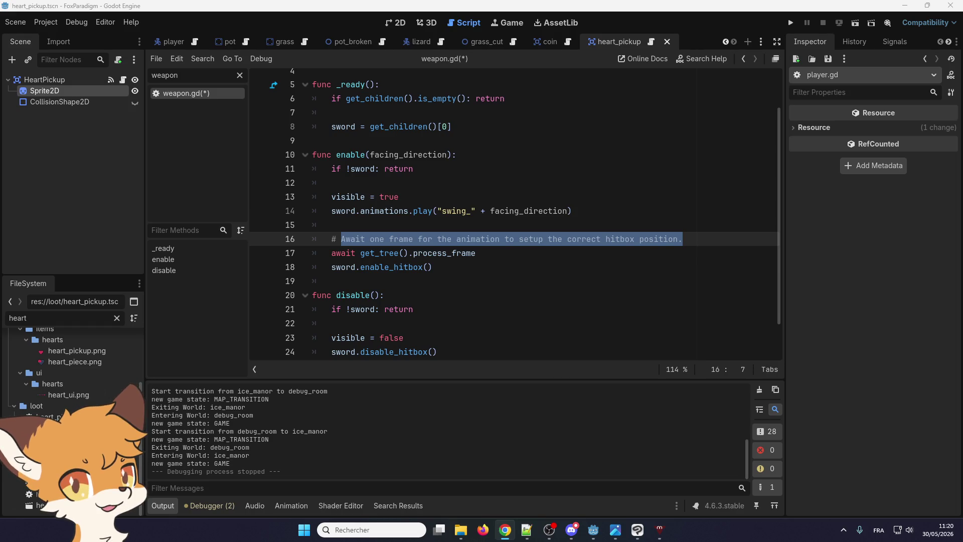
- Insert "for" before "one" on line 16 so the comment reads "Await for one frame..."
left_click(369, 239)
type("fo")
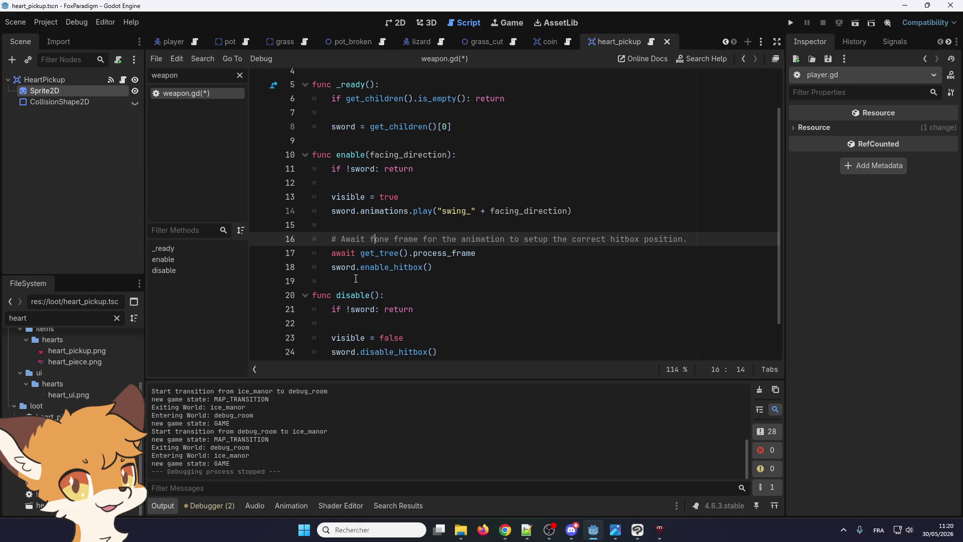
type("r")
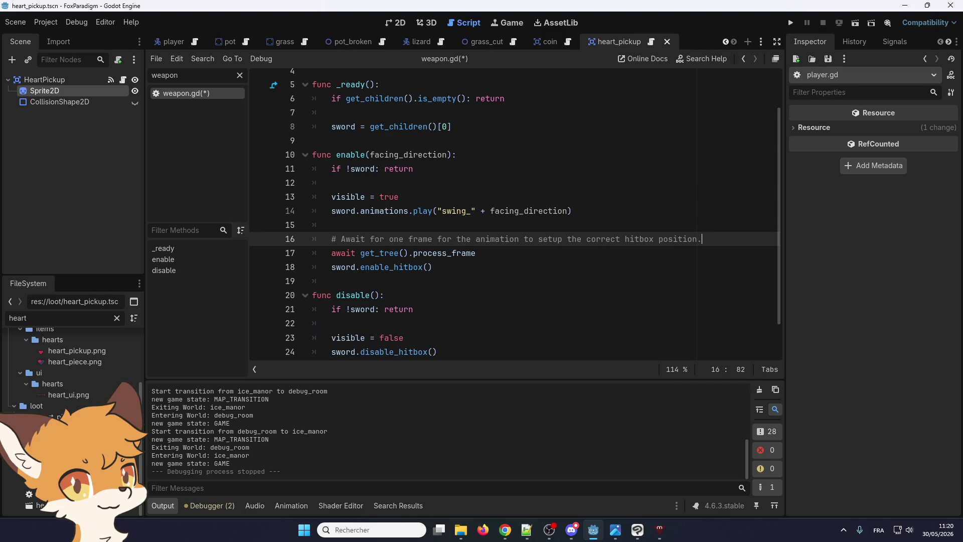
key("alt+Tab")
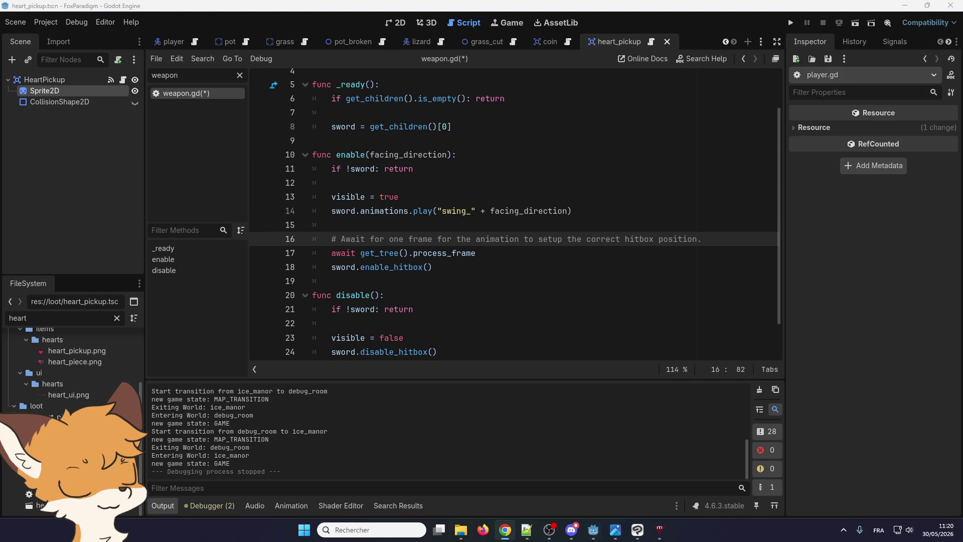
key("alt+Tab")
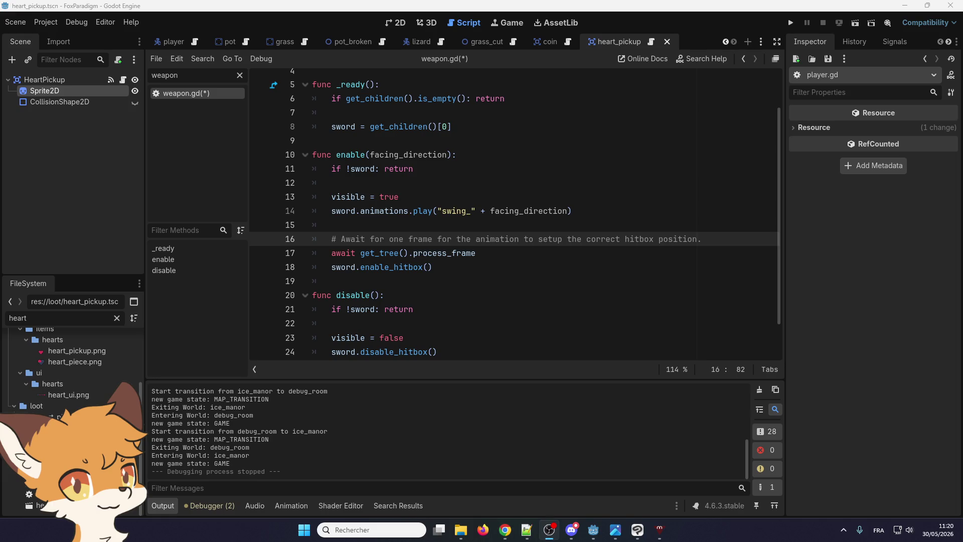
- Scroll weapon.gd back to the top to review the revised enable function
mouse_move(389, 249)
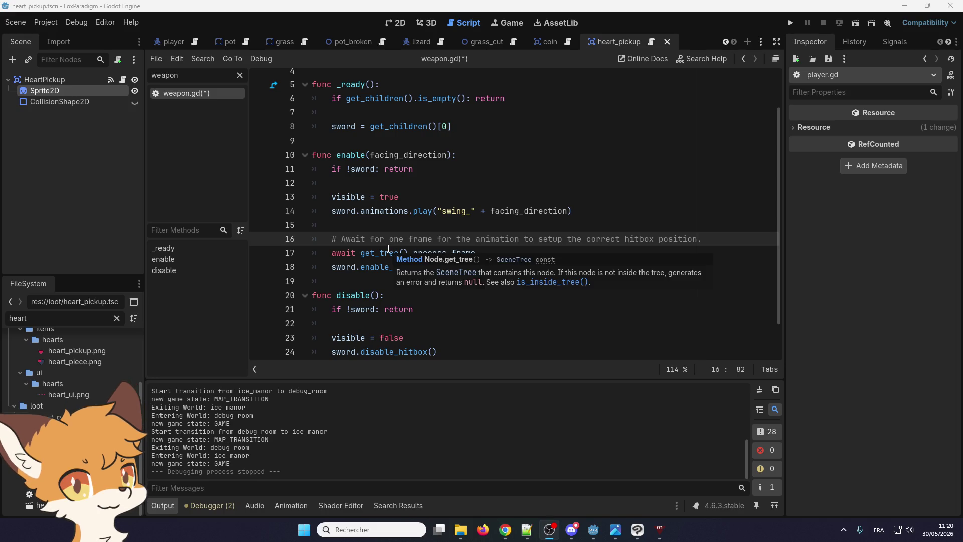
key("Up")
key("Up")
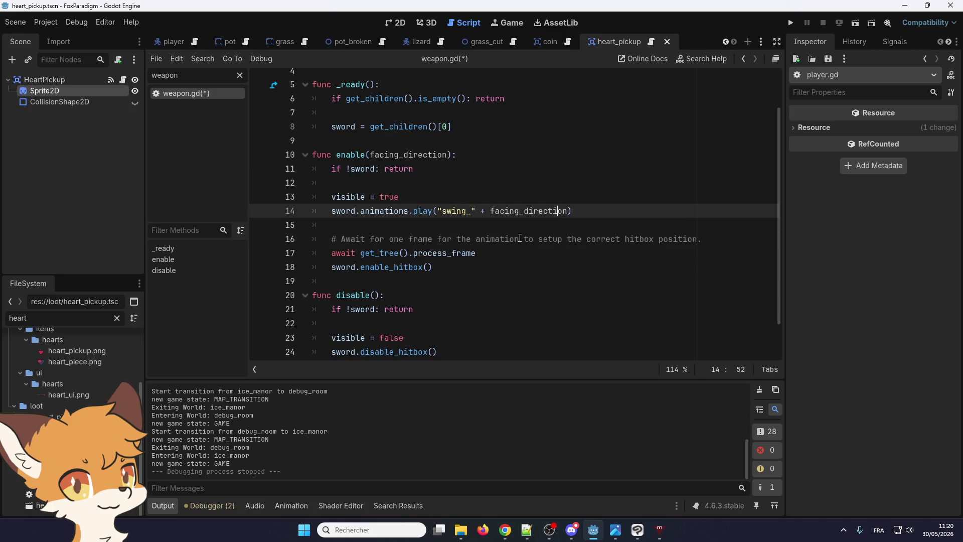
left_click(391, 279)
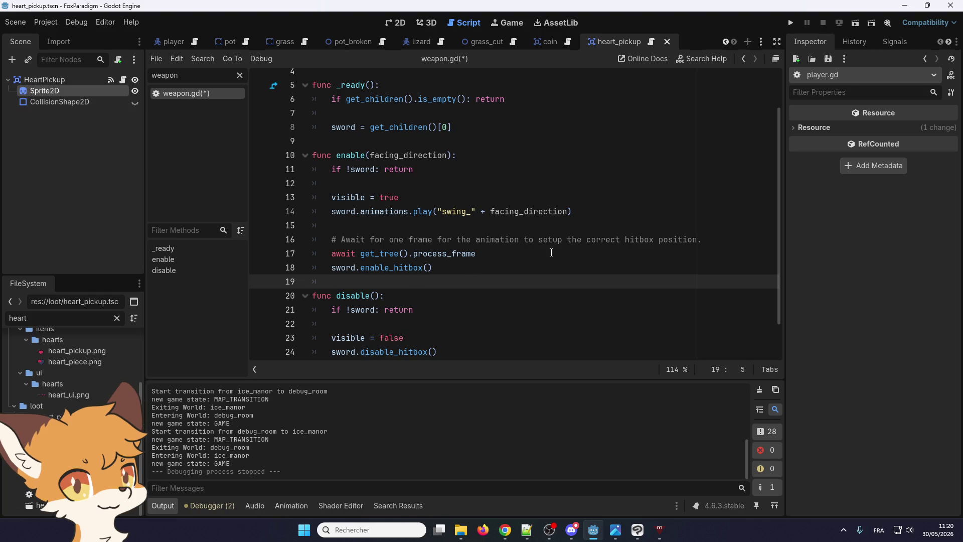
scroll(551, 252, "up", 2)
scroll(519, 275, "down", 1)
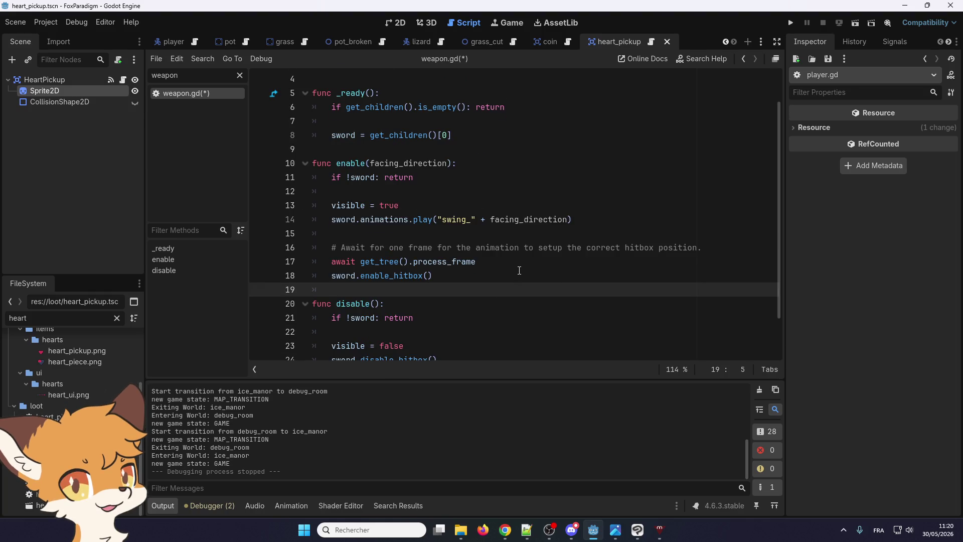
scroll(518, 270, "up", 1)
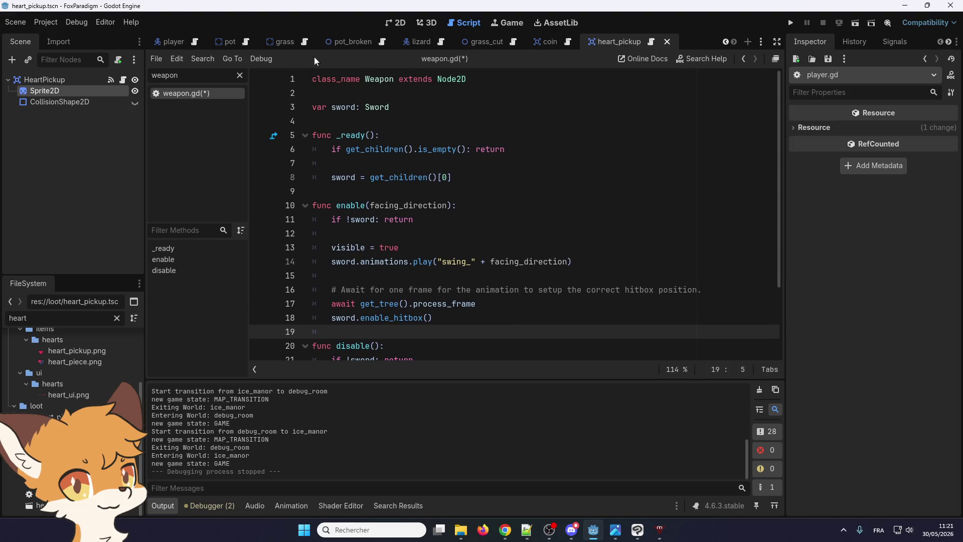
key("alt+Tab")
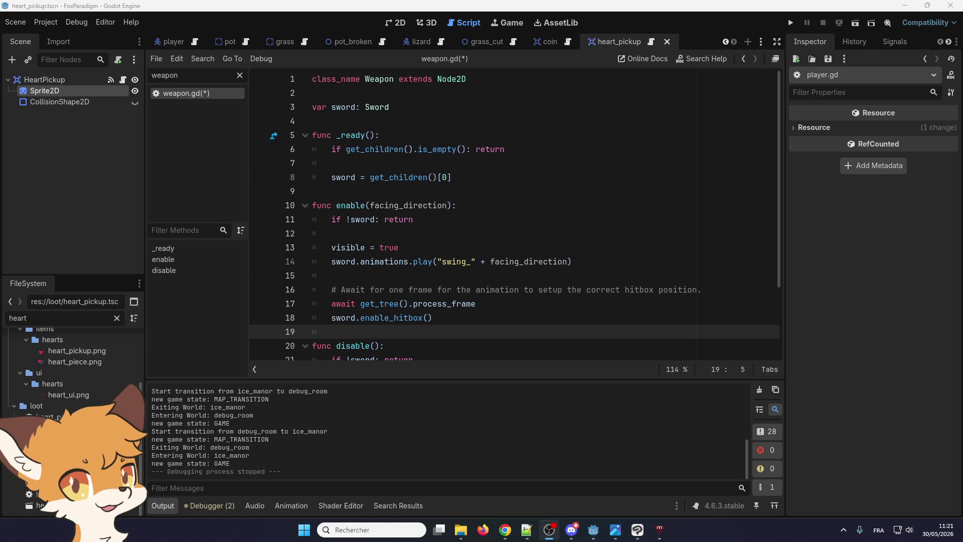
key("alt+Tab")
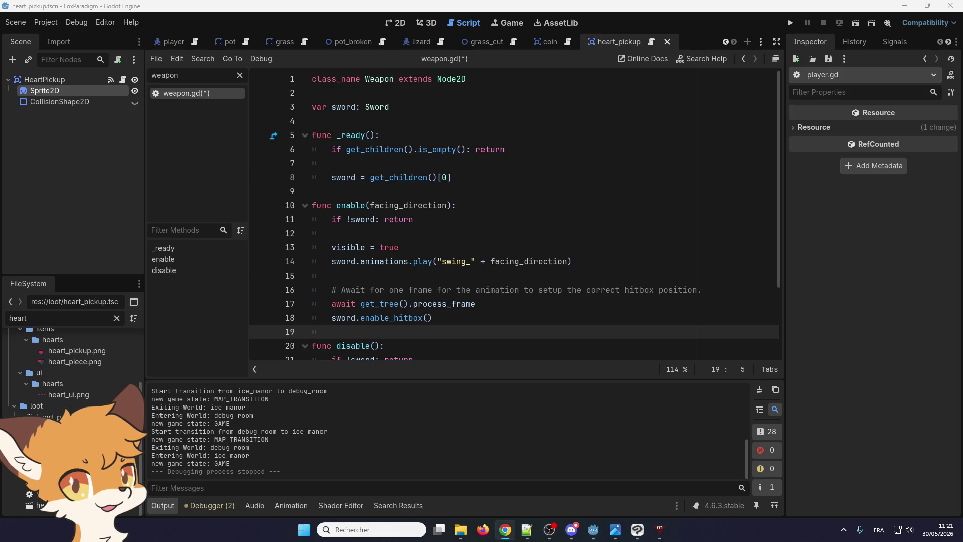
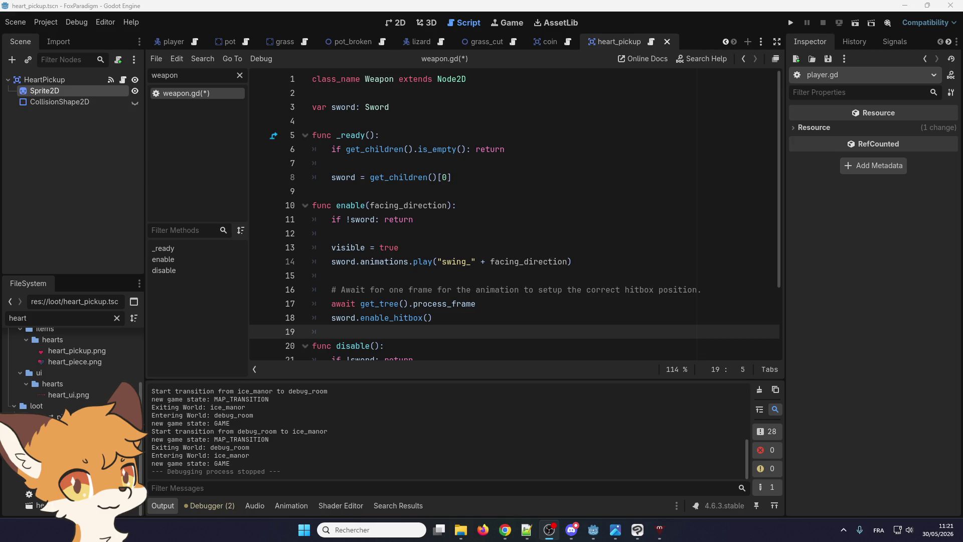
- Save the edited weapon.gd script from the Scene menu
left_click(401, 248)
scroll(401, 248, "down", 3)
scroll(402, 248, "up", 3)
left_click(15, 22)
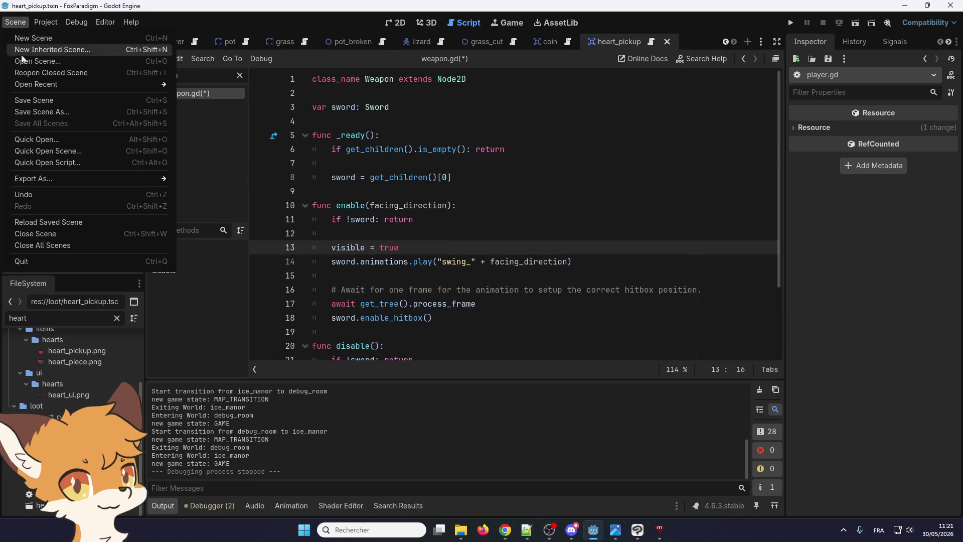
left_click(23, 99)
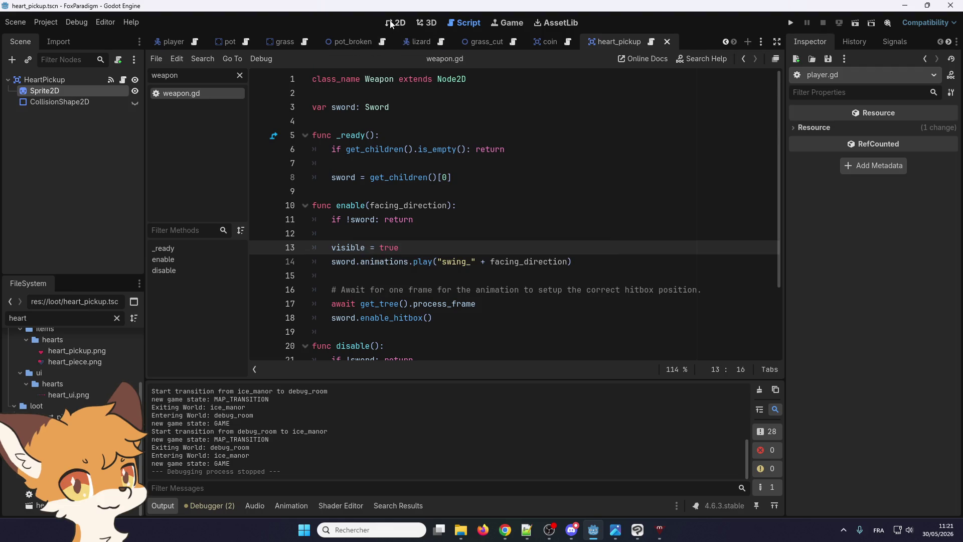
- In the 2D view, close the heart_pickup, coin, grass_cut, lizard, pot_broken and grass scene tabs
left_click(396, 22)
mouse_move(170, 43)
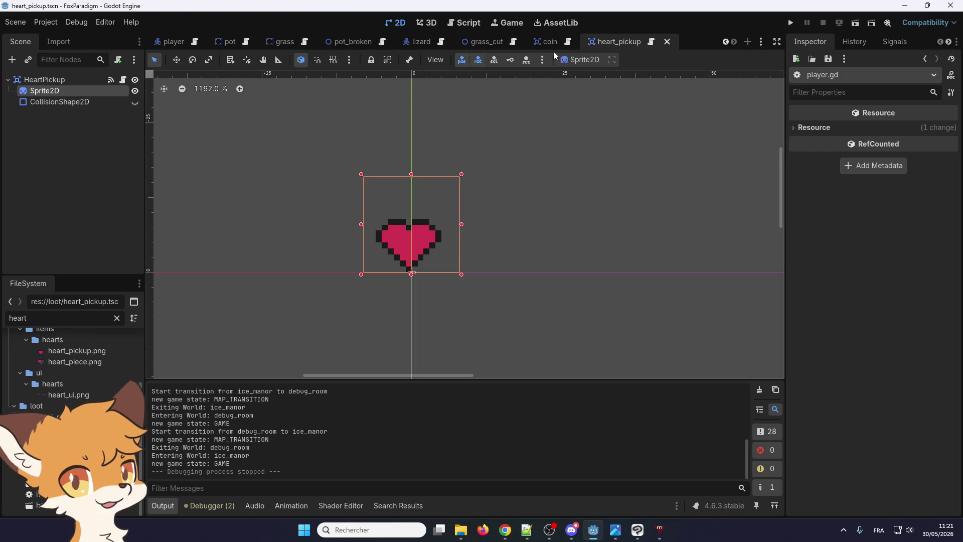
left_click(666, 44)
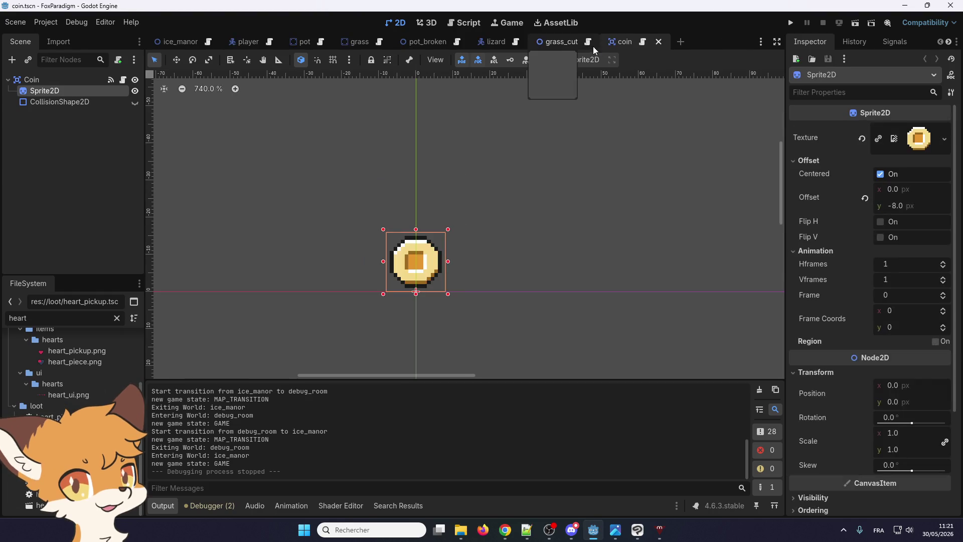
left_click(661, 41)
left_click(604, 43)
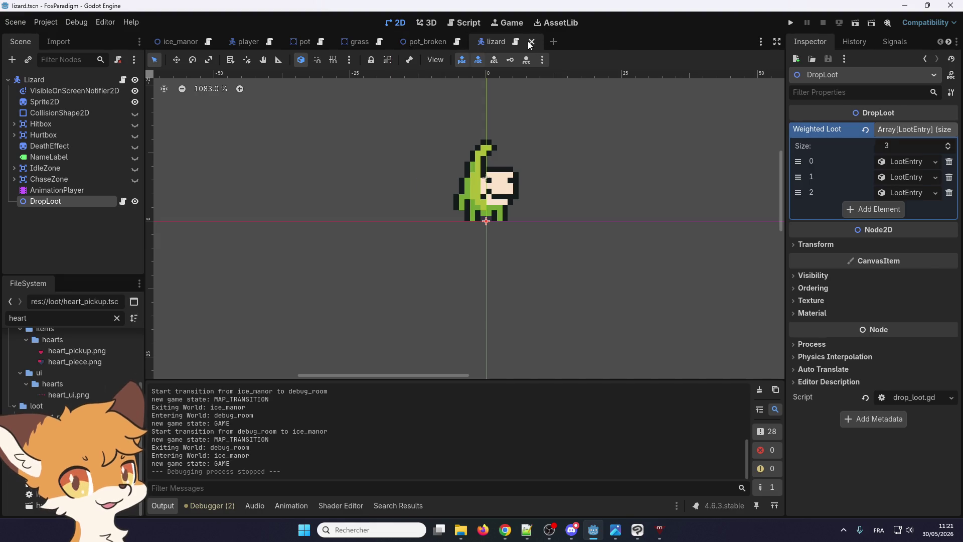
left_click(531, 43)
left_click(472, 43)
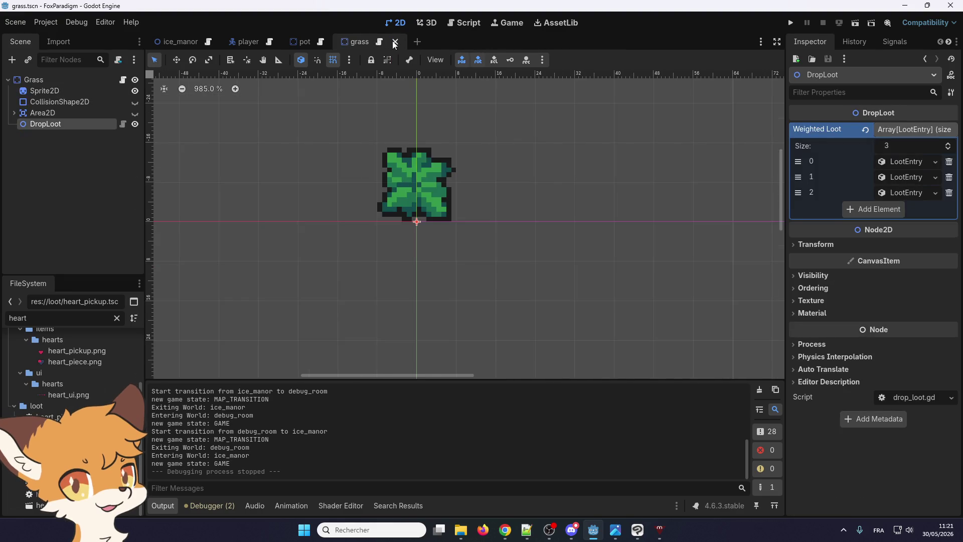
left_click(395, 42)
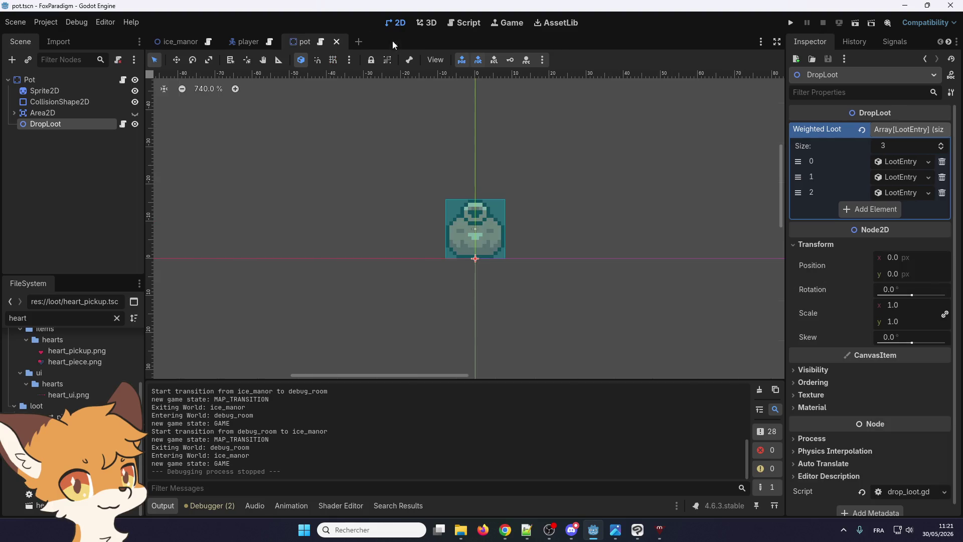
- Hide the pot's CollisionShape2D, then save and close the pot scene
left_click(133, 102)
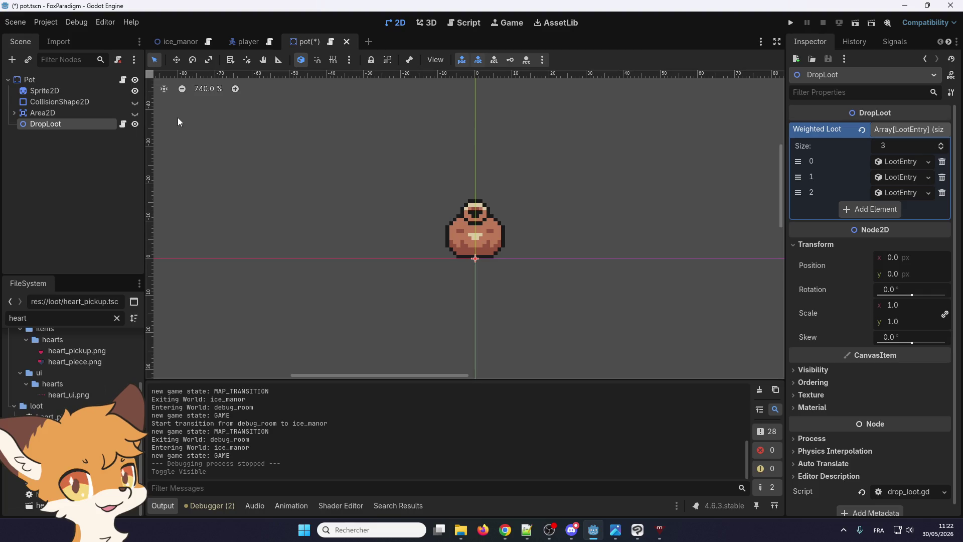
left_click(16, 23)
left_click(24, 102)
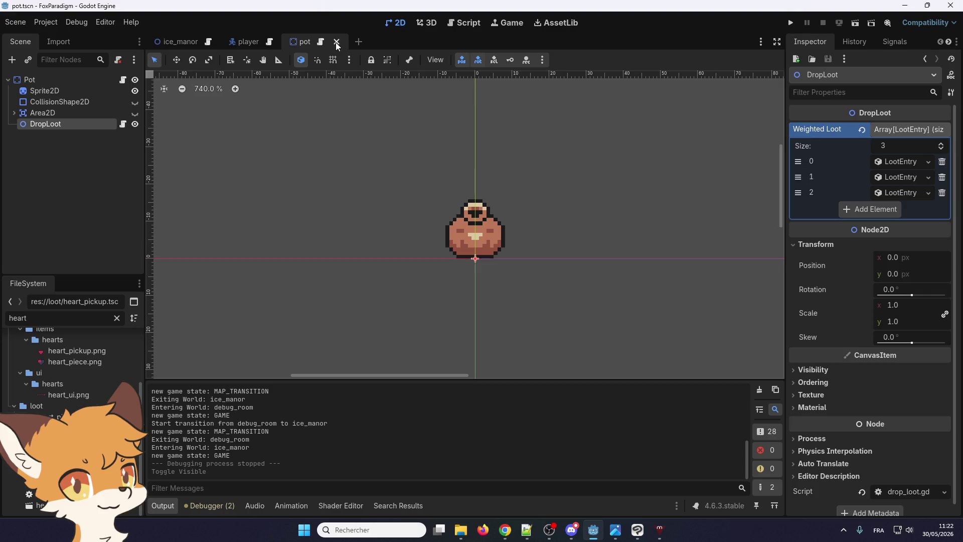
left_click(336, 42)
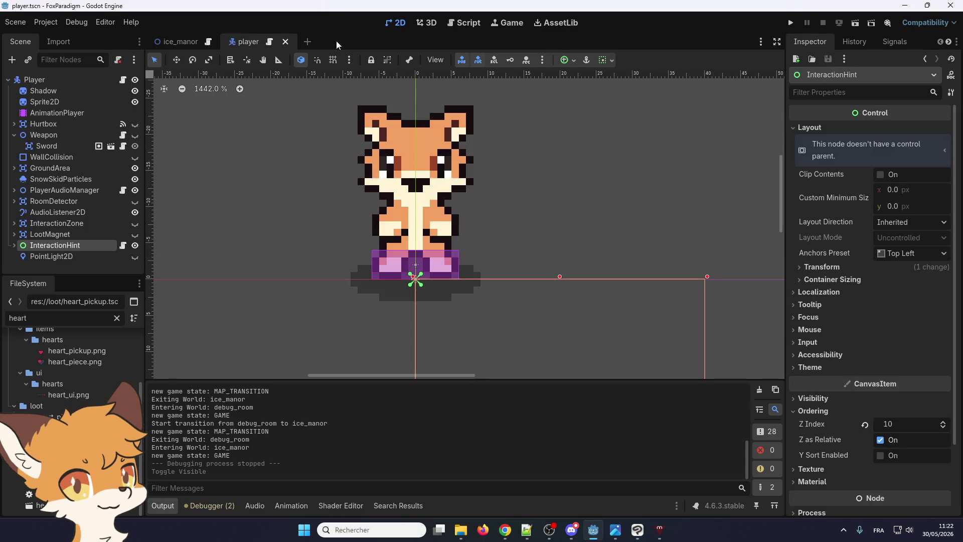
- In ice_manor, duplicate Pot through Pot6 and move the copies up above the originals
left_click(181, 41)
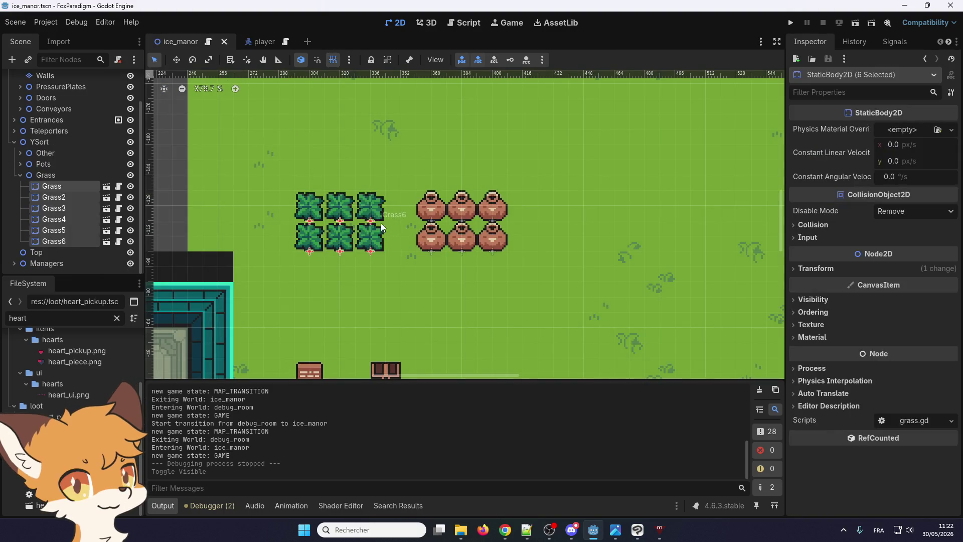
scroll(382, 228, "down", 5)
scroll(425, 231, "up", 4)
left_click(399, 233)
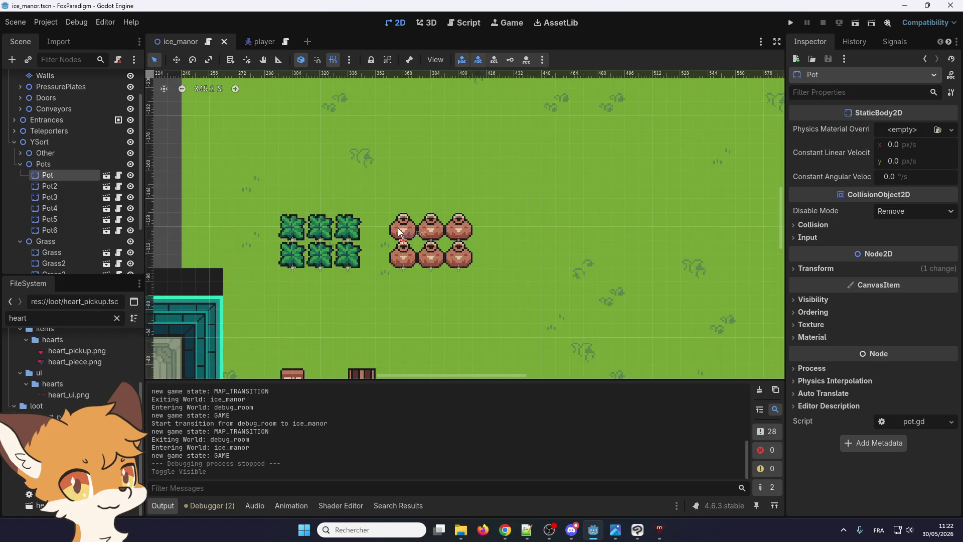
scroll(399, 232, "up", 1)
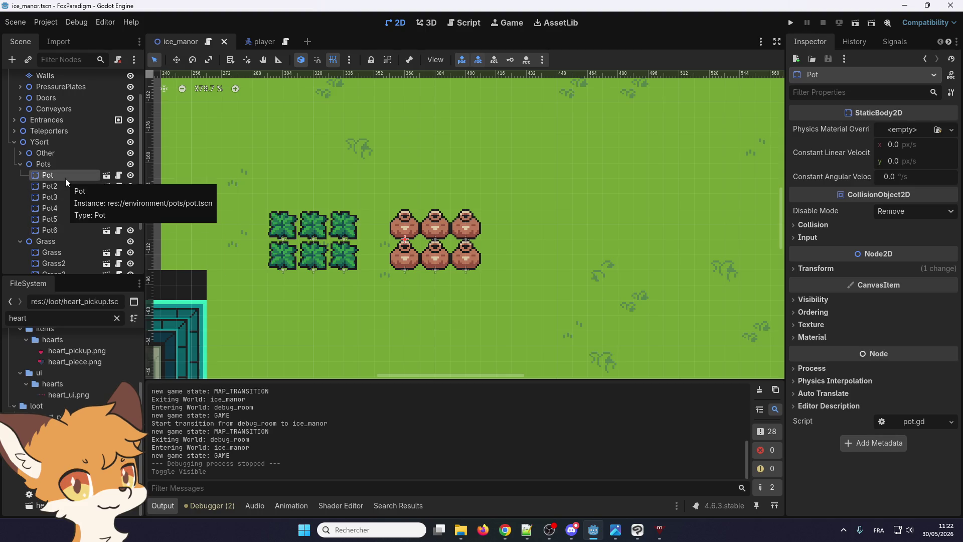
left_click(59, 227, "shift")
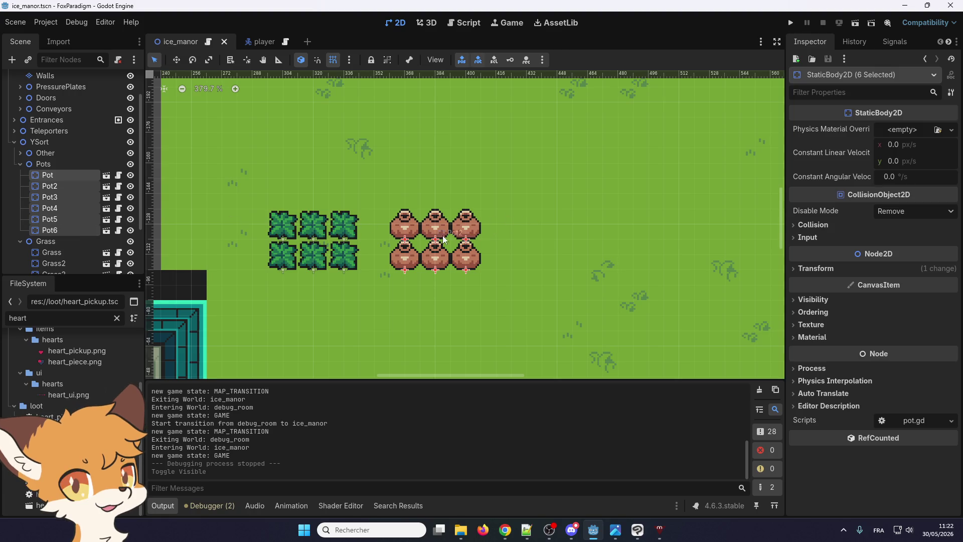
left_click(62, 178)
left_click(56, 227, "shift")
key("ctrl+d")
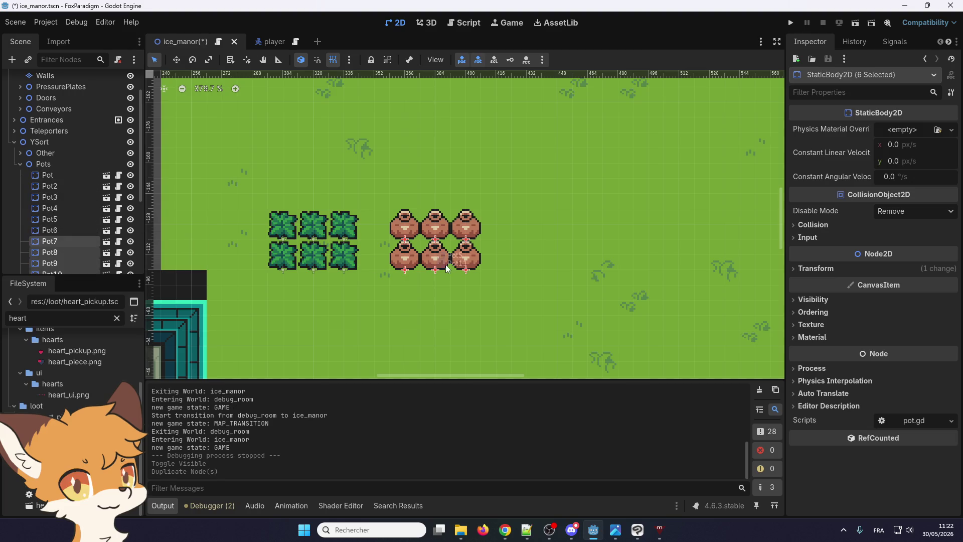
scroll(157, 164, "down", 2)
scroll(75, 201, "down", 3)
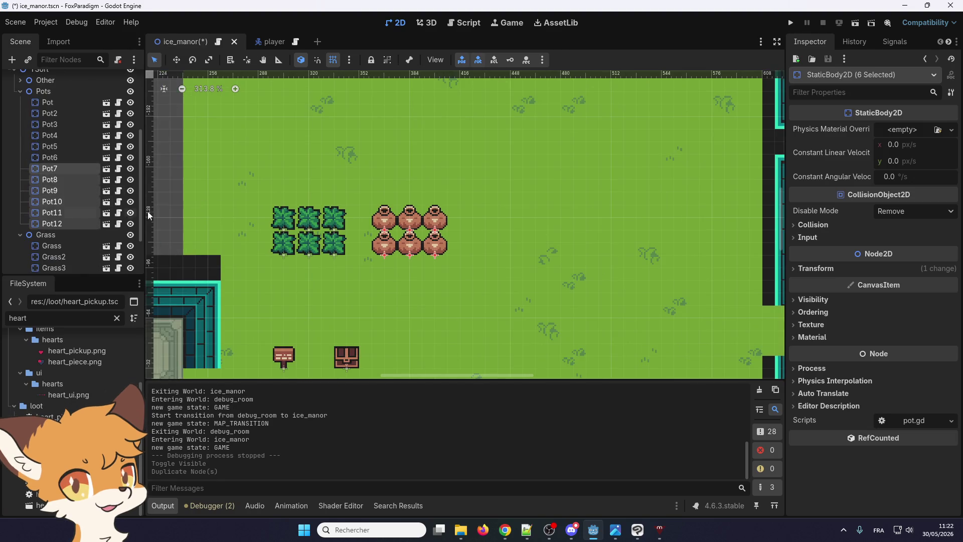
left_click(176, 60)
left_click_drag(396, 221, 396, 170)
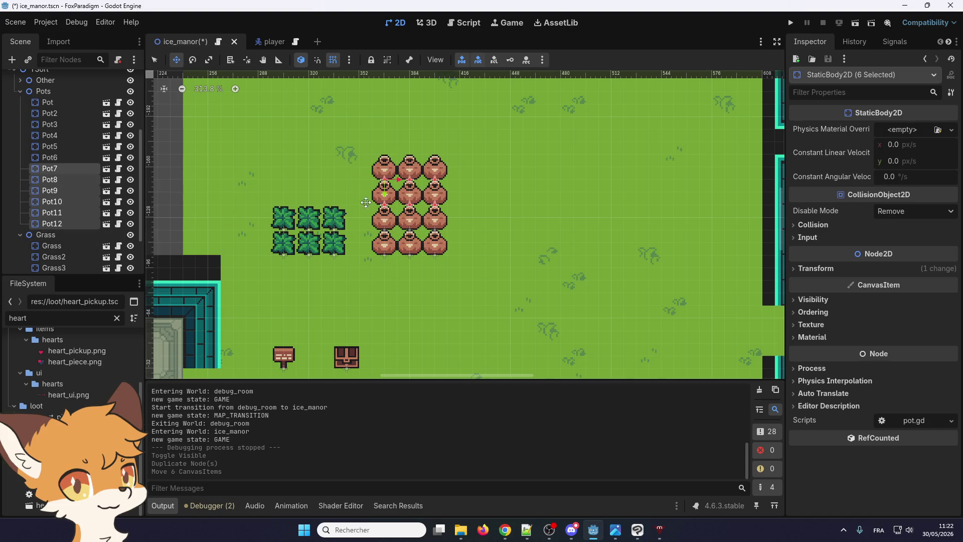
- Duplicate Pot through Pot12 and shift the twelve copies to the right
left_click(55, 103, "shift")
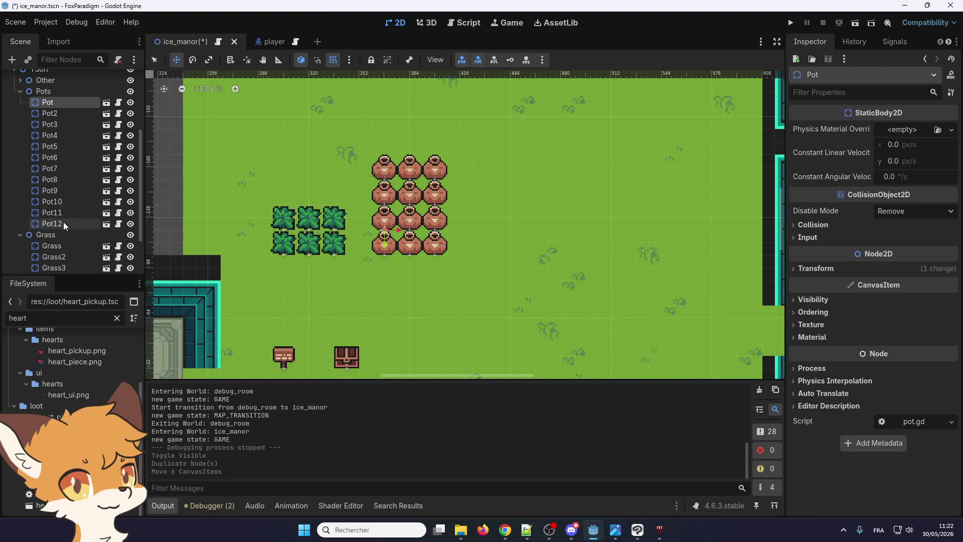
key("ctrl+d")
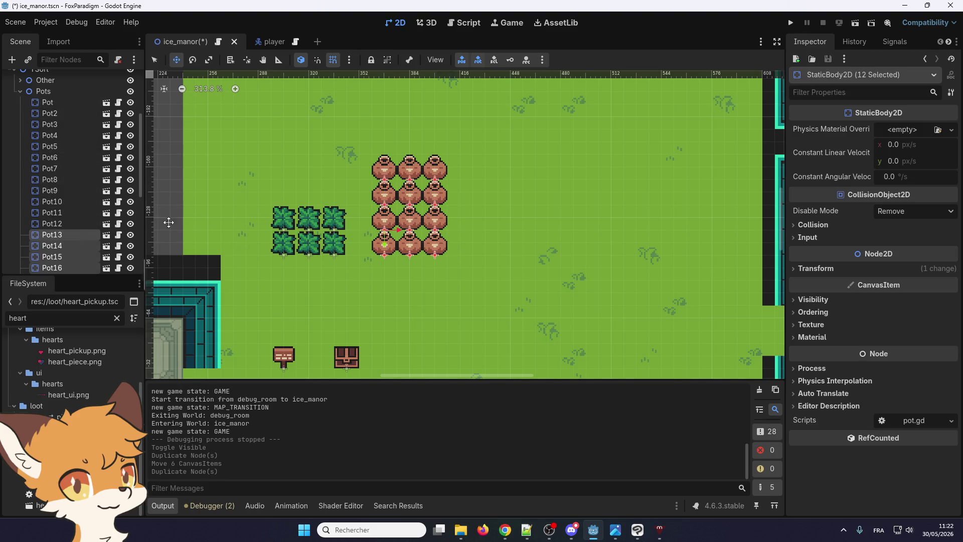
scroll(239, 232, "down", 1)
mouse_move(330, 177)
left_mouse_down()
mouse_move(503, 208)
mouse_move(402, 210)
left_mouse_up()
scroll(402, 210, "up", 2)
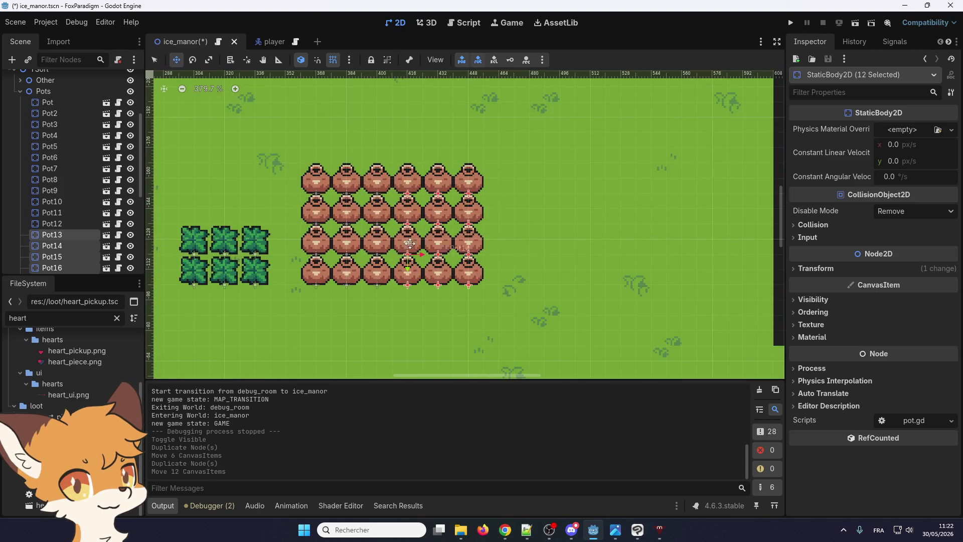
scroll(63, 179, "down", 5)
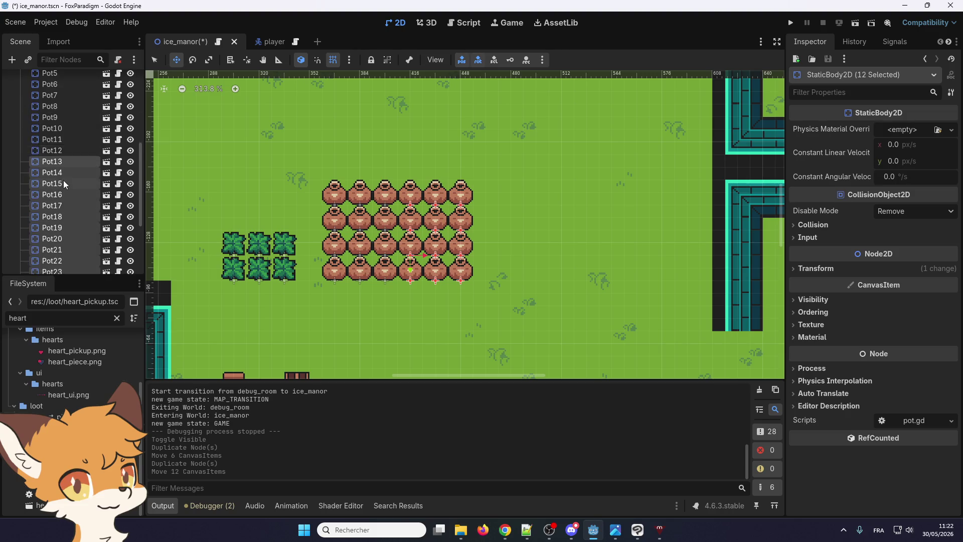
- Duplicate the first six grass tiles and move the copies up above the originals
left_click(58, 187)
left_click(59, 240, "shift")
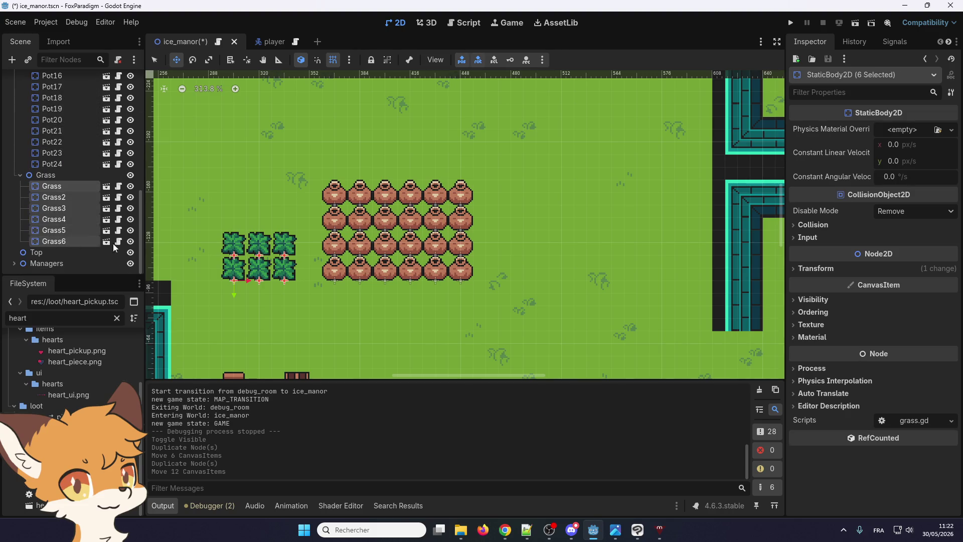
scroll(331, 272, "down", 3)
scroll(301, 240, "up", 2)
scroll(301, 240, "left", 2)
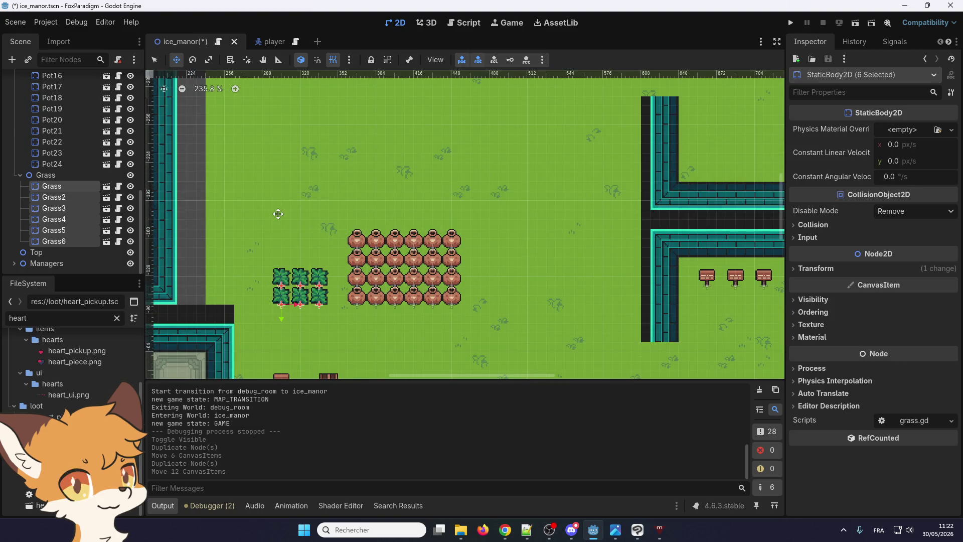
key("ctrl+d")
mouse_move(288, 279)
left_mouse_down()
mouse_move(289, 222)
mouse_move(289, 241)
left_mouse_up()
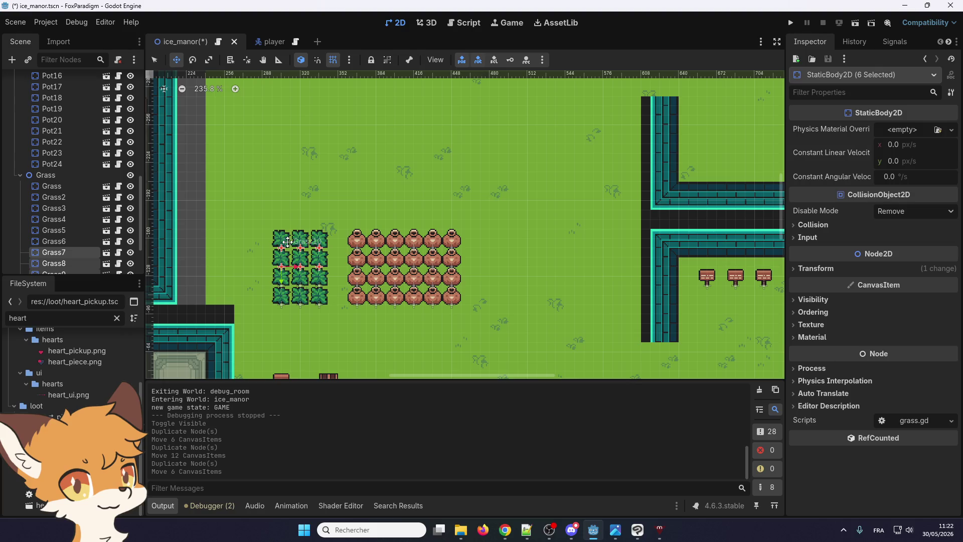
- Duplicate the twelve grass tiles and move the copies to the right
left_click(67, 194)
left_click(71, 185)
scroll(73, 191, "down", 3)
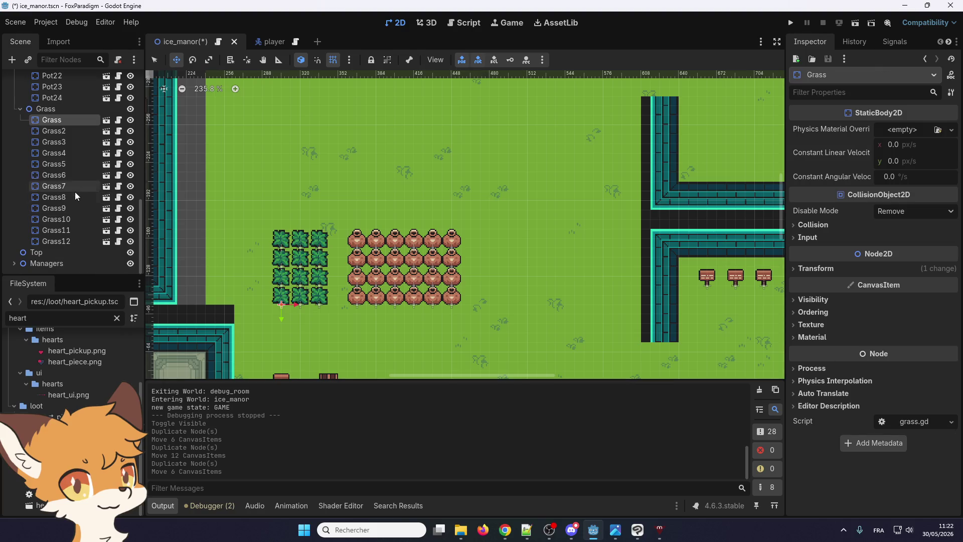
left_click(56, 241, "shift")
key("ctrl+d")
mouse_move(288, 269)
left_mouse_down()
mouse_move(364, 269)
mouse_move(345, 269)
left_mouse_up()
scroll(58, 188, "up", 5)
- Move all 24 pots right, away from the grass, then duplicate them upward into 48
left_click(54, 221)
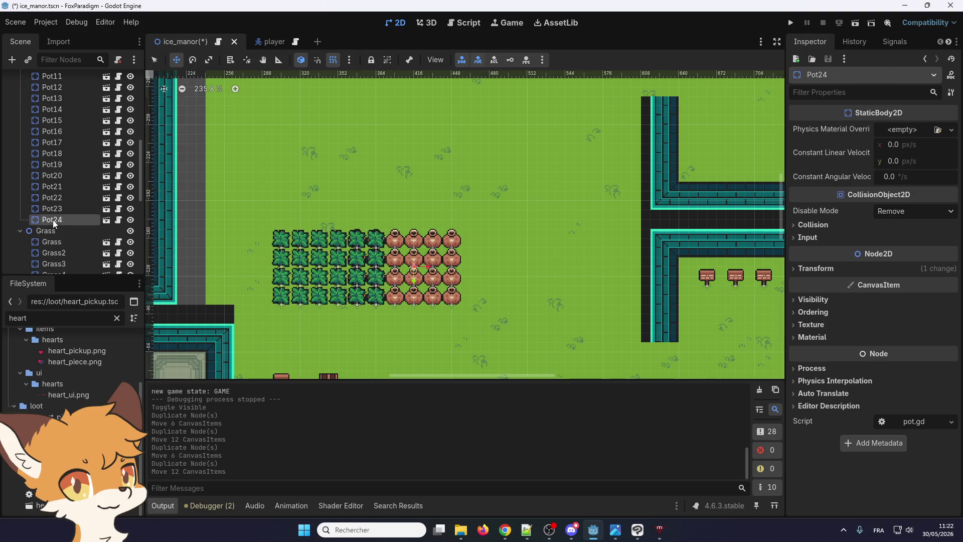
scroll(62, 210, "up", 5)
left_click(51, 160, "shift")
scroll(461, 280, "up", 3)
left_click_drag(386, 256, 510, 254)
scroll(501, 240, "down", 2)
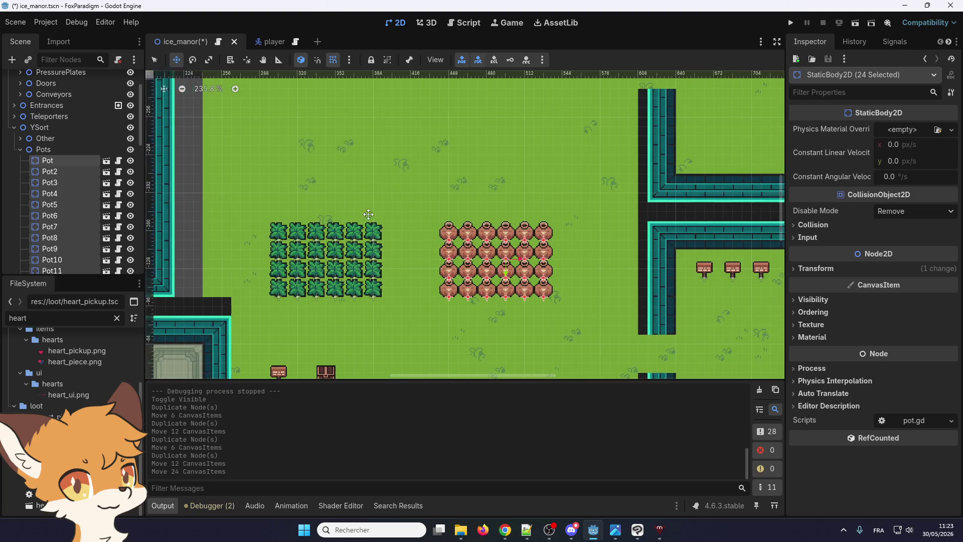
scroll(92, 210, "down", 3)
key("ctrl+d")
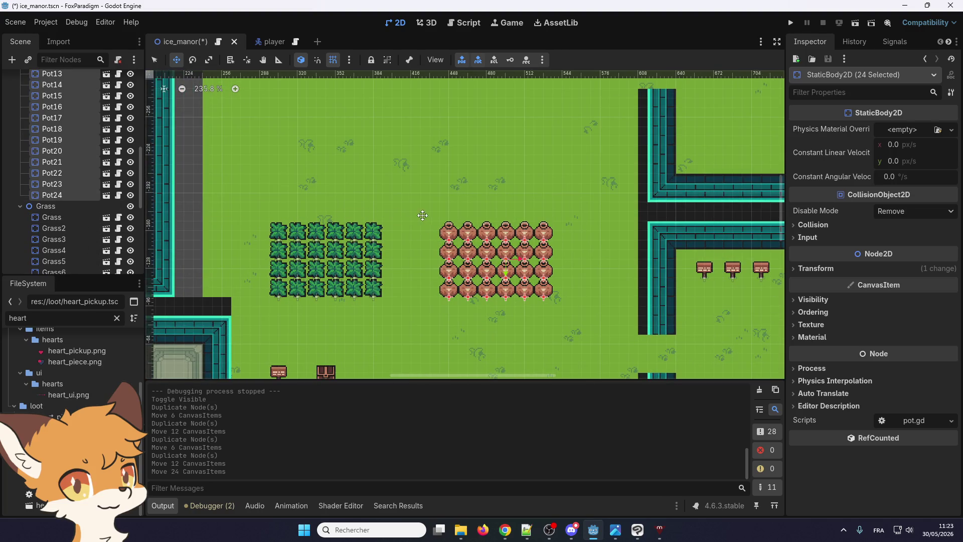
left_click_drag(498, 237, 498, 161)
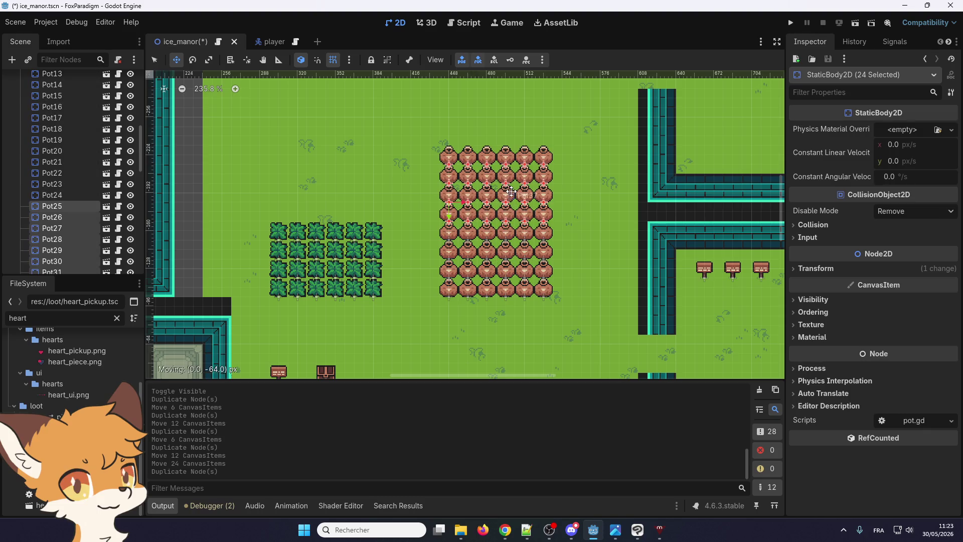
scroll(79, 231, "down", 8)
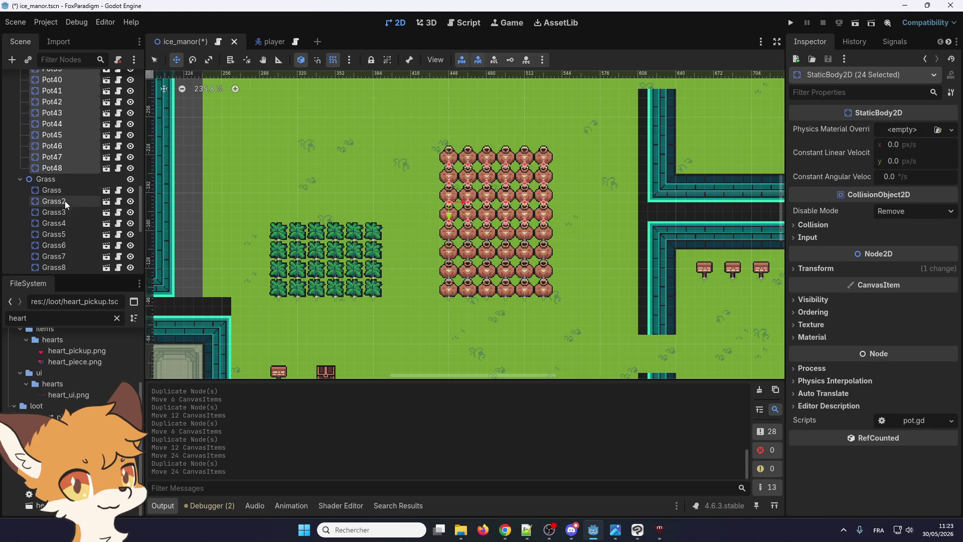
- Duplicate the 24 grass tiles and place the copies above, making 48 grass tufts
left_click(65, 194)
scroll(70, 206, "down", 5)
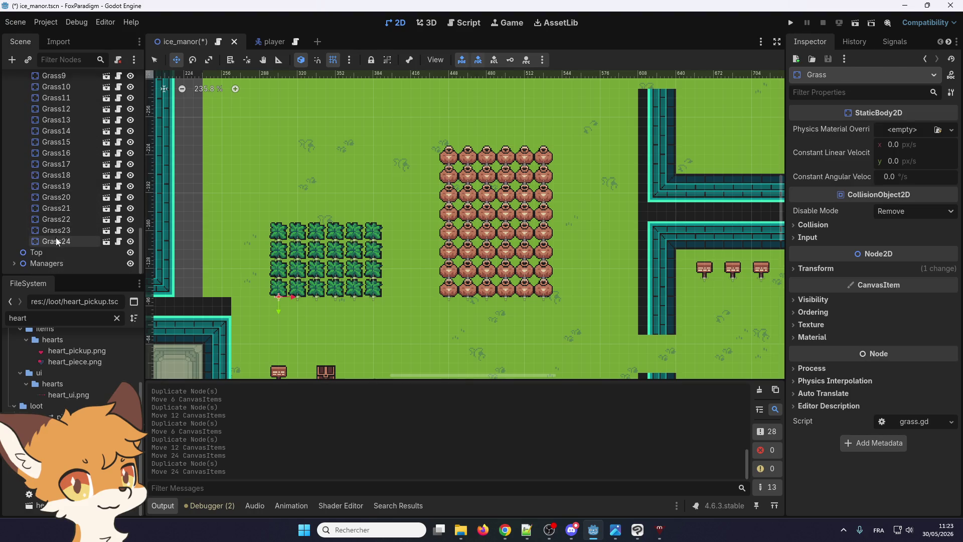
left_click(67, 237, "shift")
key("ctrl+d")
mouse_move(317, 248)
left_mouse_down()
mouse_move(326, 163)
mouse_move(315, 177)
left_mouse_up()
left_click_drag(315, 184, 315, 184)
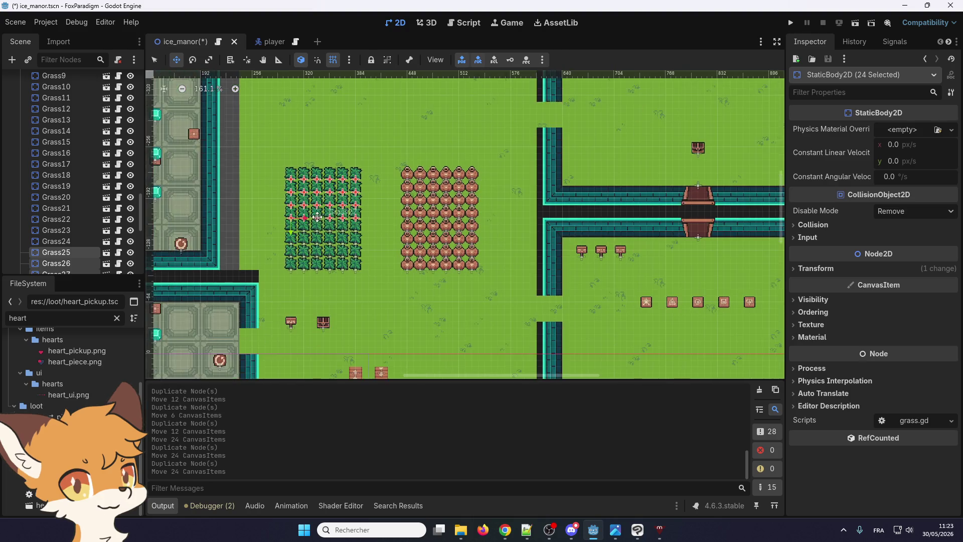
- Select the first Grass node and run the project, saving ice_manor
scroll(87, 210, "up", 5)
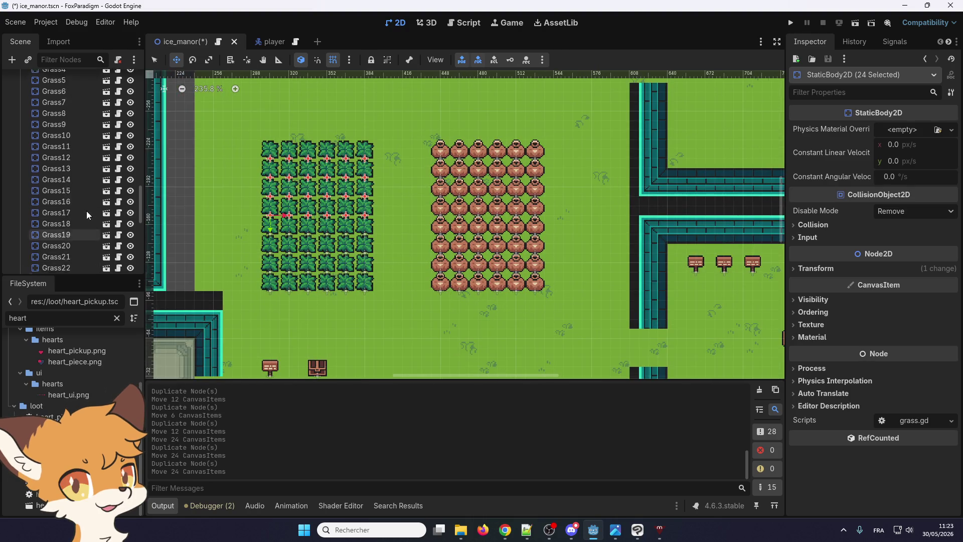
left_click(95, 133)
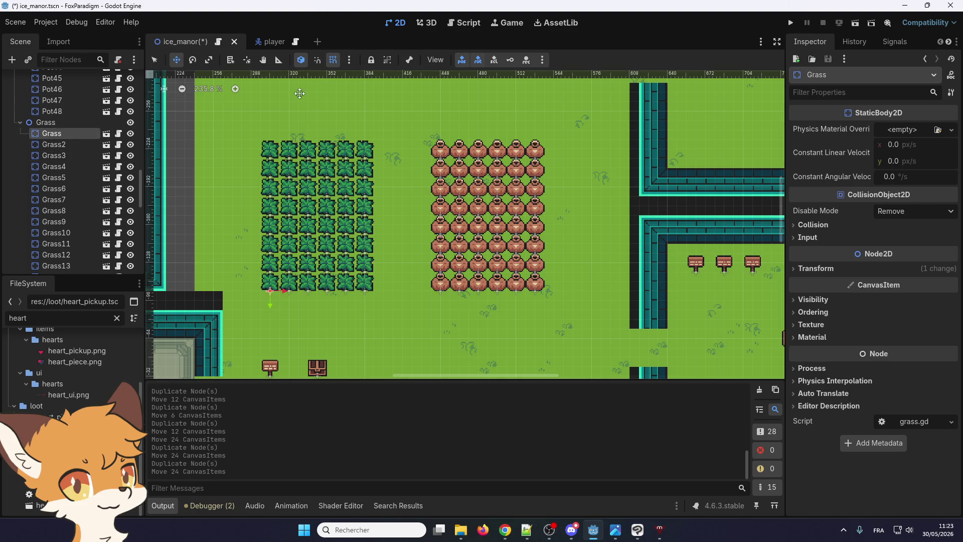
left_click(791, 23)
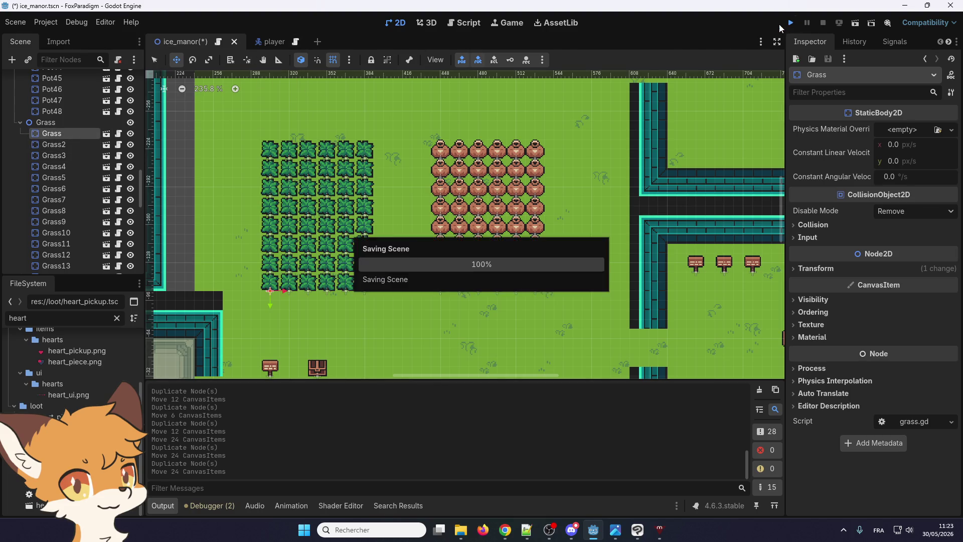
- Load the first save slot in Ice Manor and walk the fox onto the grass
key("Return")
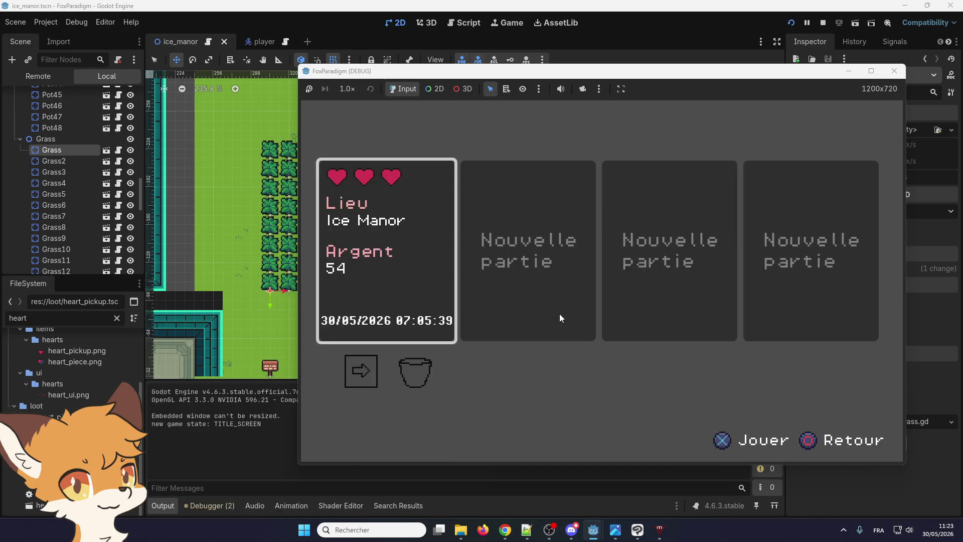
key("Return")
key("Right")
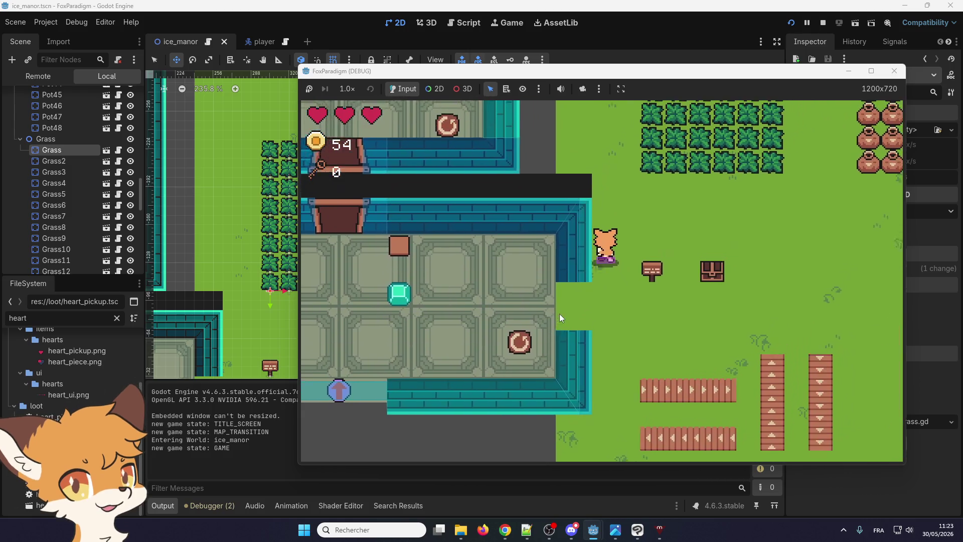
- Turn off Debug > Visible Collision Shapes and refocus the running game window
left_click(76, 21)
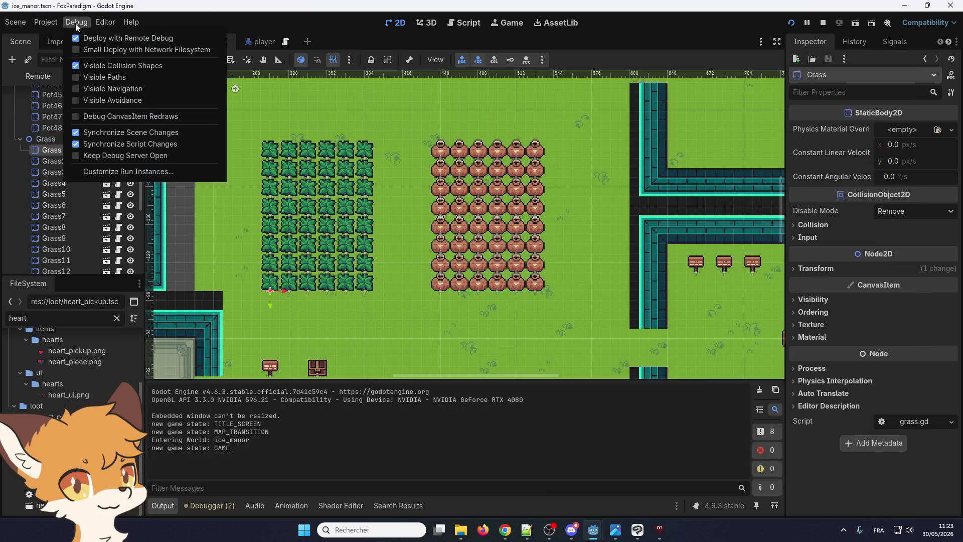
left_click(85, 64)
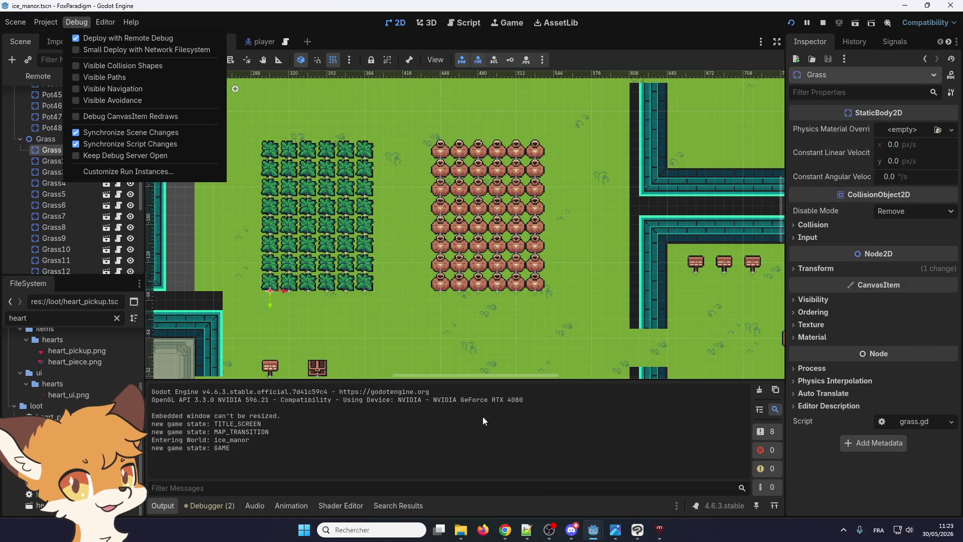
left_click(592, 530)
left_click(677, 464)
- Slash through the nearby bushes with the sword and pick up the dropped heart
key("Up")
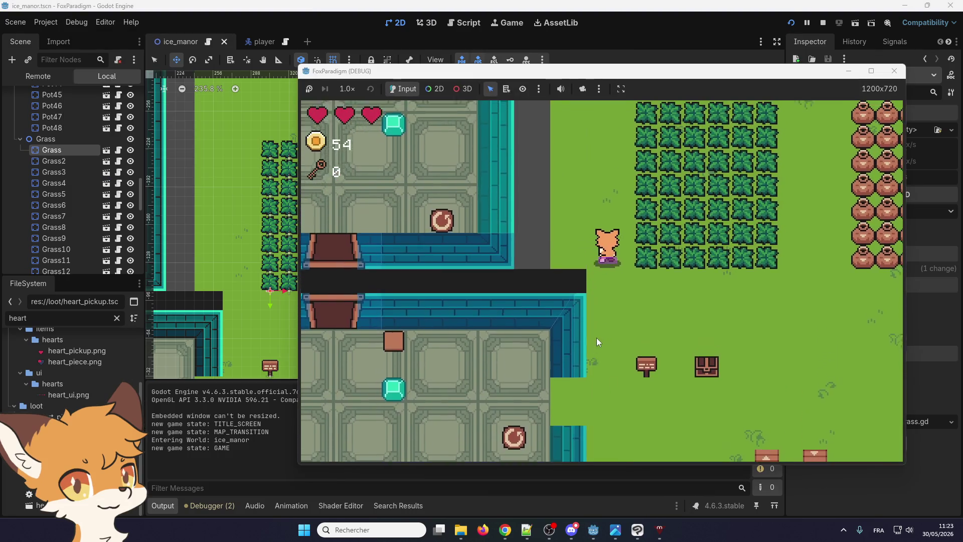
key("Right")
key("space")
key("Up")
key("space")
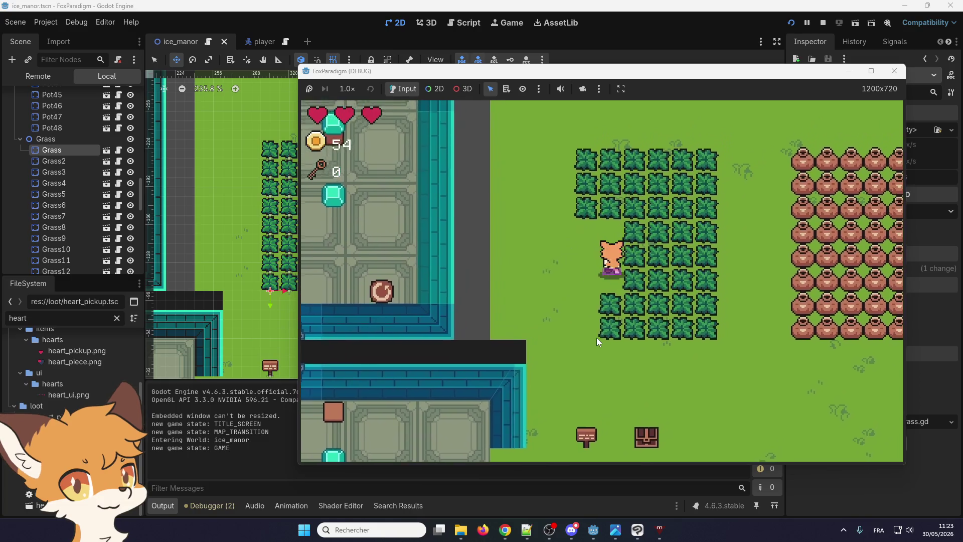
key("Up")
key("space")
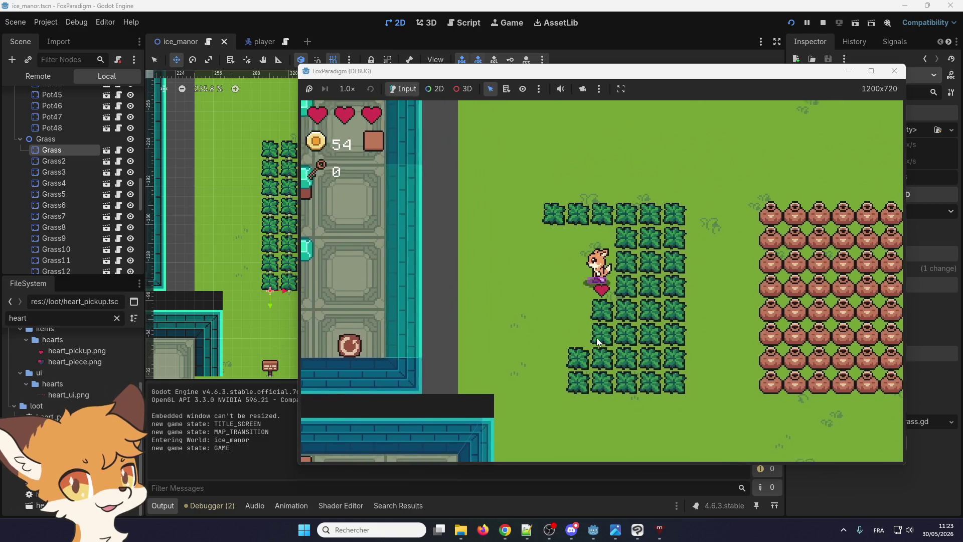
key("Down")
key("space")
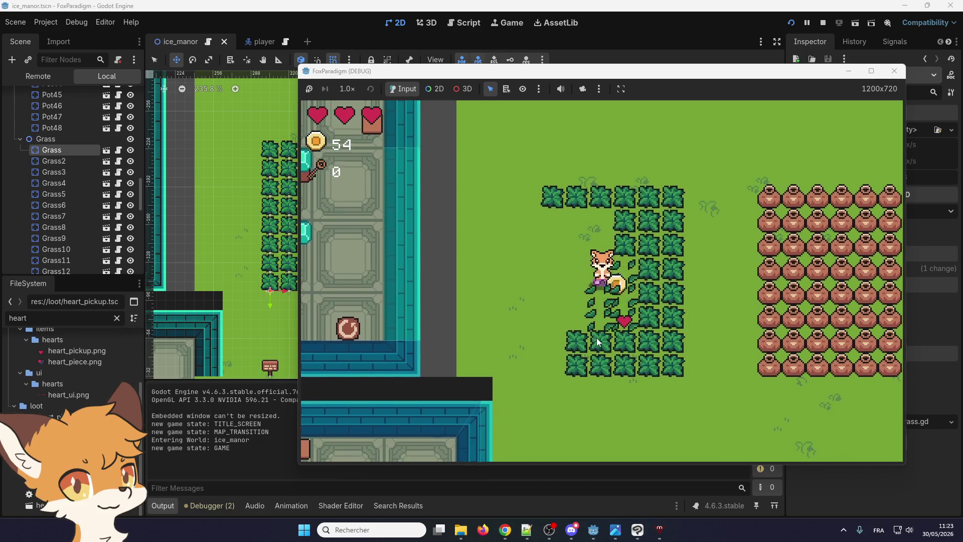
key("Right")
key("Up")
key("space")
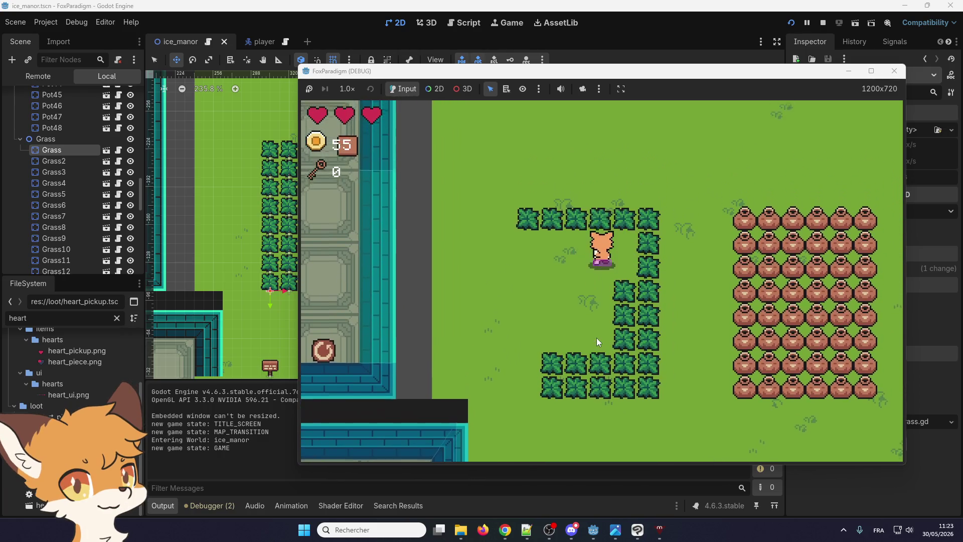
key("Right")
key("Down")
key("space")
key("Down")
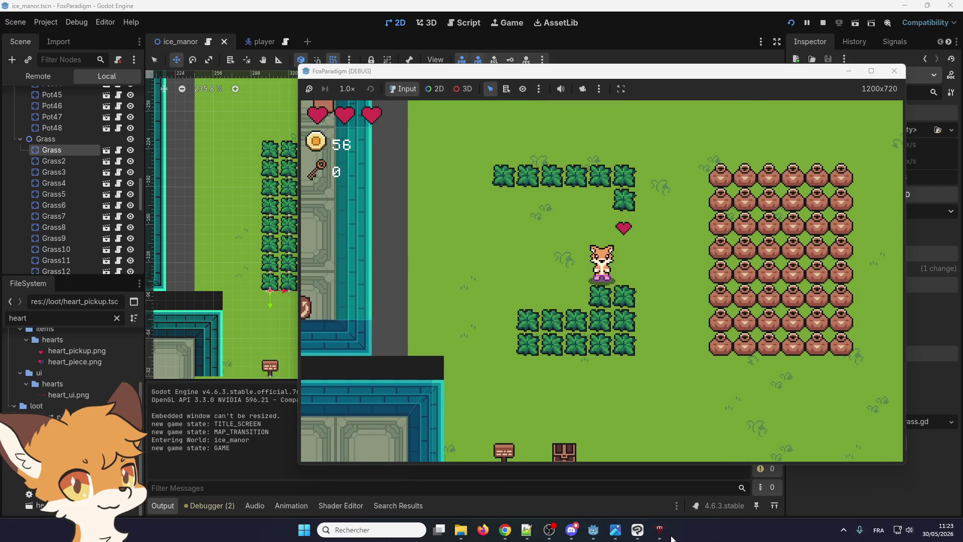
key("Up")
key("Right")
key("Down")
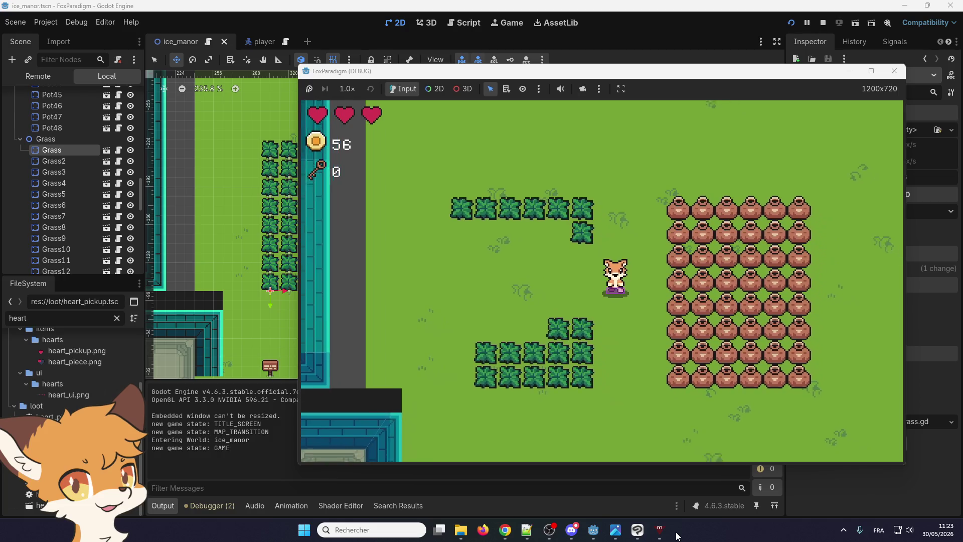
- Break the columns of pots with the sword and collect the dropped coins
key("Right")
key("space")
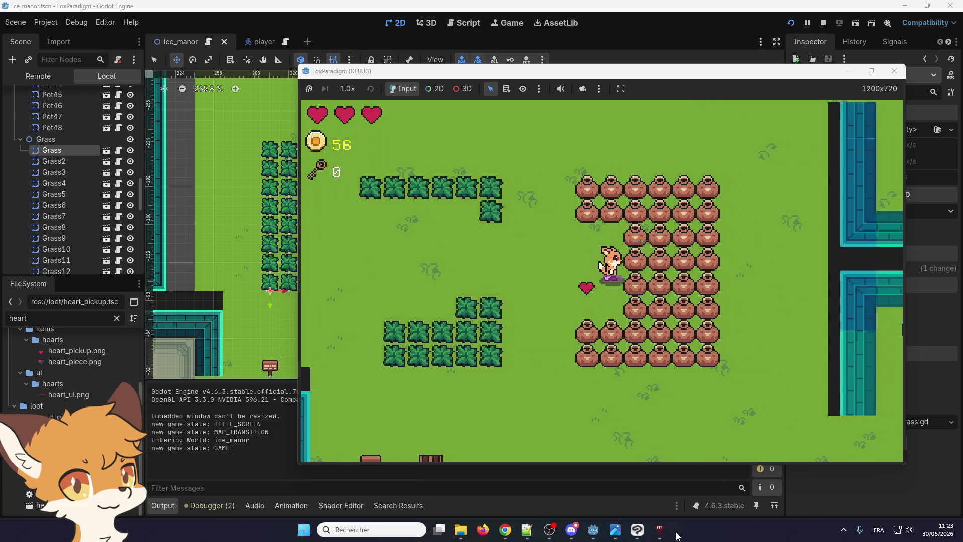
key("space")
key("Right")
key("space")
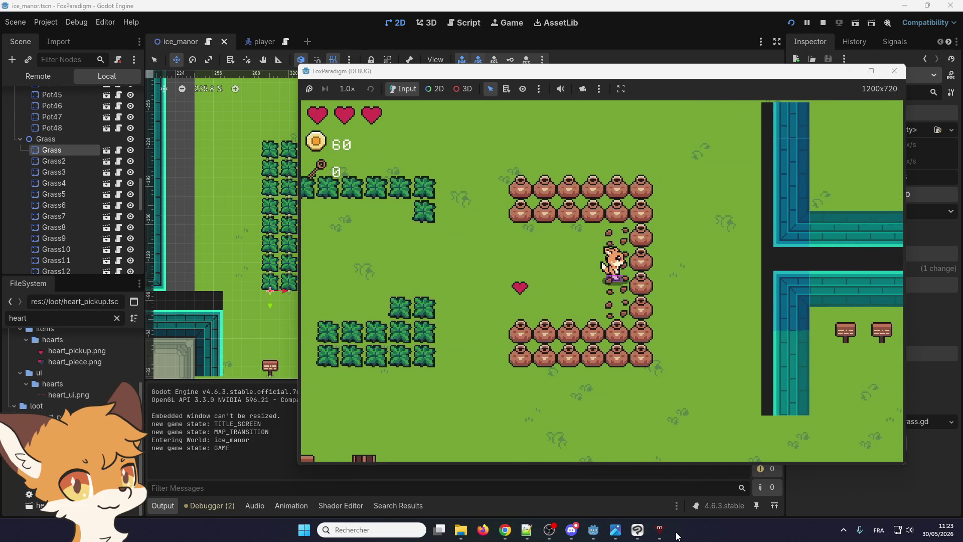
key("Left")
key("Up")
key("Down")
key("Left")
key("Down")
key("Up")
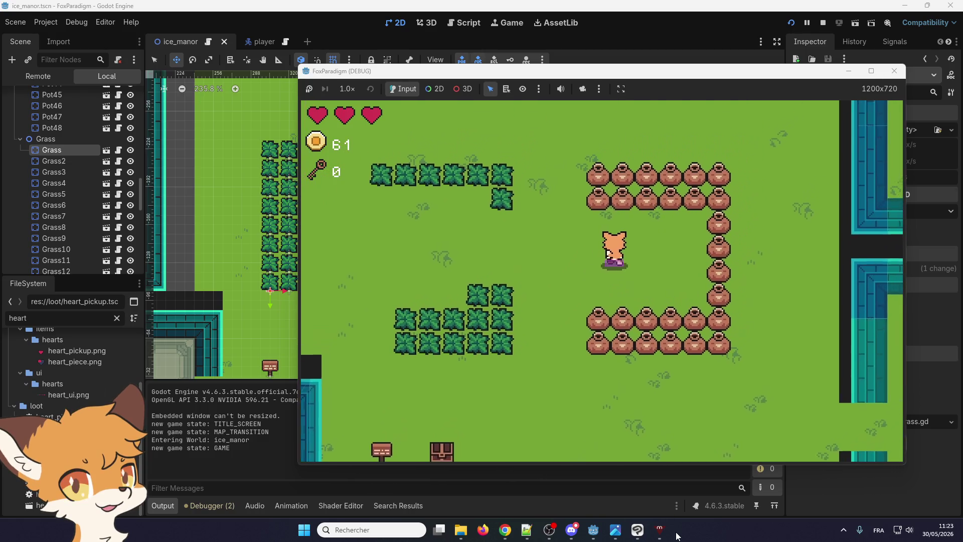
key("space")
key("Up")
key("Down")
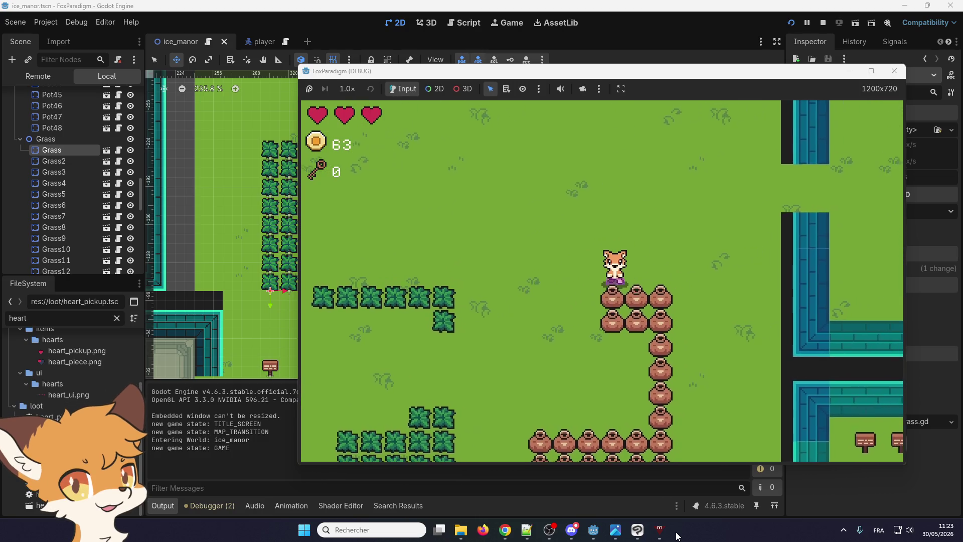
key("space")
key("Down")
key("Left")
key("space")
key("Down")
key("Left")
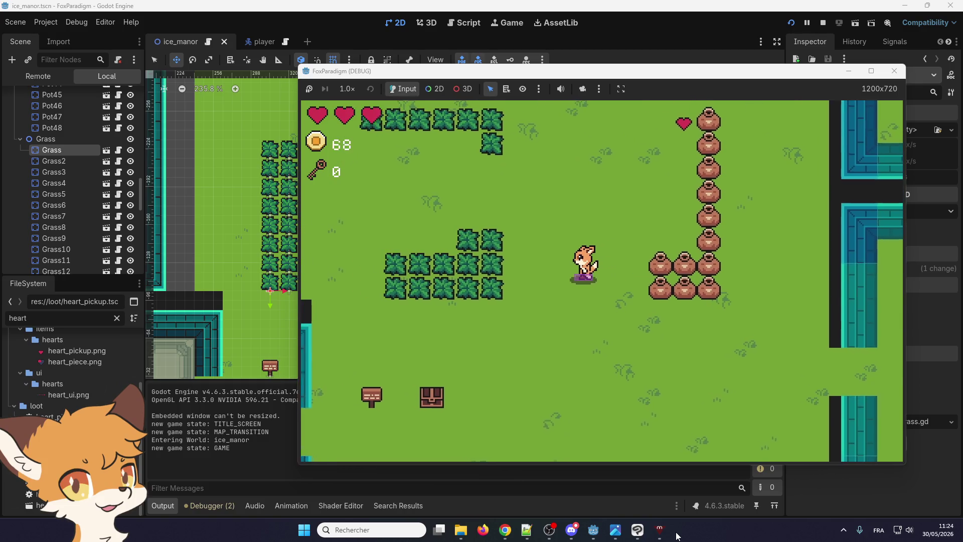
- Cut the rows of bushes on the left side of the area
key("Left")
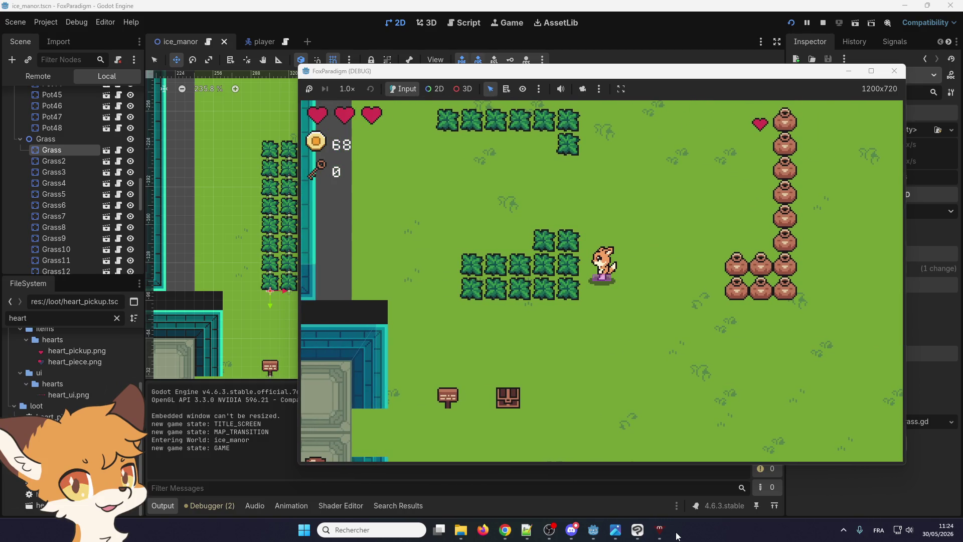
key("Left")
key("space")
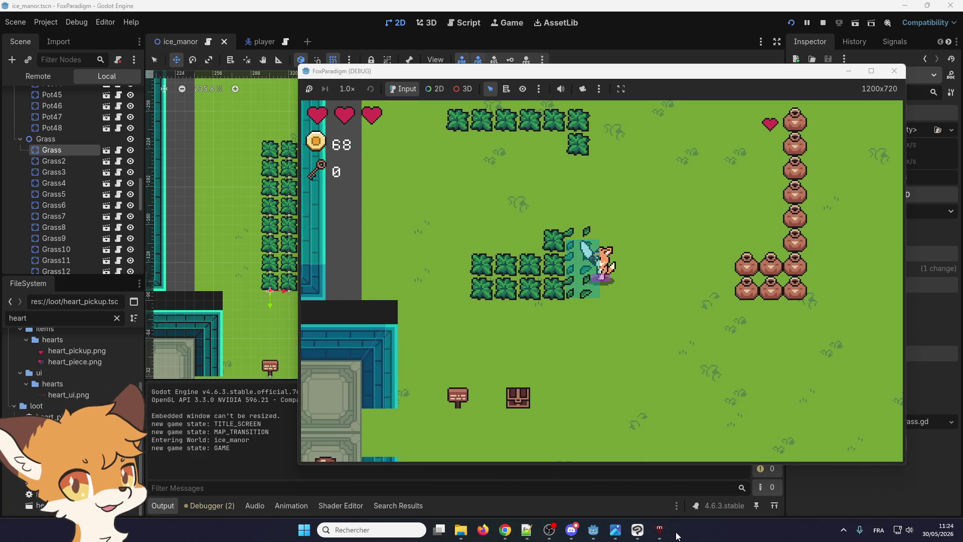
key("Down")
key("space")
key("Left")
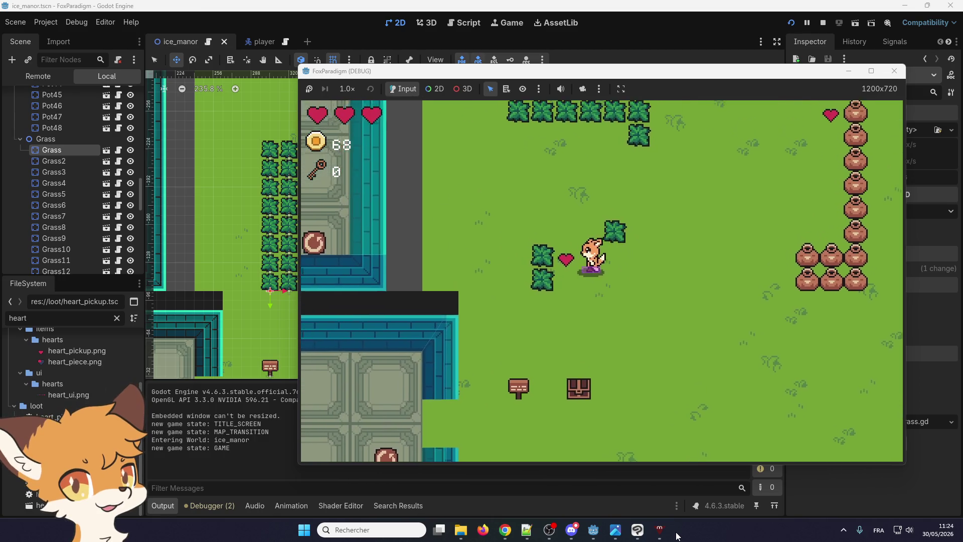
key("Up")
key("Up")
key("space")
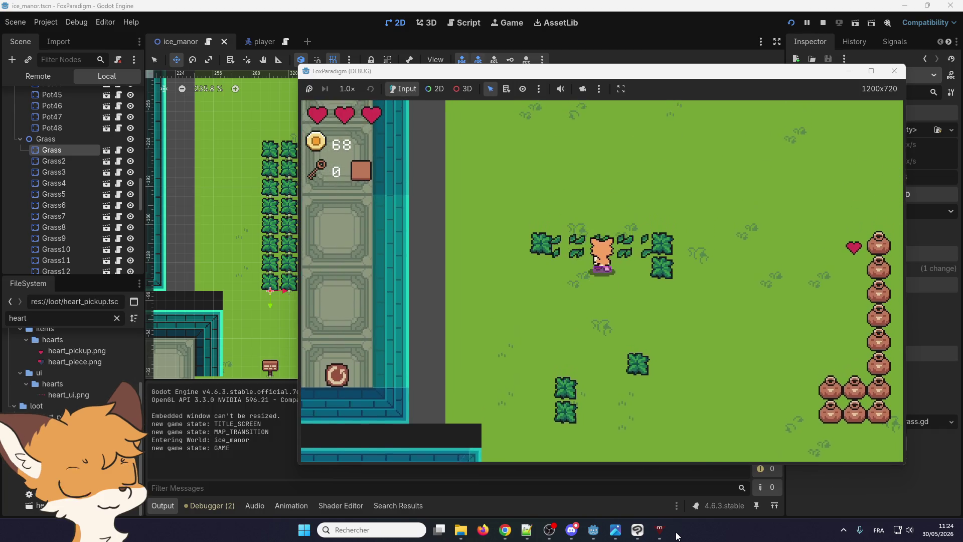
key("Right")
key("space")
key("Right")
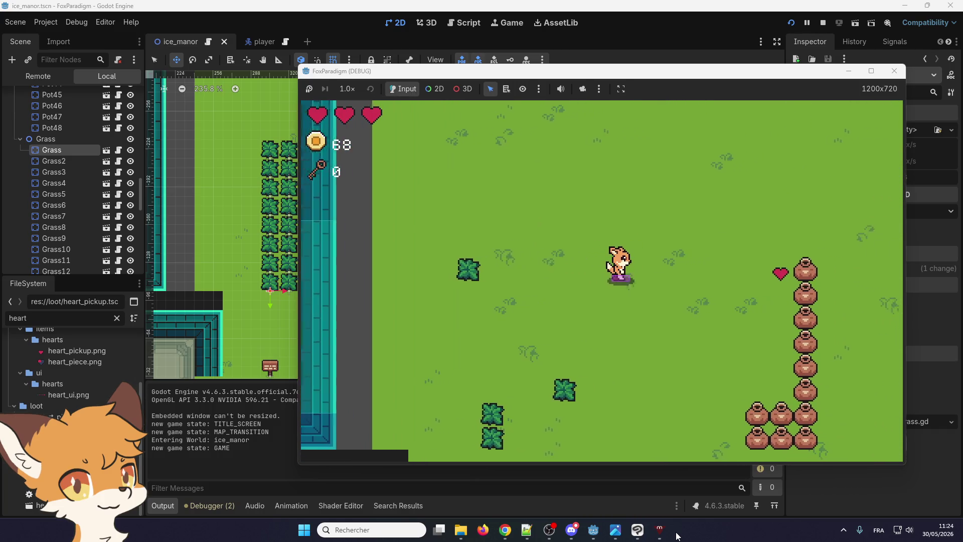
key("Down")
key("Down")
key("Left")
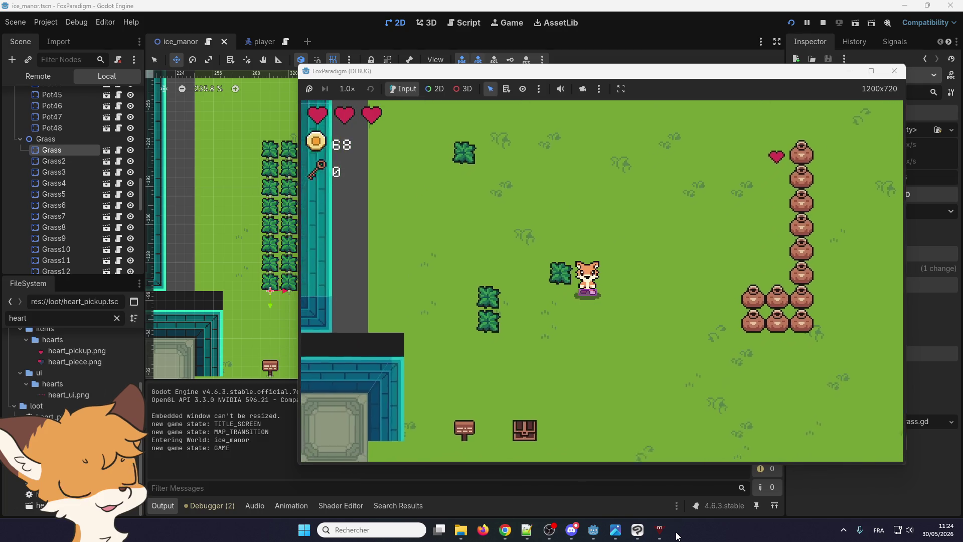
key("Left")
key("Up")
key("space")
key("space")
key("Right")
key("Up")
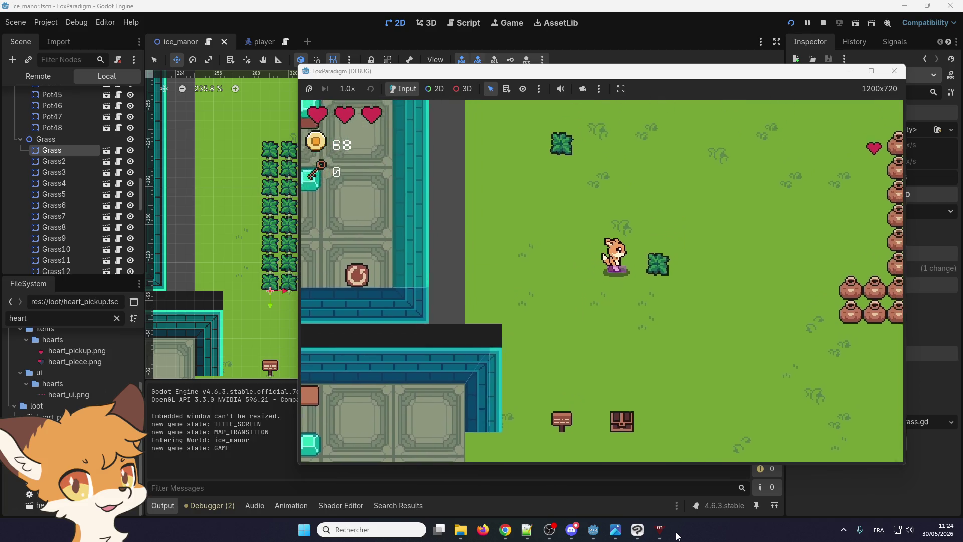
key("space")
- Smash the remaining pots, grab the heart, and walk back toward the room's bottom exit
key("Right")
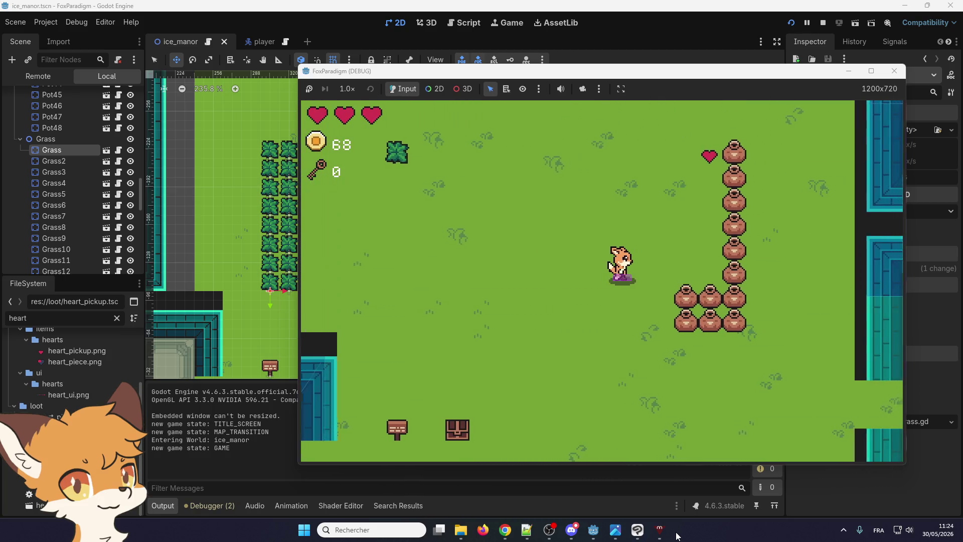
key("Down")
key("space")
key("Right")
key("Down")
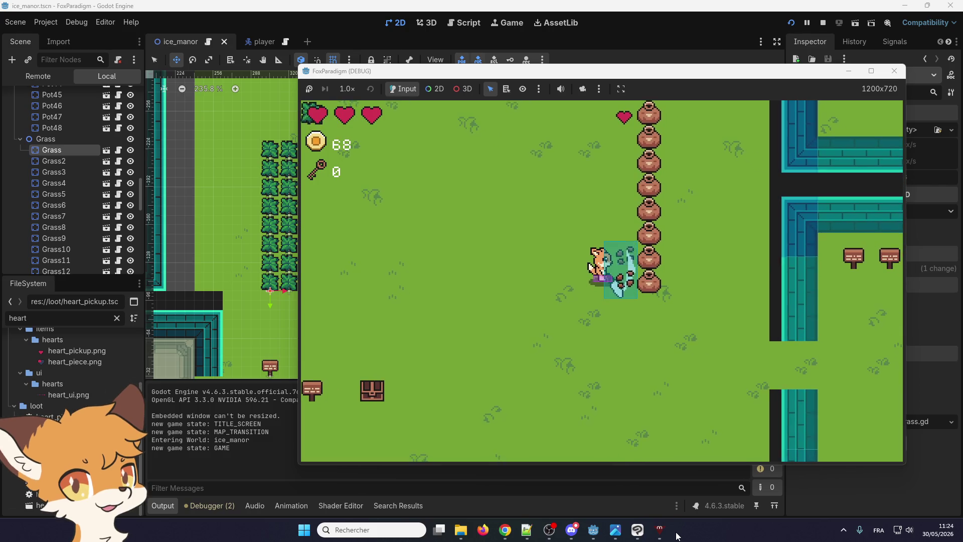
key("Right")
key("Up")
key("space")
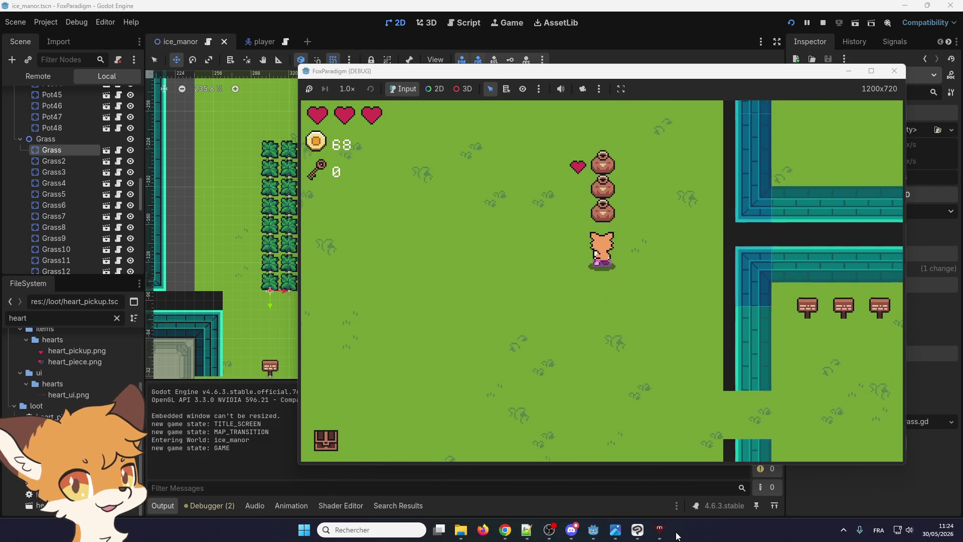
key("Left")
key("Down")
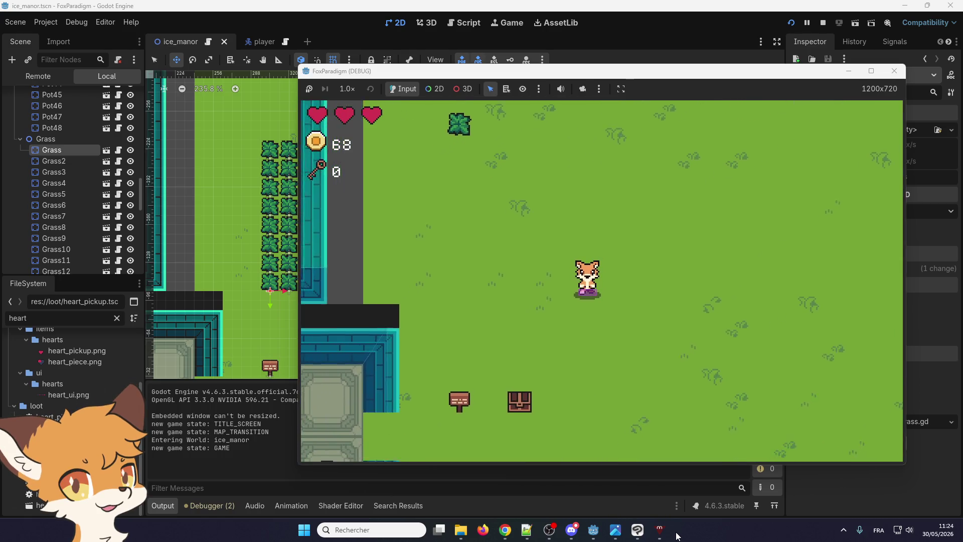
key("Left")
key("Down")
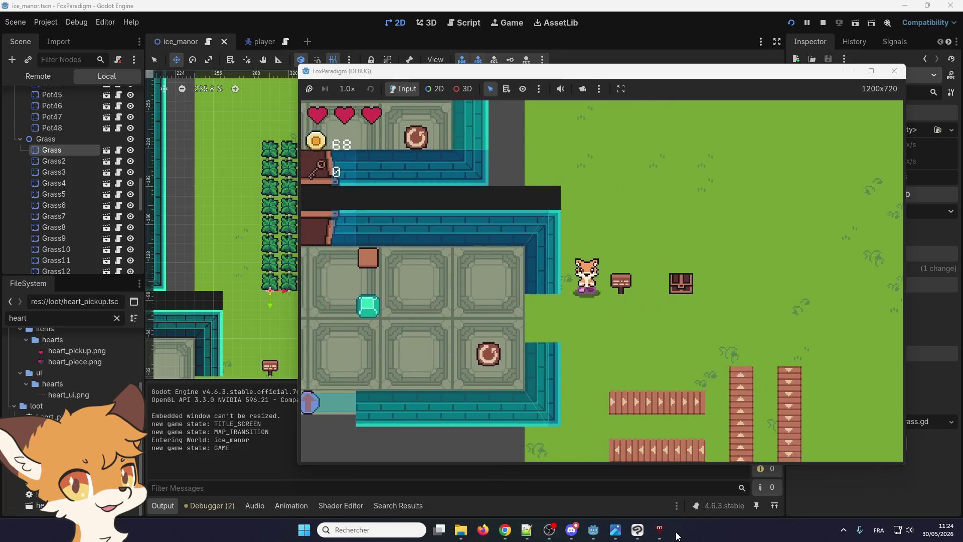
key("Left")
key("Down")
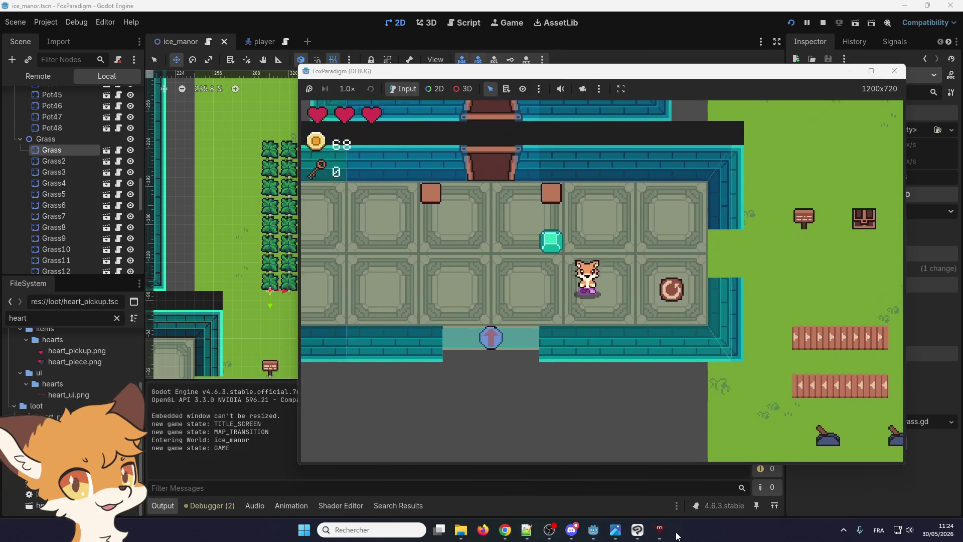
- Walk through debug_room back into ice_manor and pick up the two hearts by the bushes
key("Down")
key("Left")
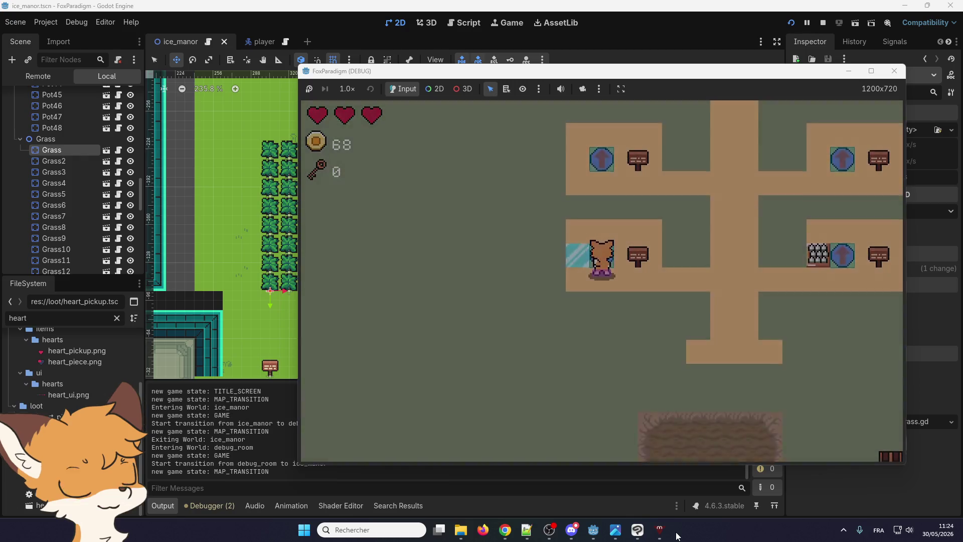
key("Right")
key("Up")
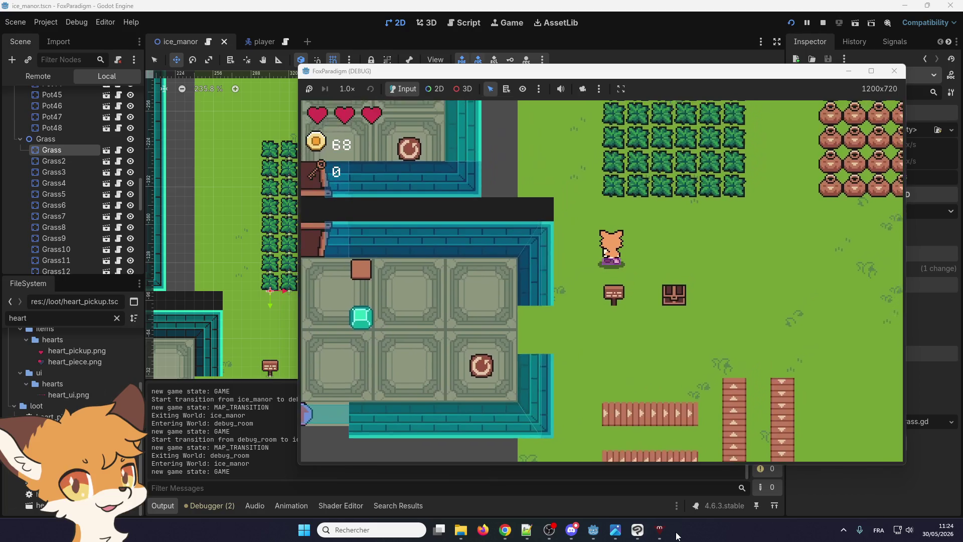
key("Right")
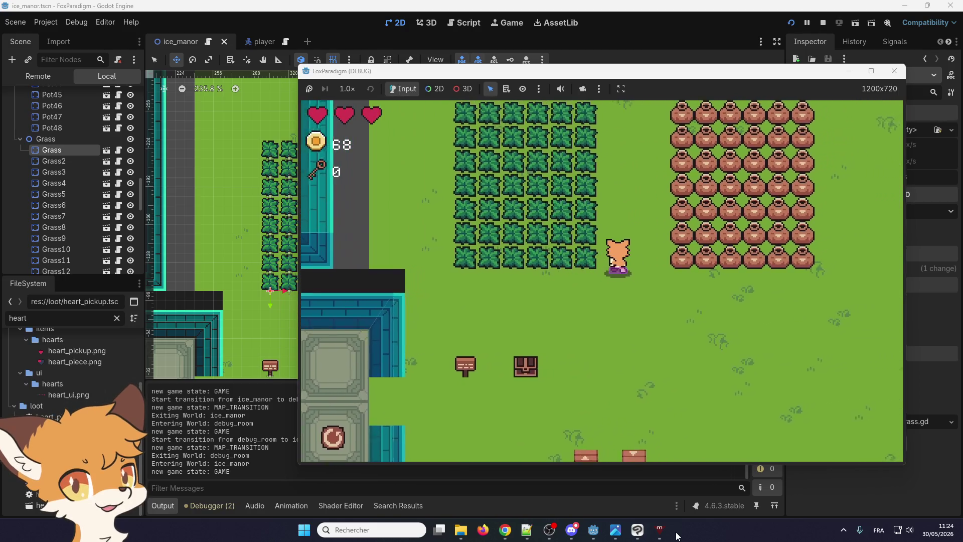
key("Up")
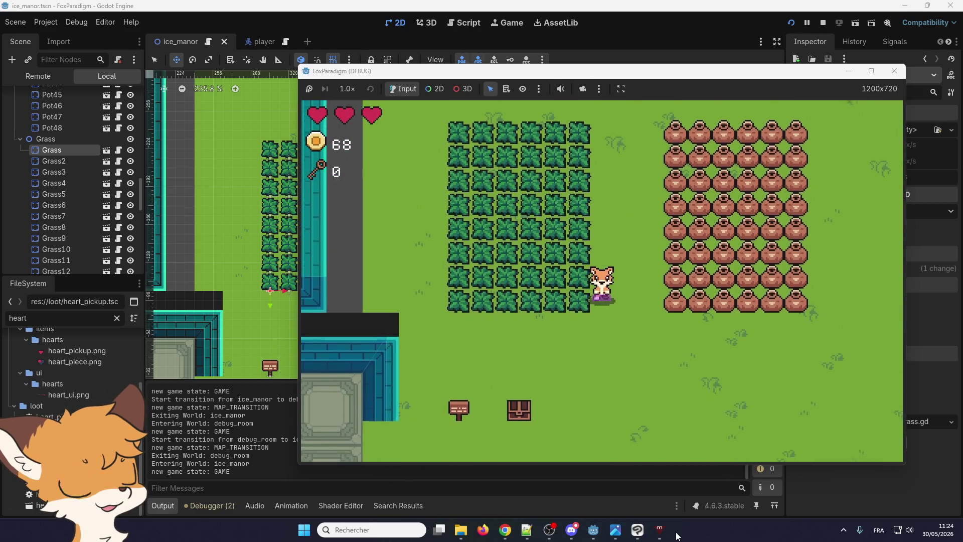
key("Down")
key("Left")
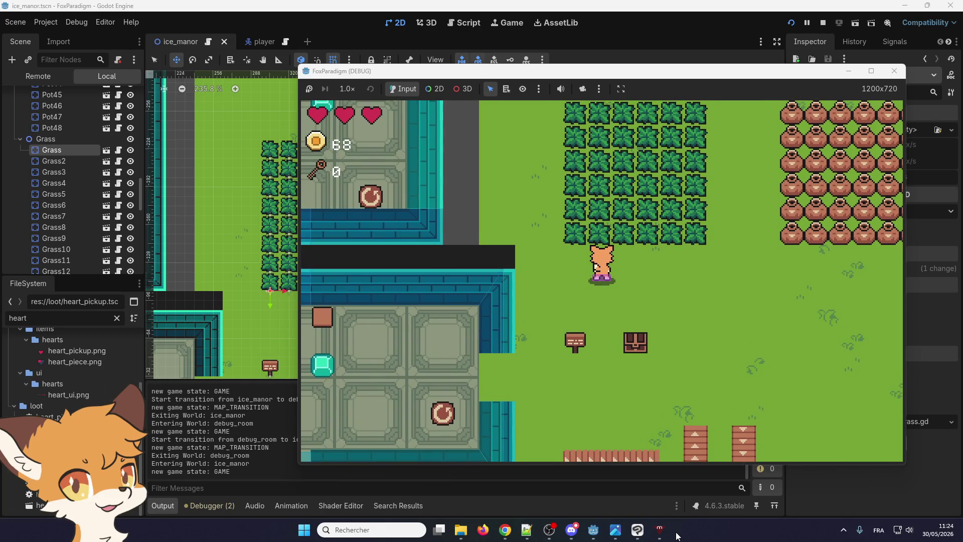
key("Down")
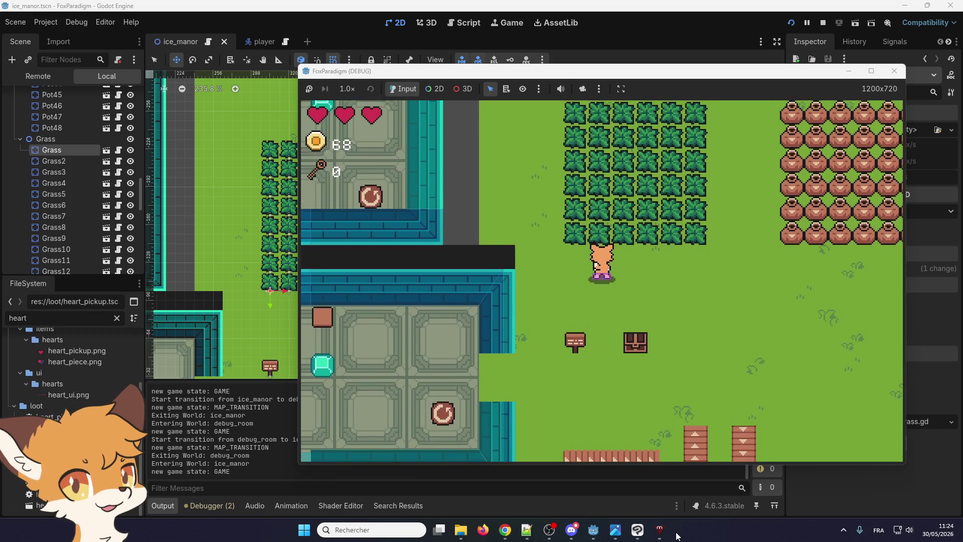
key("Up")
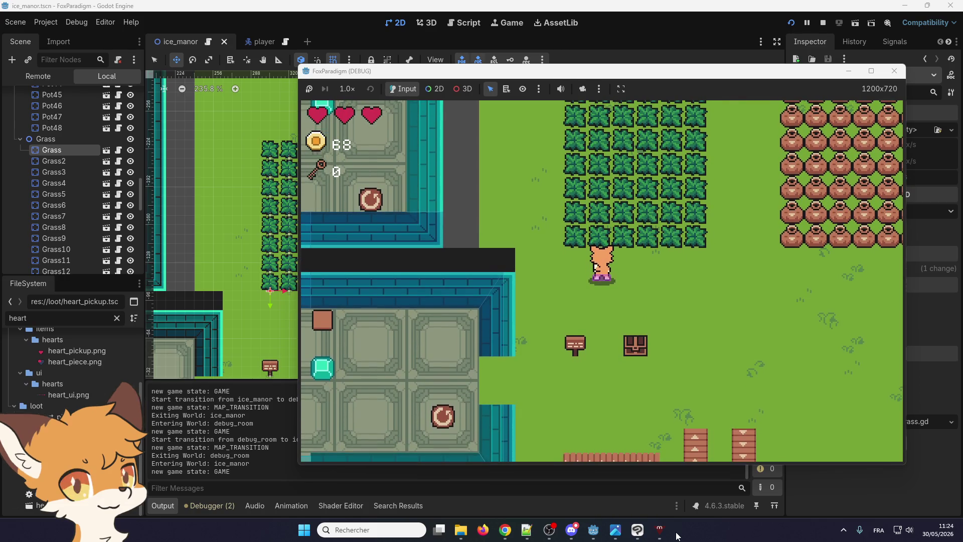
key("Up")
key("Right")
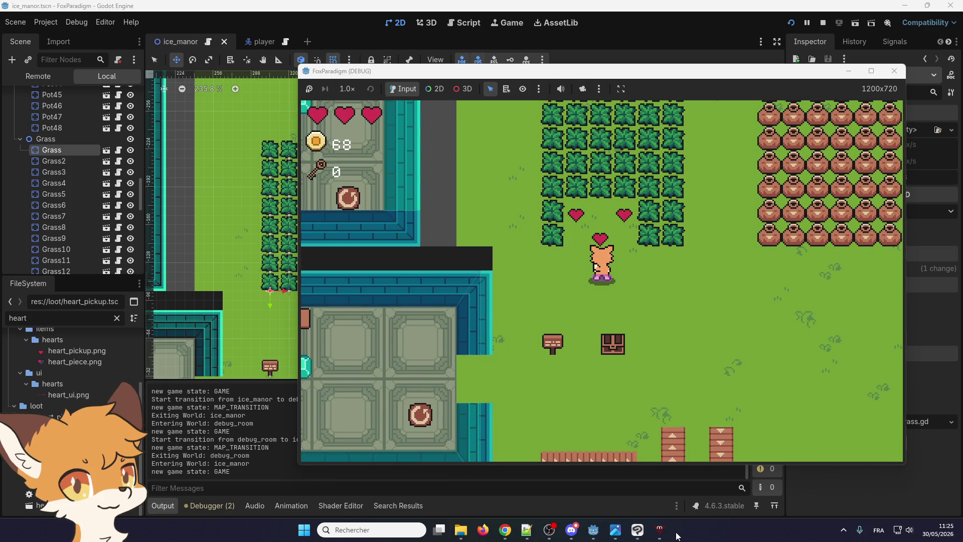
key("Up")
key("Down")
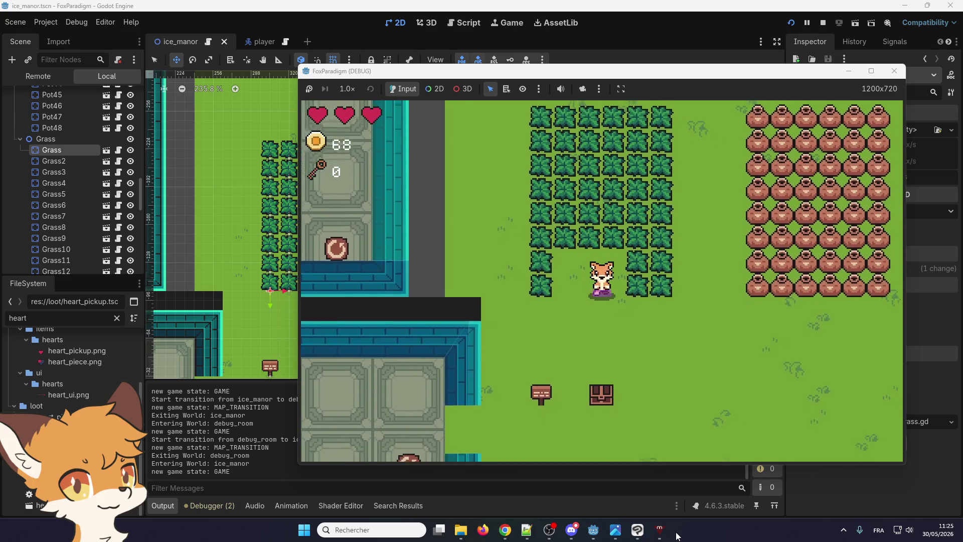
key("Down")
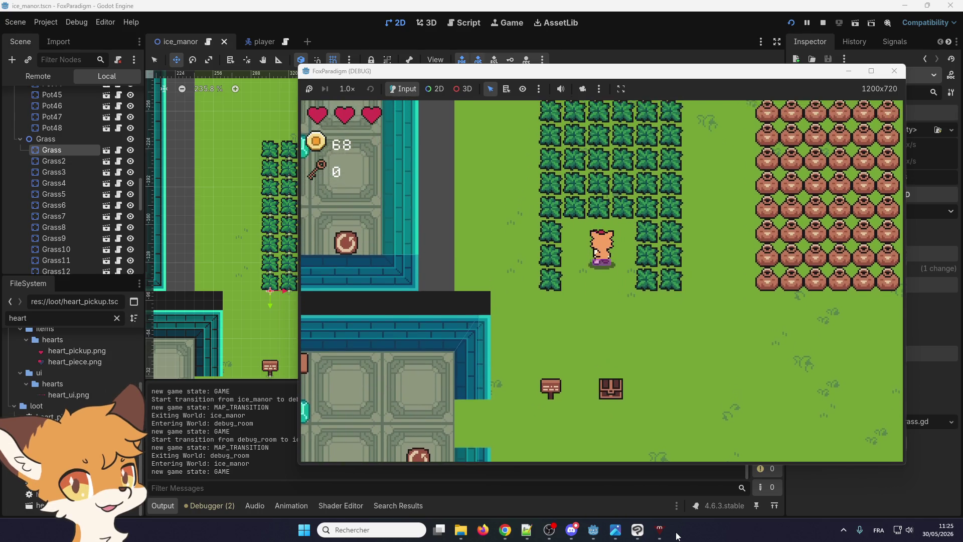
- Cut away the bushes around the fox, then stop the running game
key("Up")
key("Left")
key("Left")
key("Down")
key("Right")
key("Up")
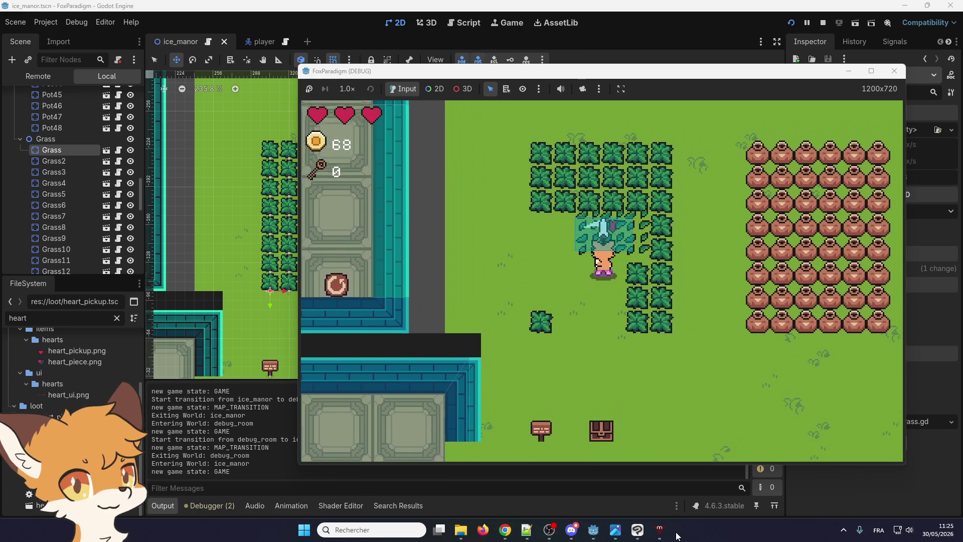
key("Up")
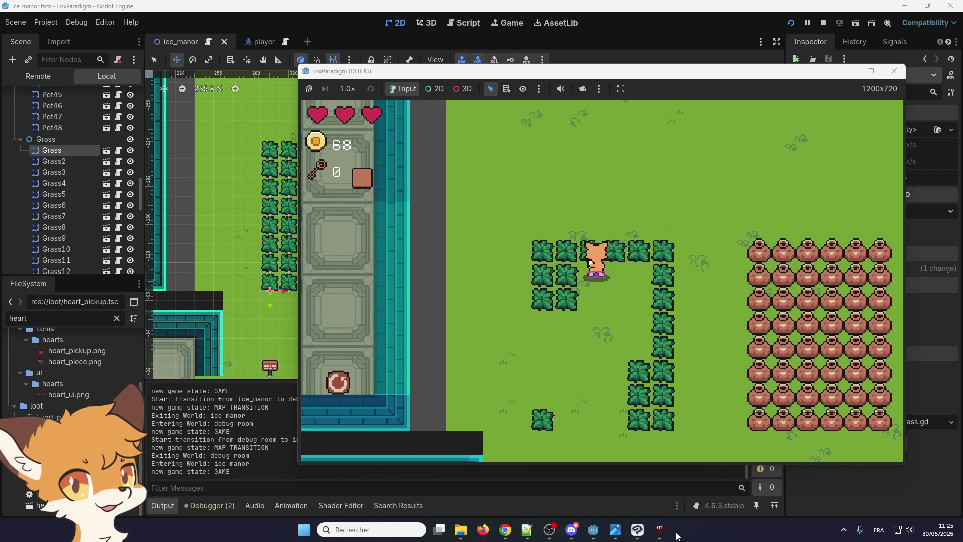
key("Right")
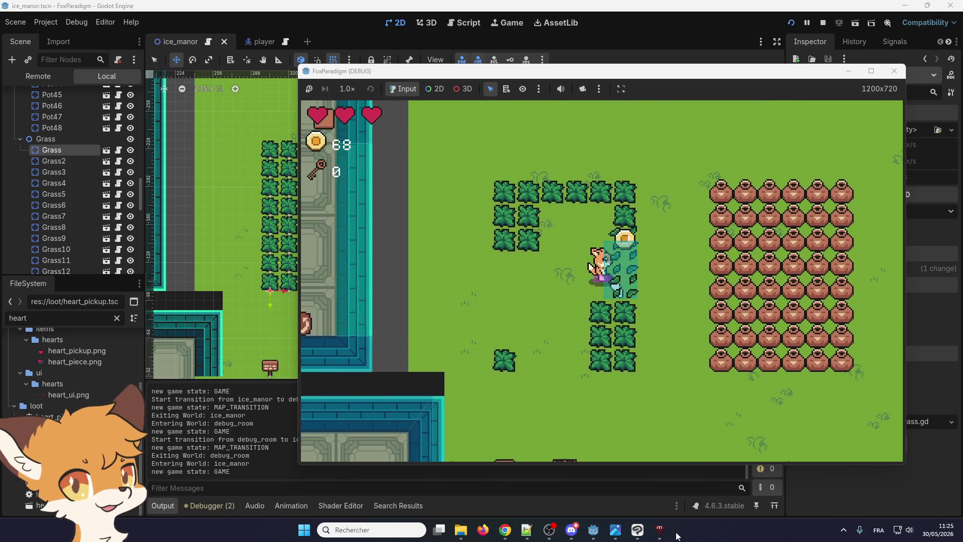
key("Down")
key("space")
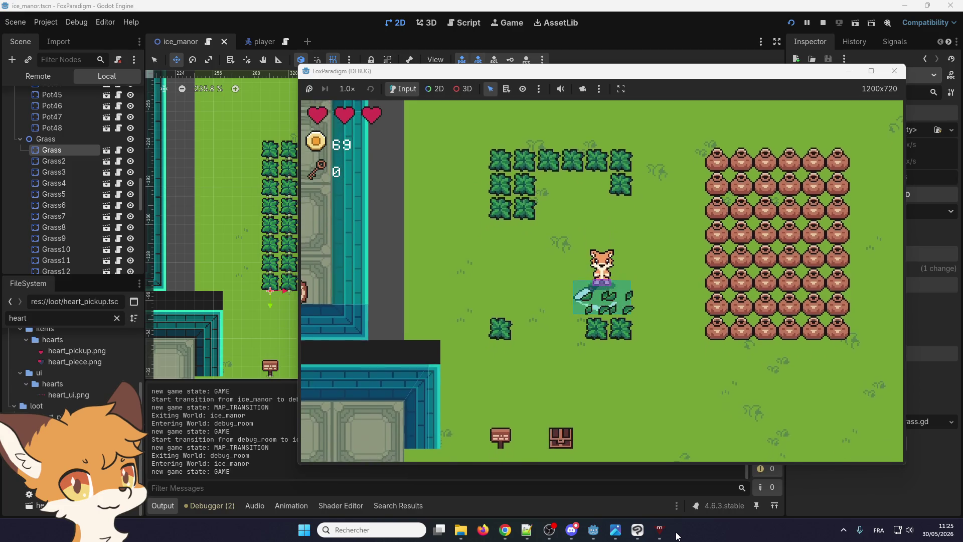
key("Up")
key("space")
key("Left")
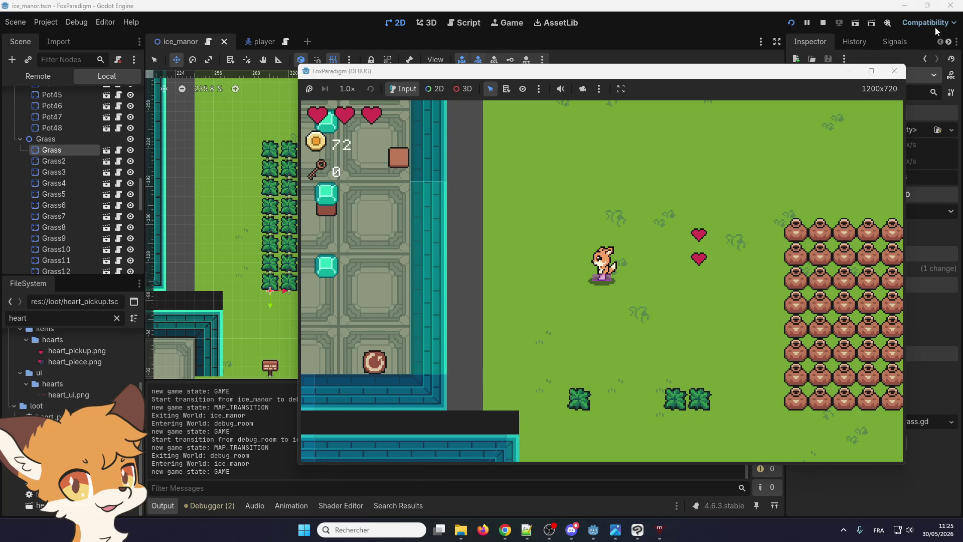
left_click(895, 73)
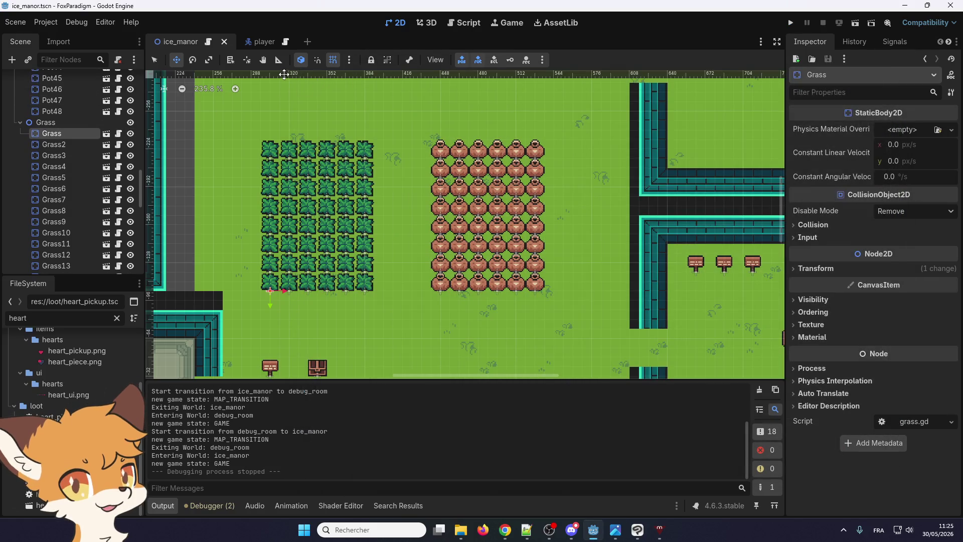
- In the player scene, inspect the Hurtbox, Weapon and Sword nodes, toggling Weapon visibility
left_click(261, 42)
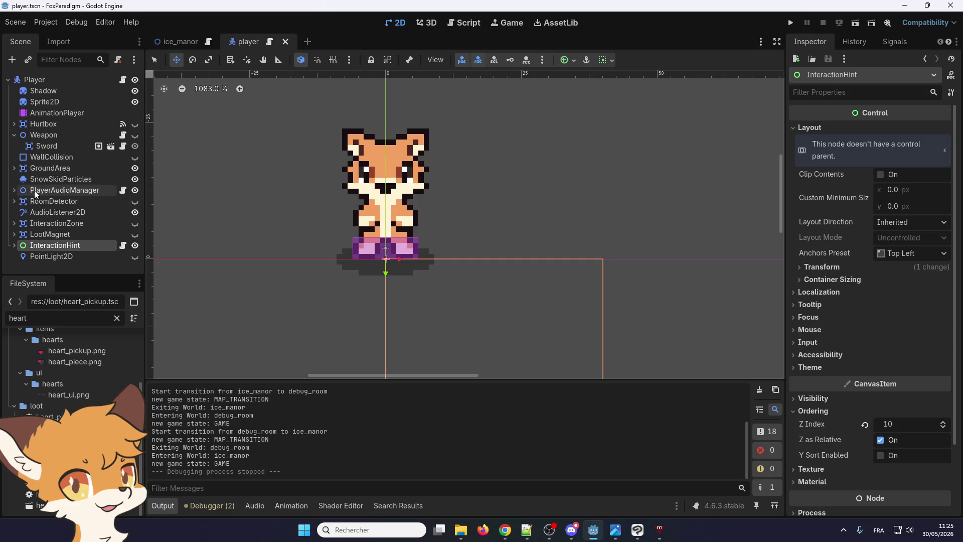
left_click(41, 125)
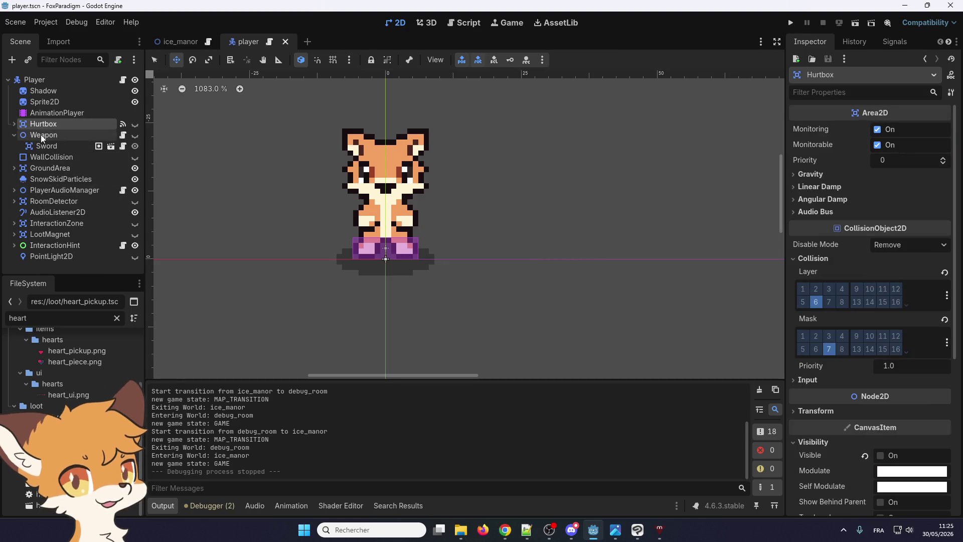
left_click(41, 136)
left_click(43, 146)
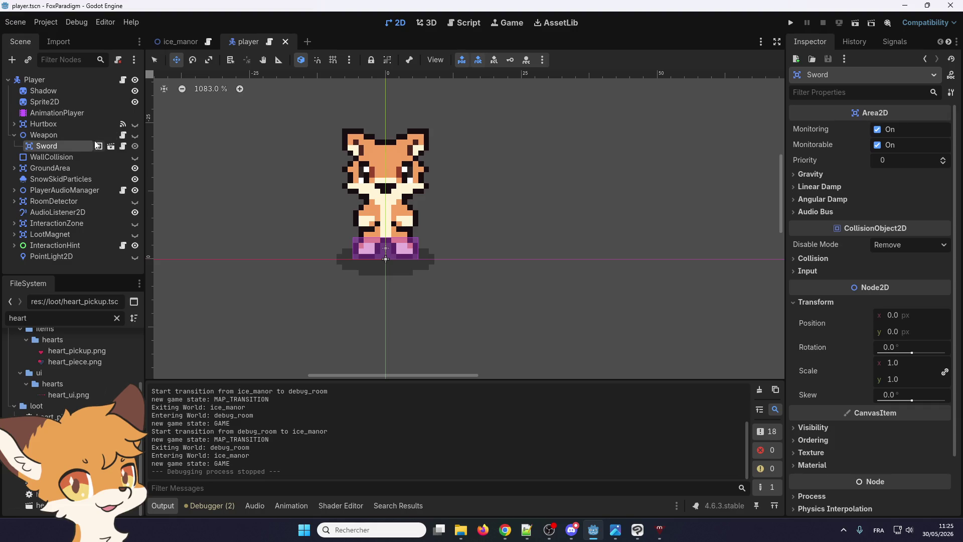
left_click(55, 134)
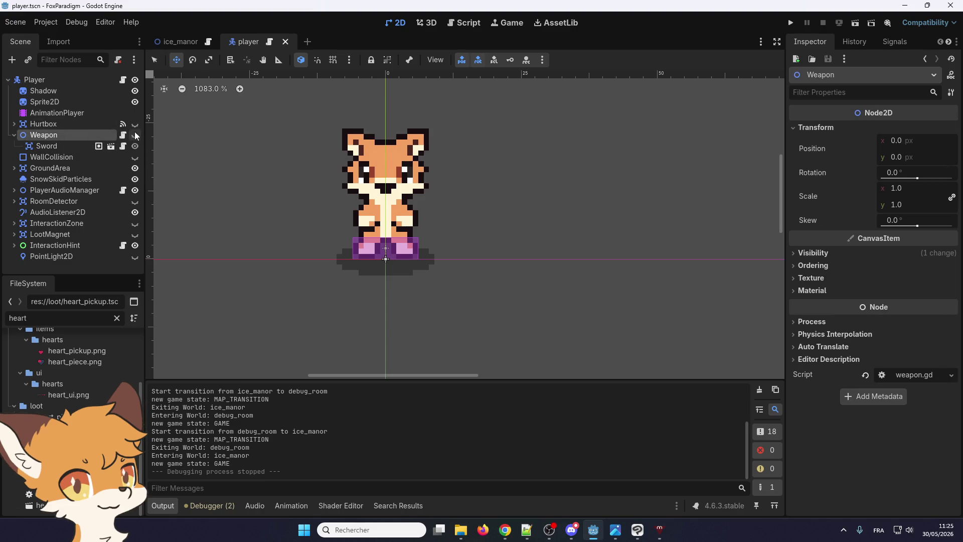
left_click(136, 134)
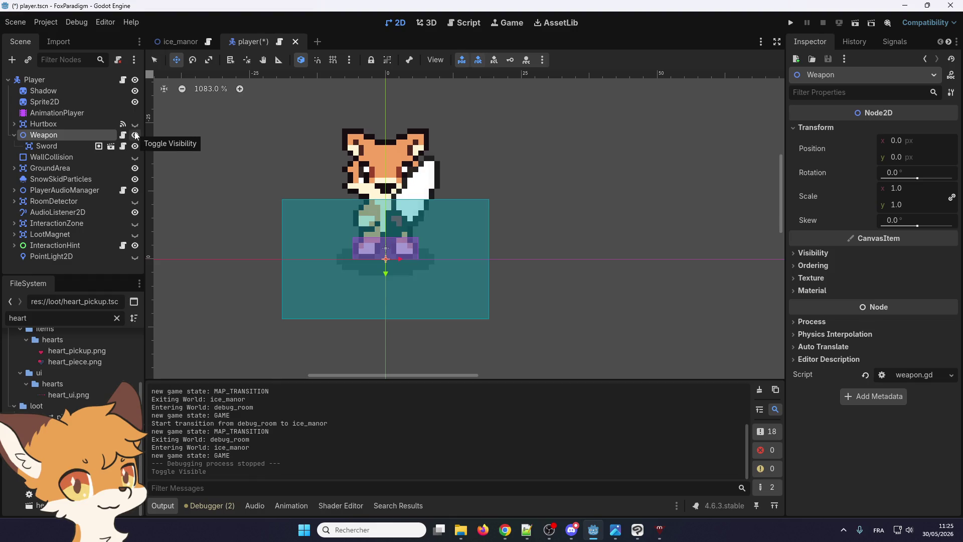
left_click(135, 135)
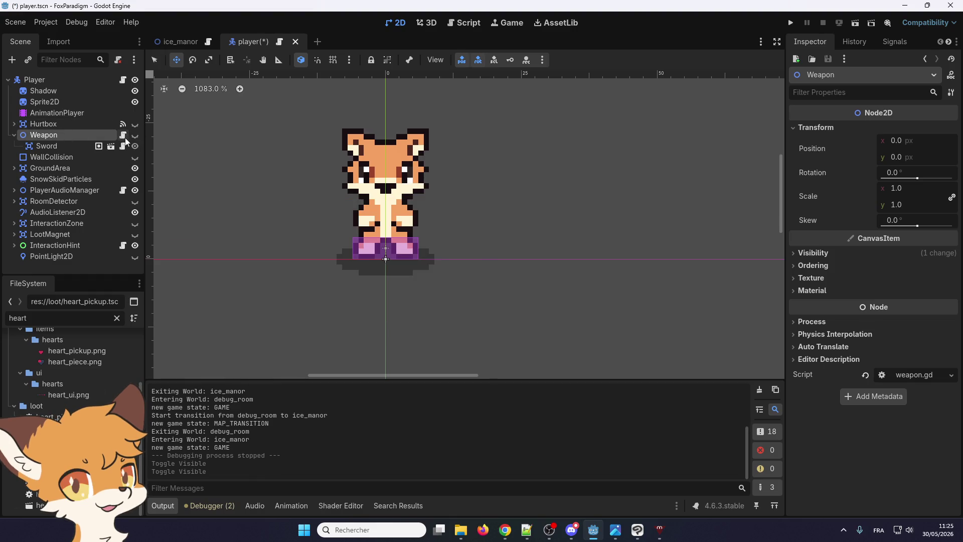
- Open the sword scene, preview swing_left in its AnimationPlayer and inspect sword_hitbox
left_click(111, 147)
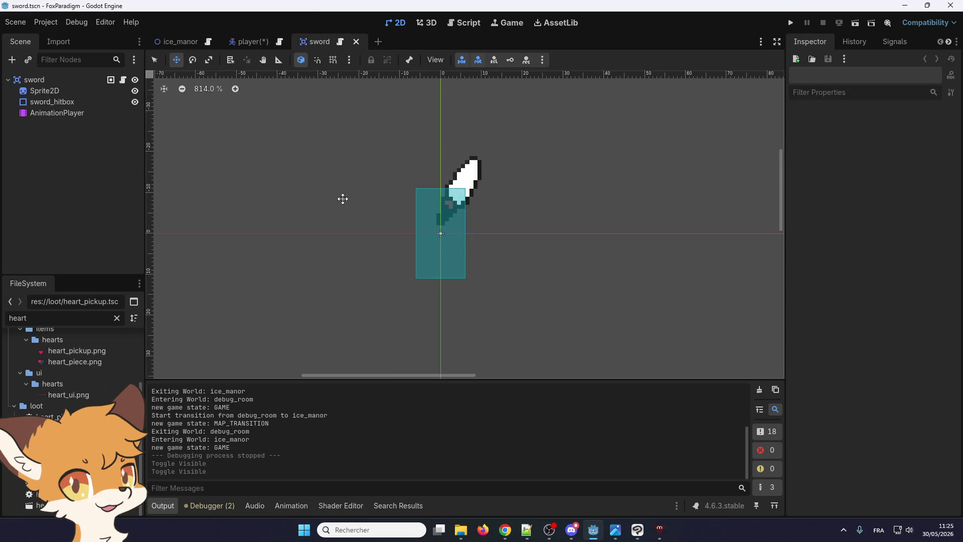
left_click(77, 113)
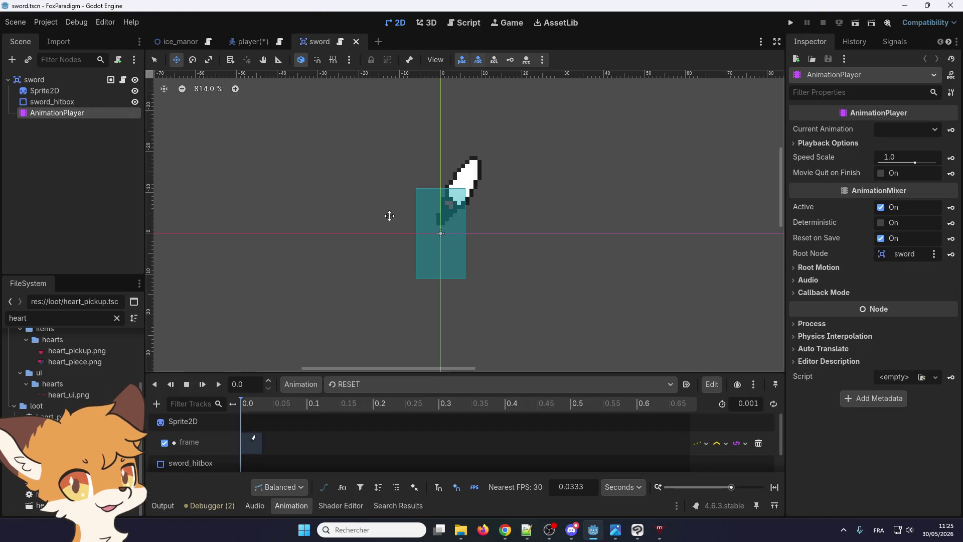
left_click(358, 384)
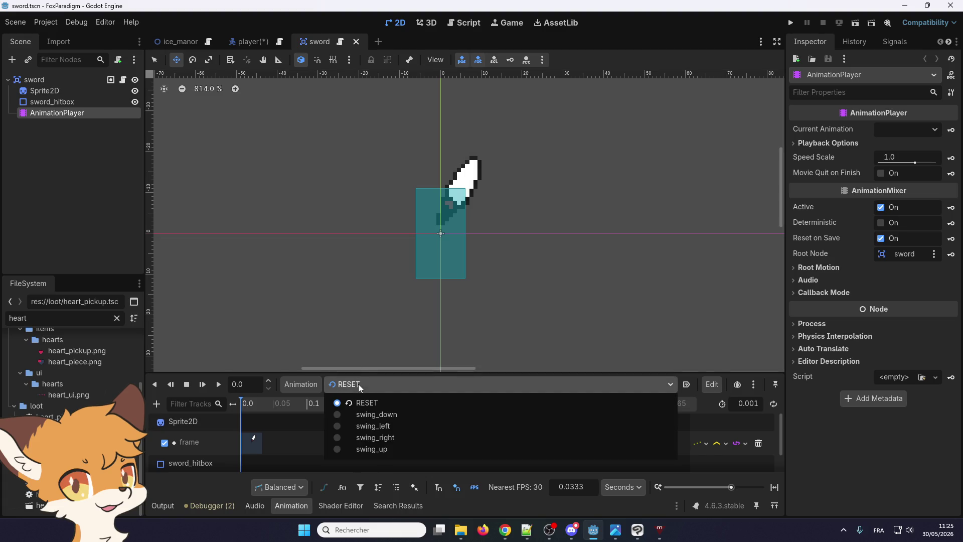
left_click(365, 422)
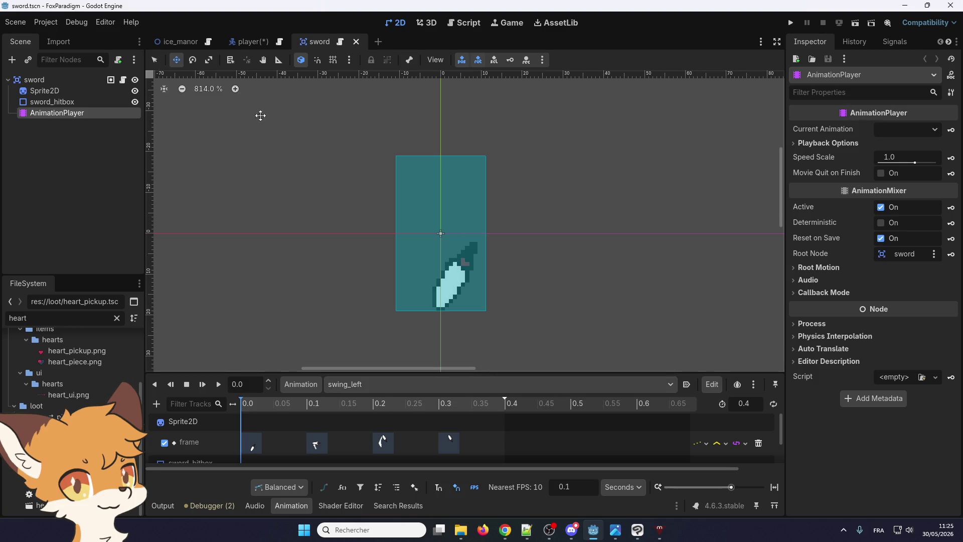
left_click(112, 102)
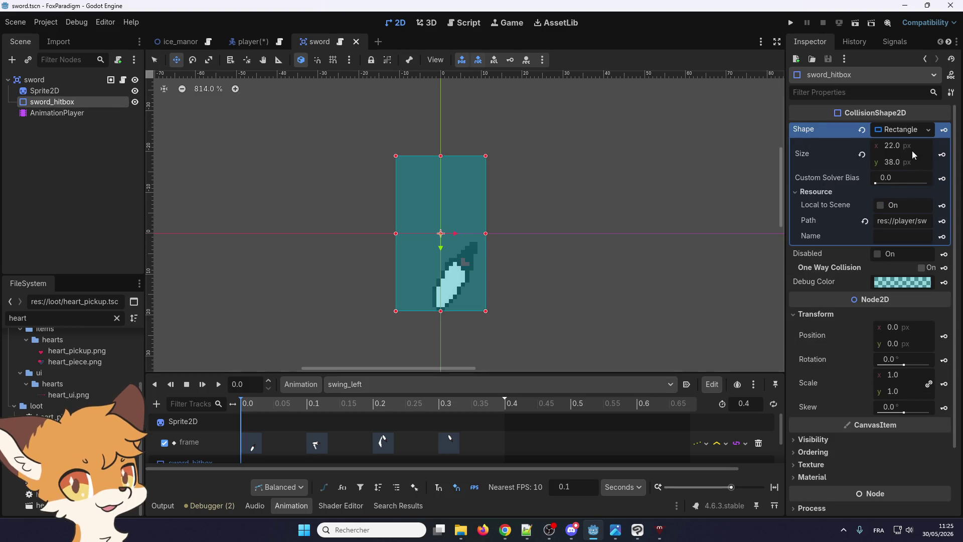
- Preview the swing_down animation and reinspect the sword_hitbox node
left_click(407, 384)
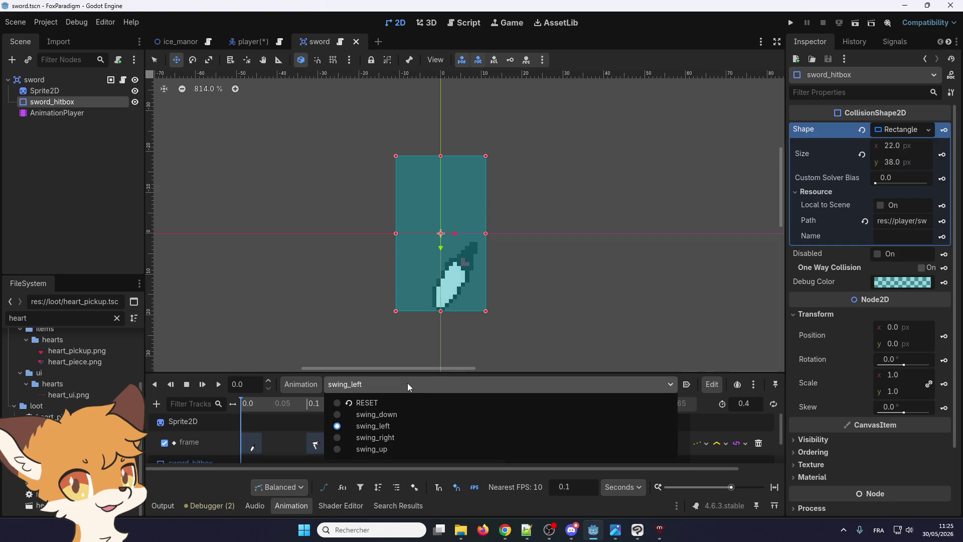
left_click(392, 414)
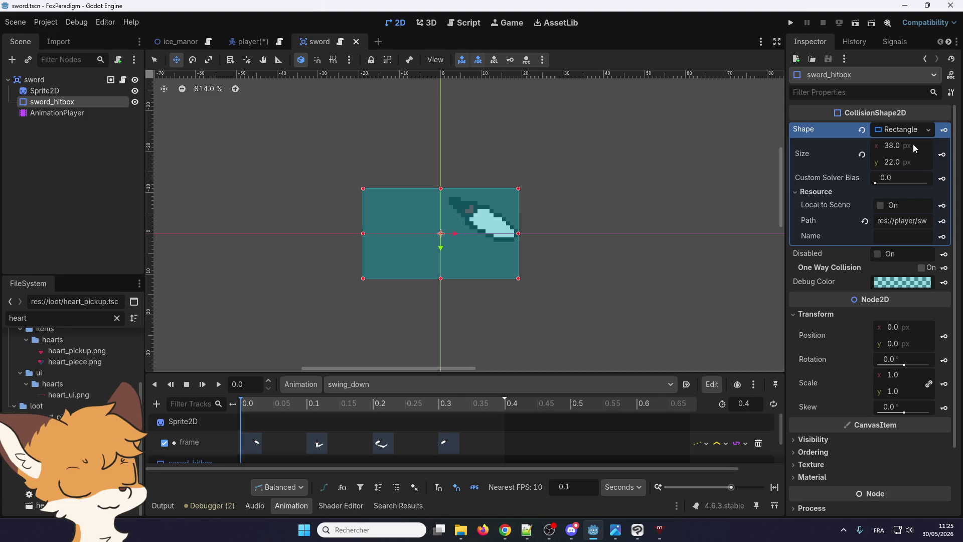
left_click(65, 102)
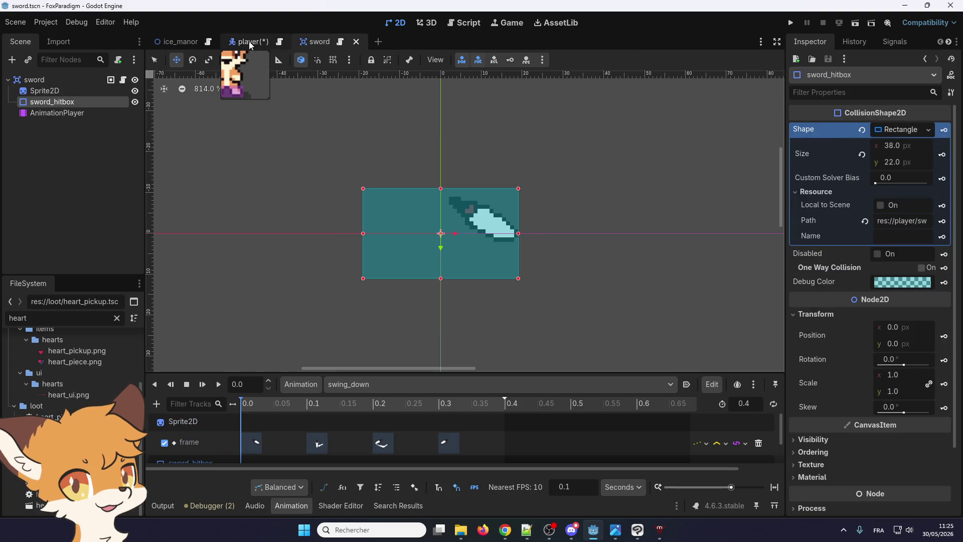
left_click(59, 90)
left_click(51, 102)
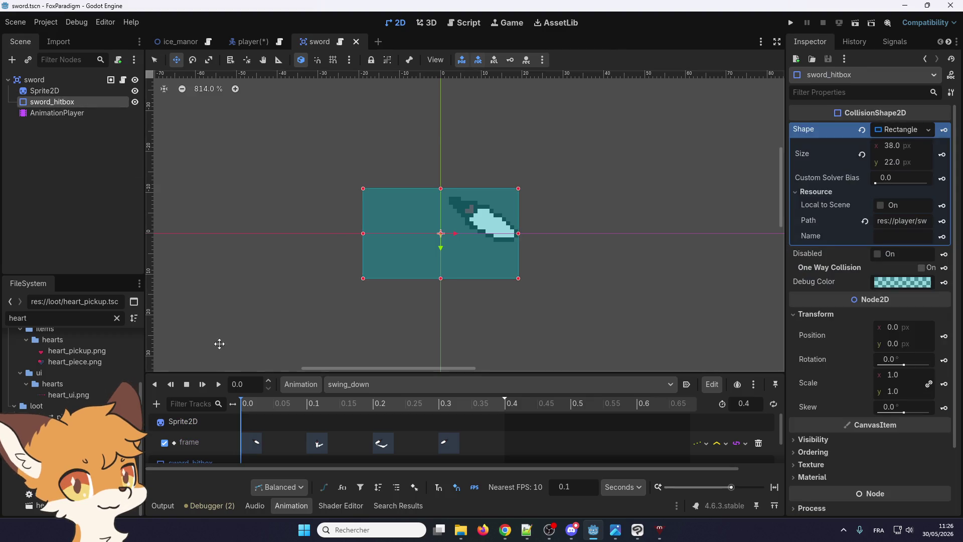
- Compare hitboxes across swing_left, swing_down and swing_up (38×22 px), then go to the player scene
left_click(345, 386)
left_click(363, 427)
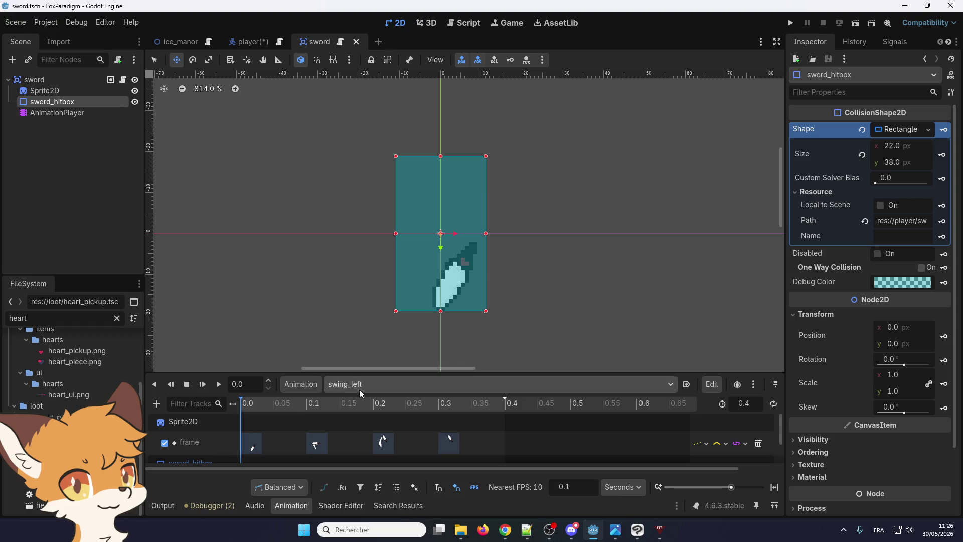
left_click(372, 387)
left_click(375, 414)
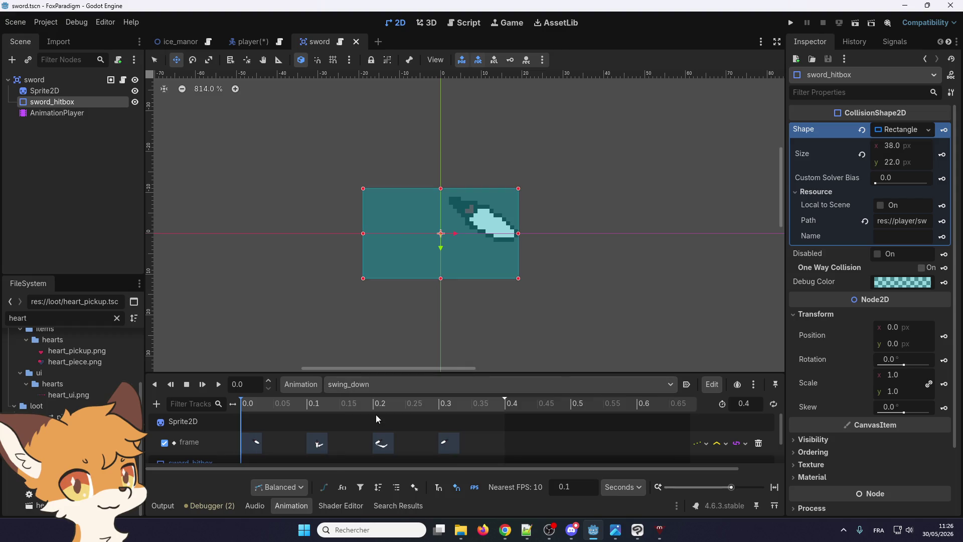
left_click(375, 386)
left_click(372, 426)
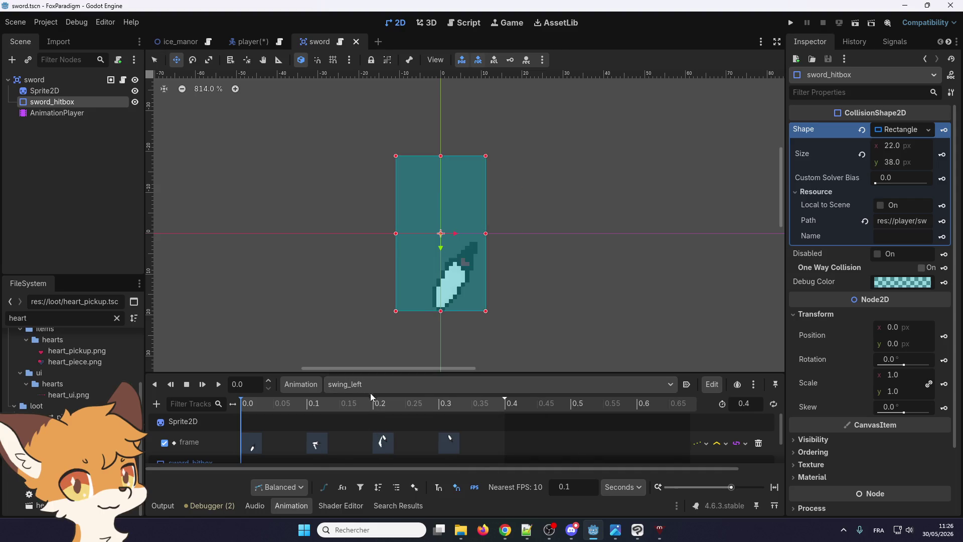
left_click(372, 384)
left_click(370, 449)
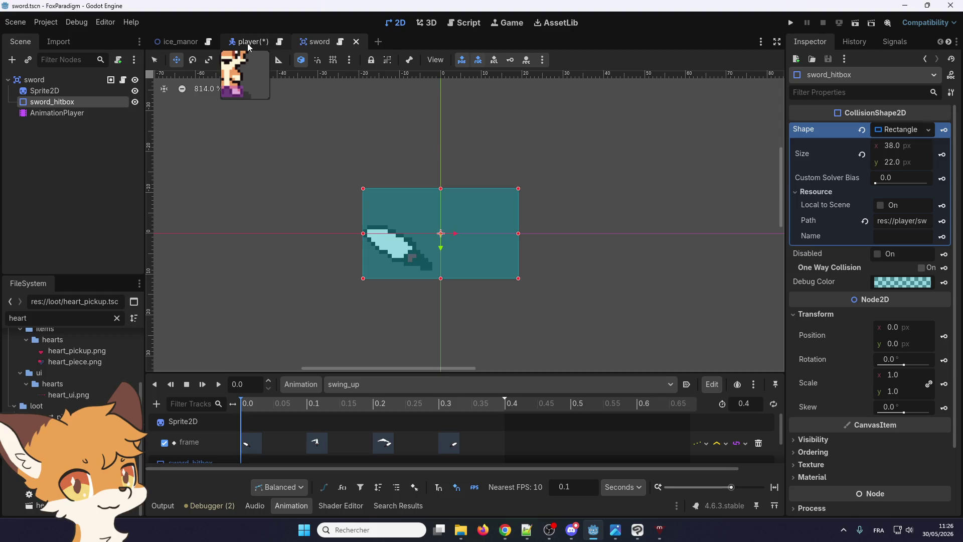
scroll(257, 438, "down", 2)
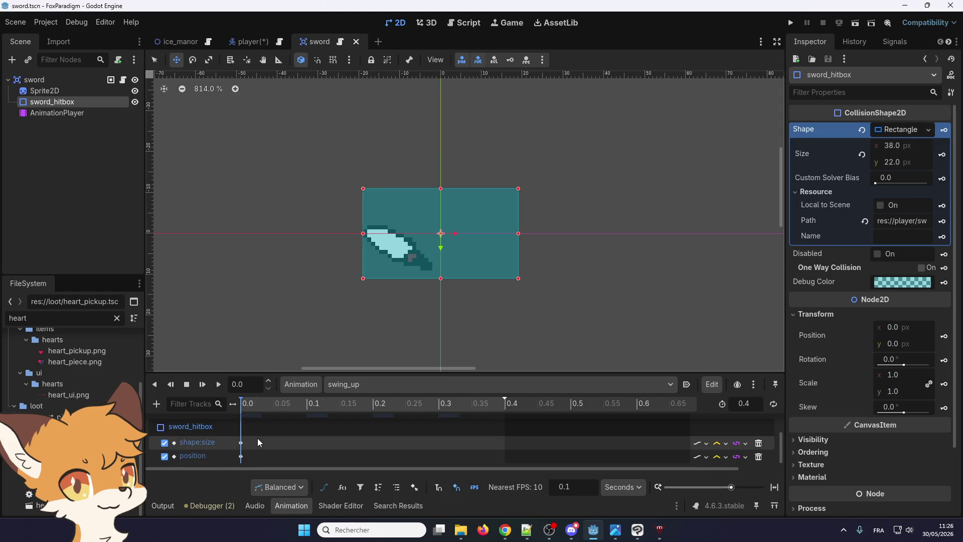
scroll(257, 439, "up", 2)
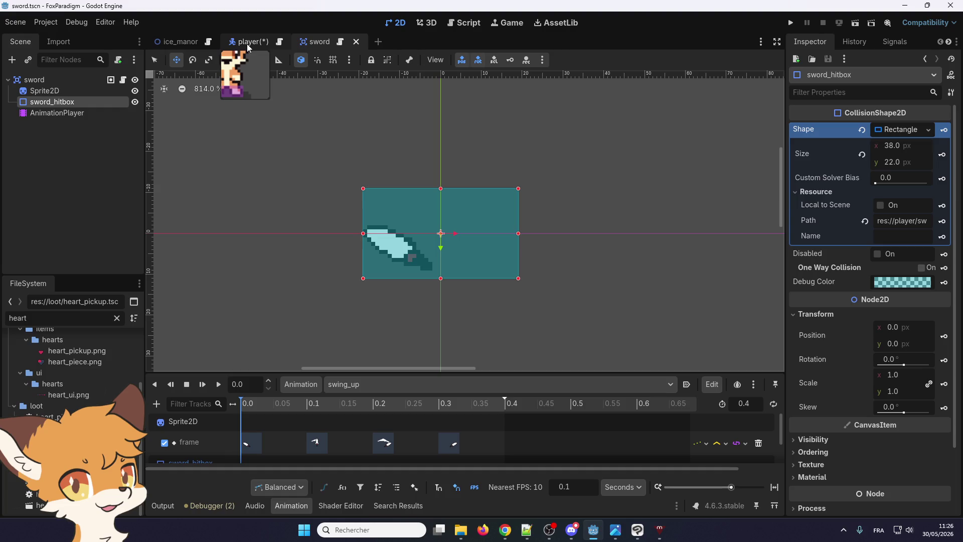
left_click(247, 43)
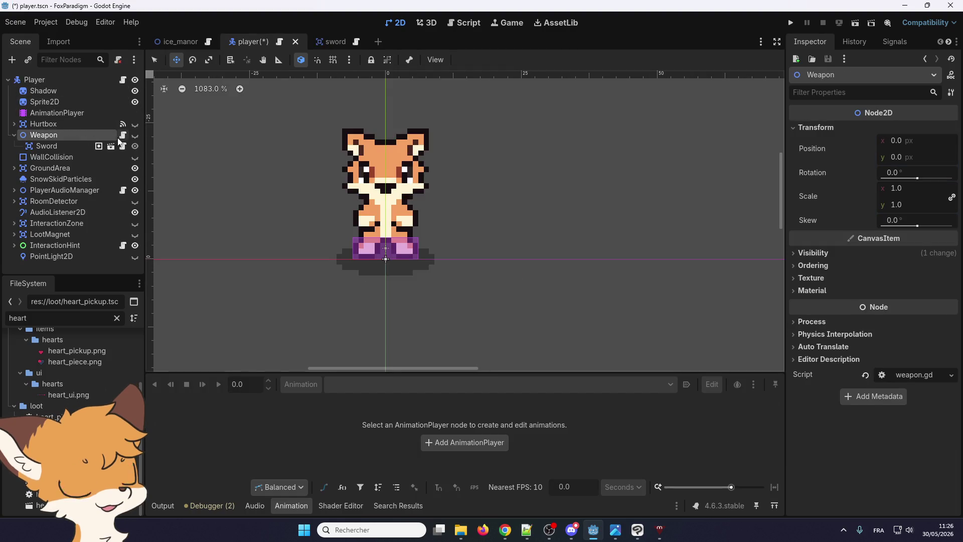
- Select the player's AnimationPlayer, enlarge the animation panel, and load the attack_left animation
left_click(72, 114)
left_click(345, 385)
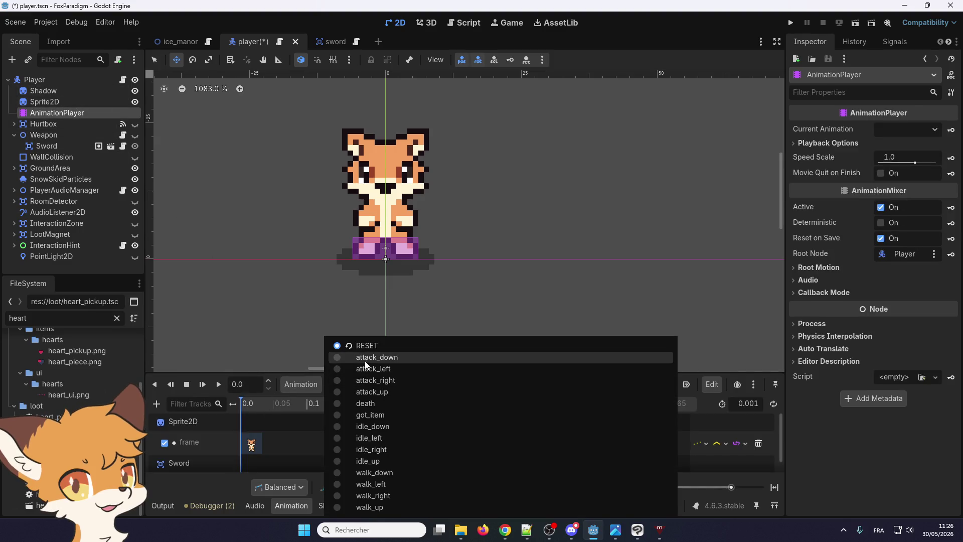
left_click(341, 357)
scroll(261, 439, "down", 1)
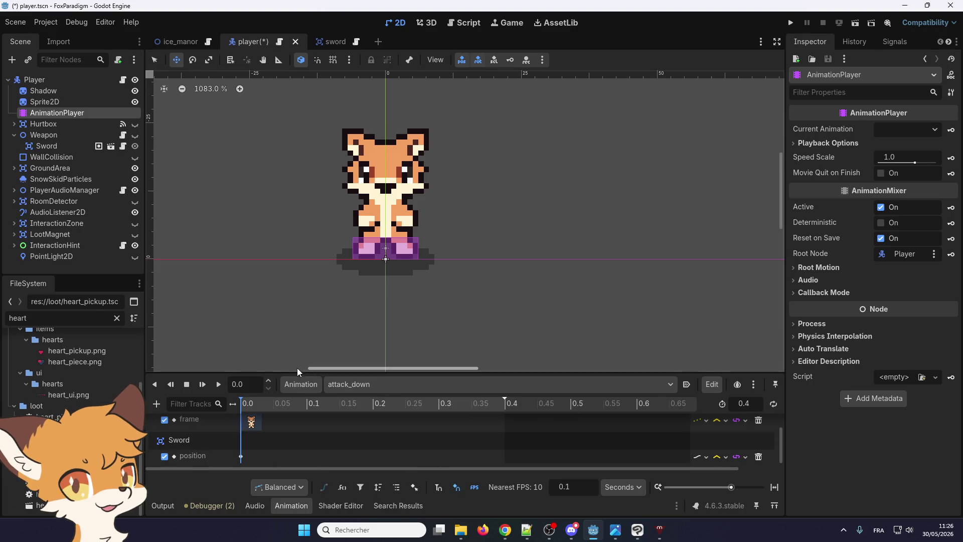
left_click_drag(295, 370, 295, 310)
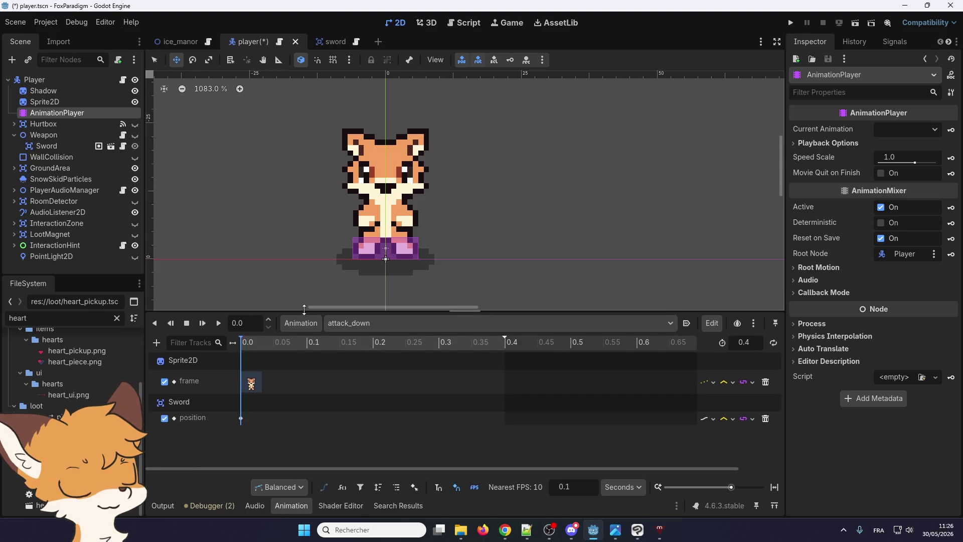
left_click(351, 322)
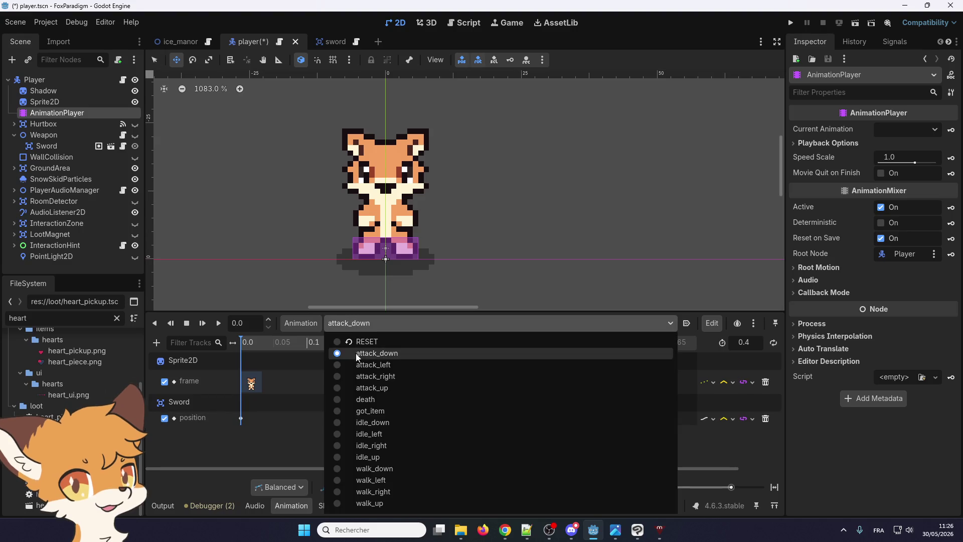
left_click(357, 362)
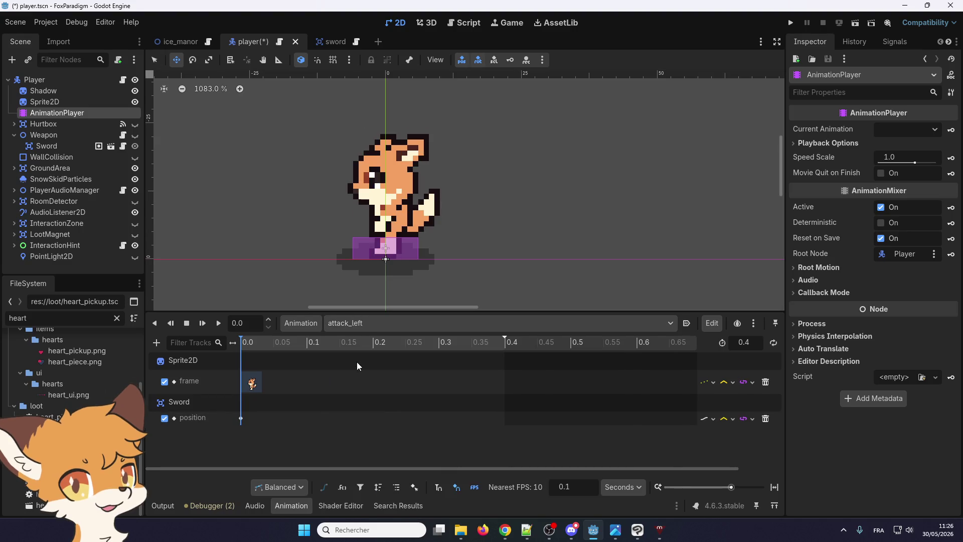
- Set attack_left's first Sword position keyframe x to -14, then load attack_right
left_click(240, 419)
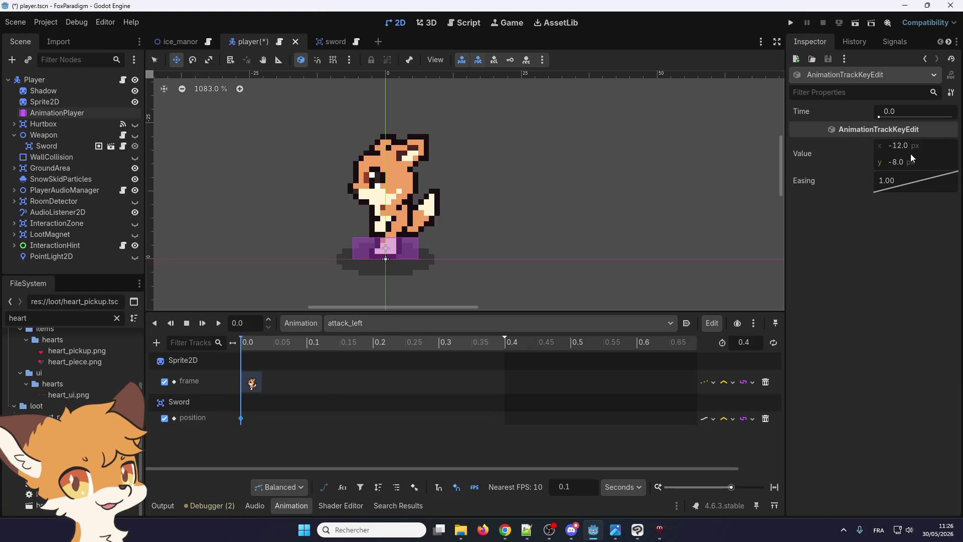
left_click(917, 144)
type("-13")
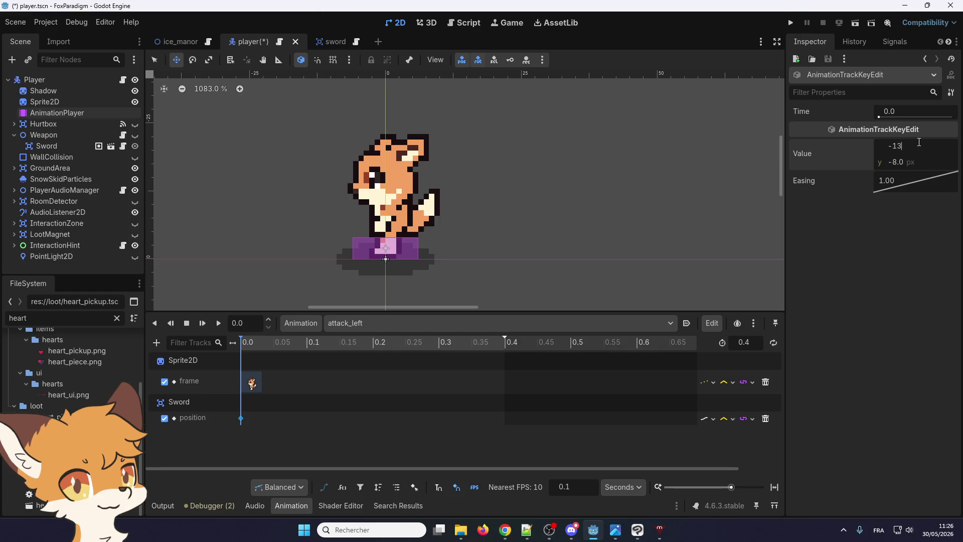
key("Return")
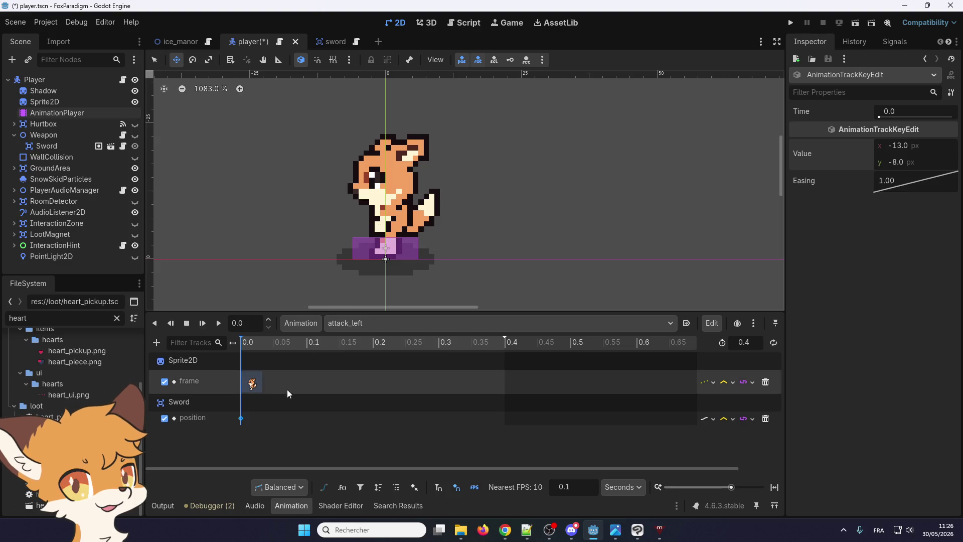
left_click(365, 322)
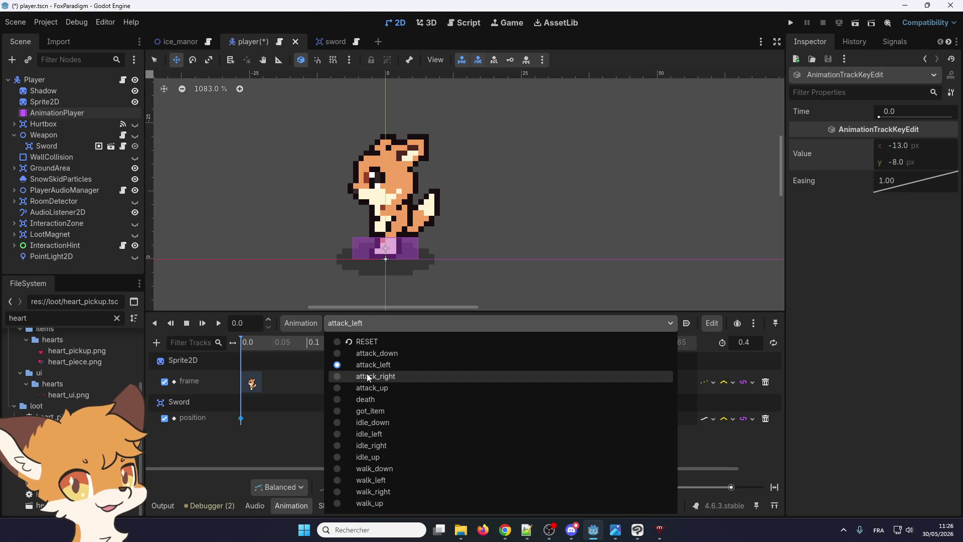
left_click(921, 142)
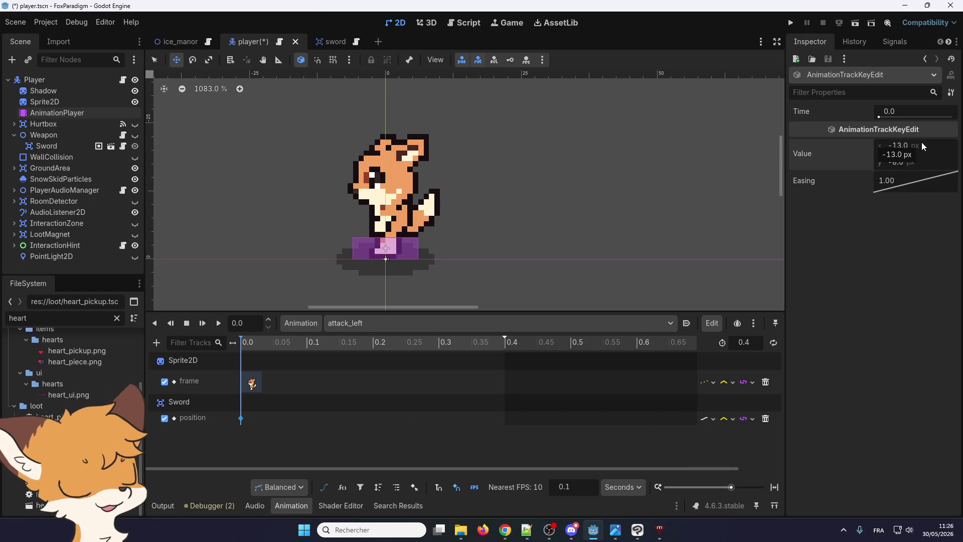
type("-14")
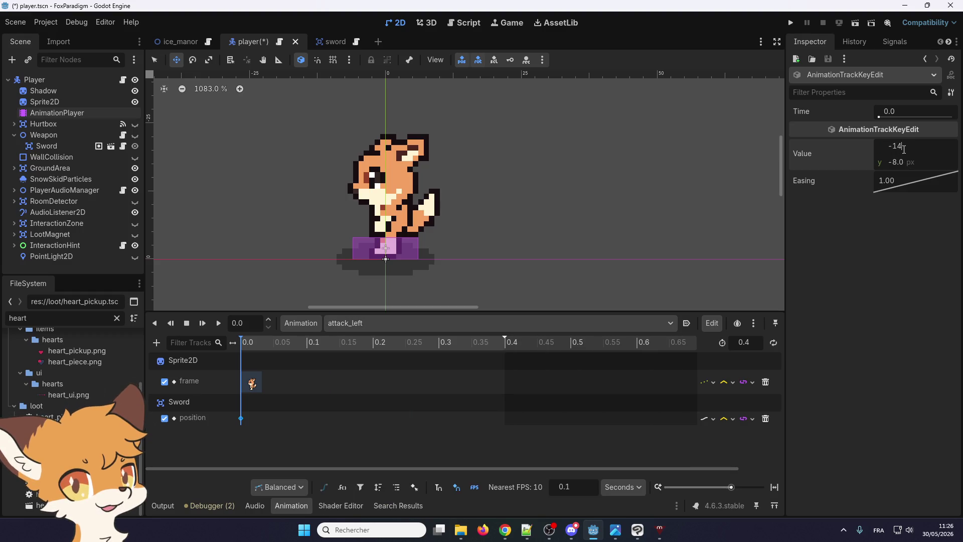
left_click(407, 323)
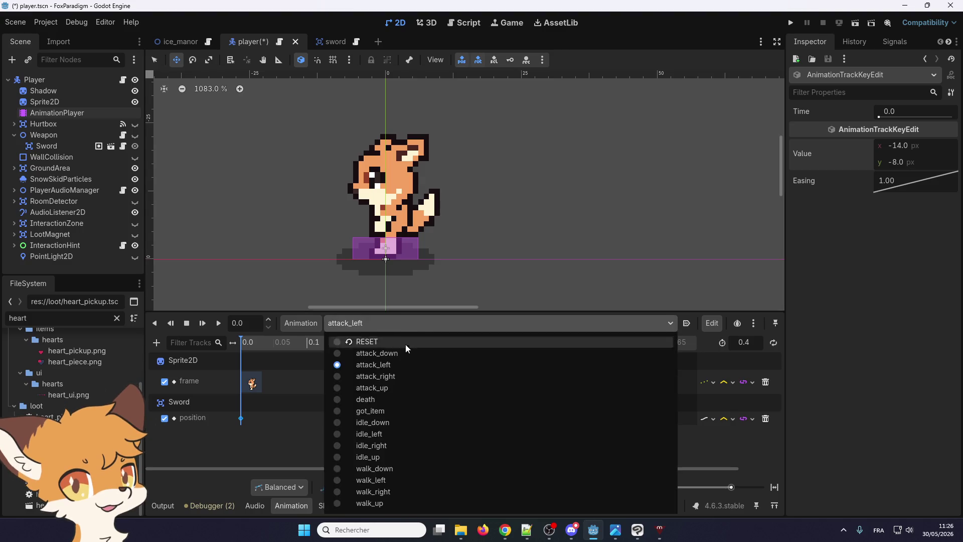
left_click(400, 377)
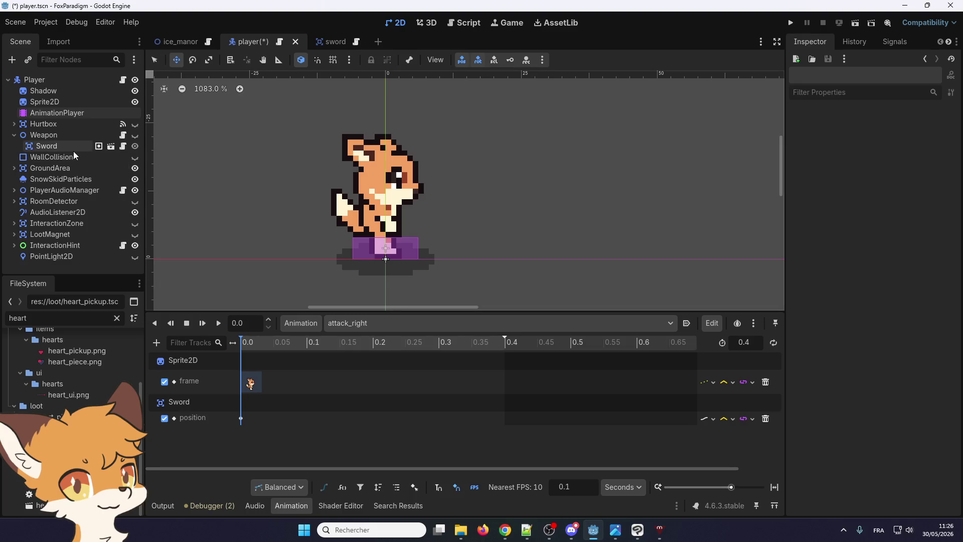
- Check the Sword and Weapon nodes, then set attack_right's first Sword position key x to 14
left_click(48, 147)
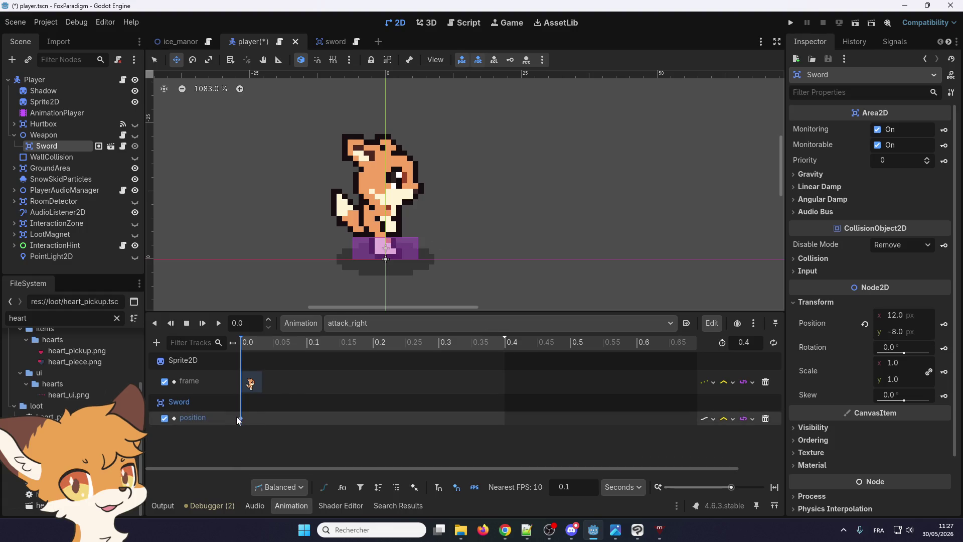
mouse_move(242, 418)
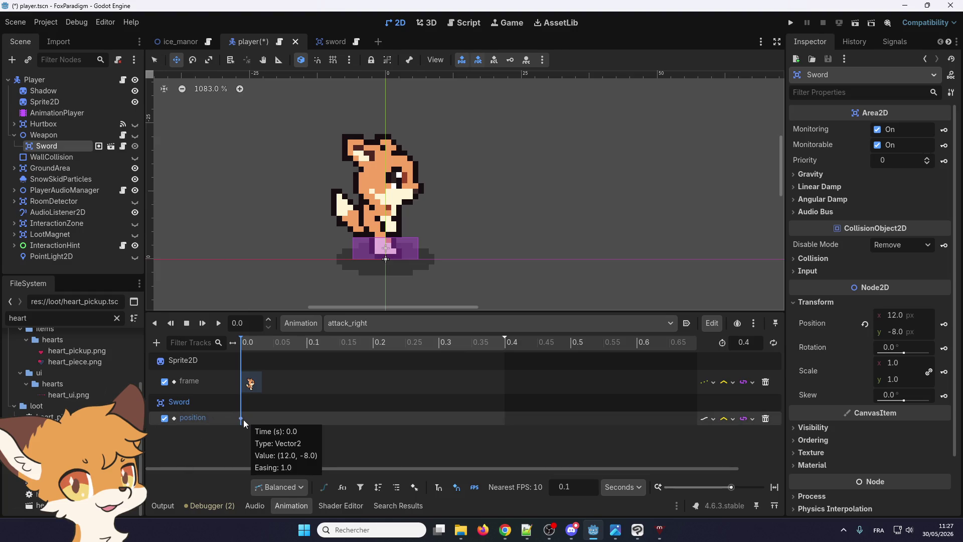
left_click(65, 135)
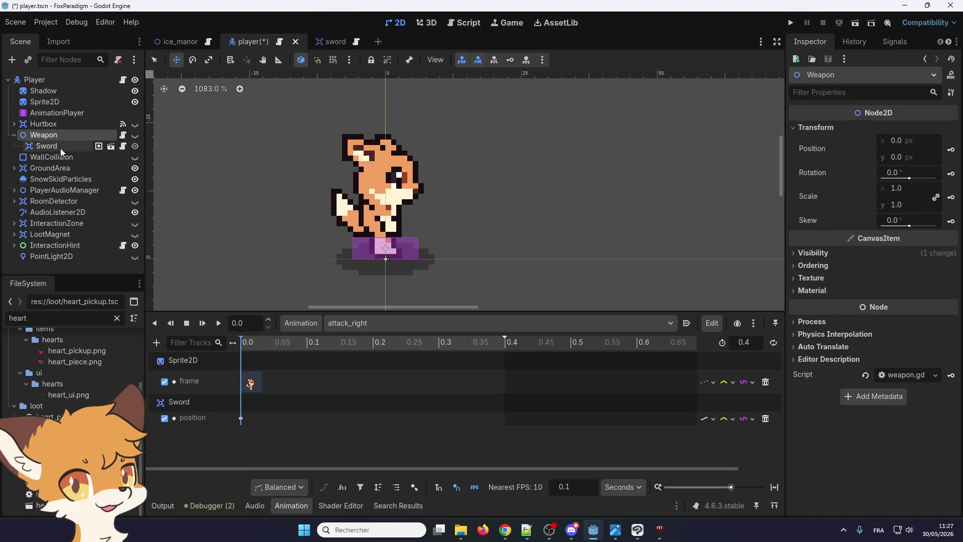
left_click(60, 147)
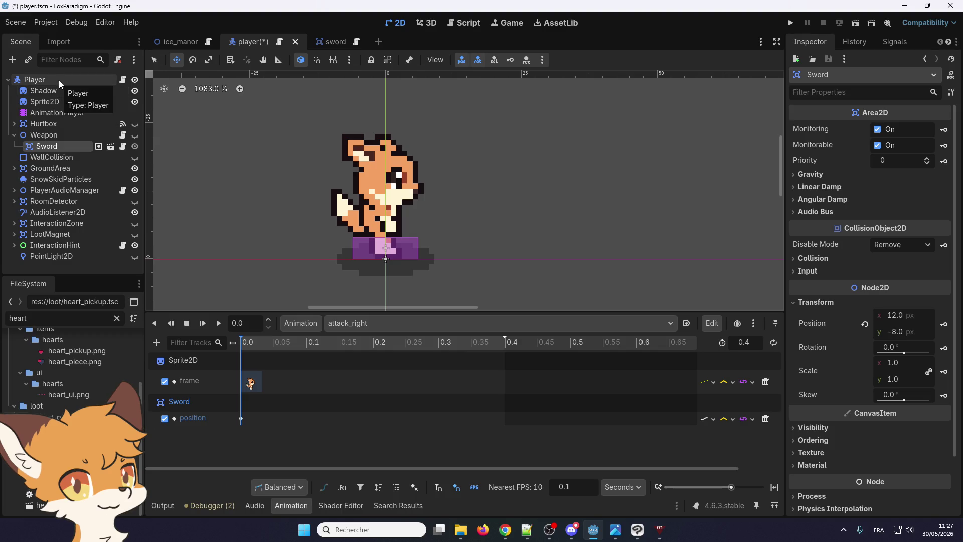
left_click(65, 137)
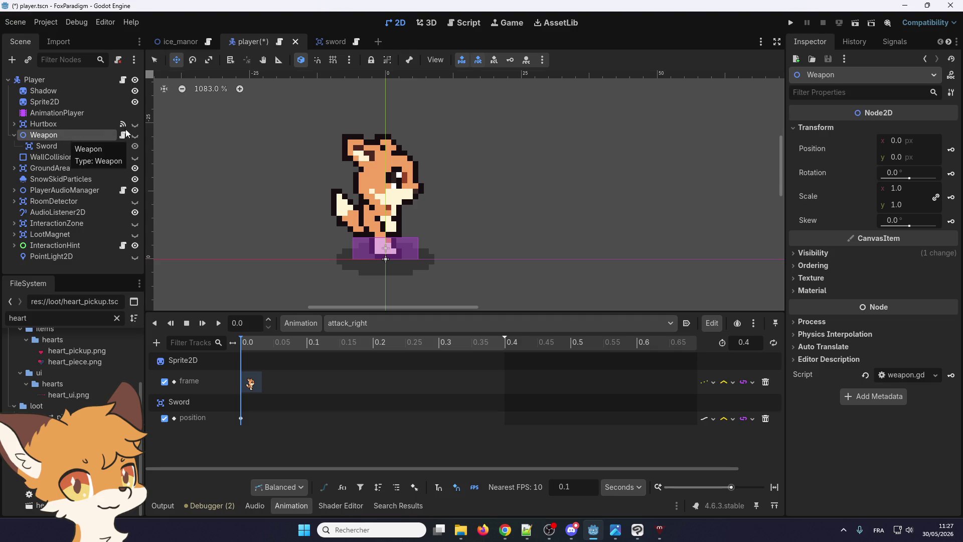
left_click(58, 145)
double_click(185, 417)
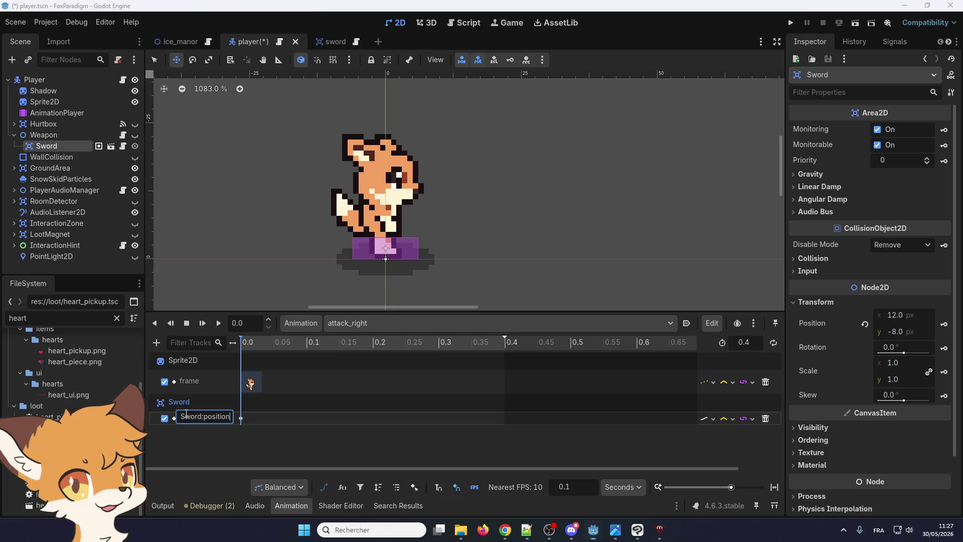
left_click(240, 419)
left_click(242, 417)
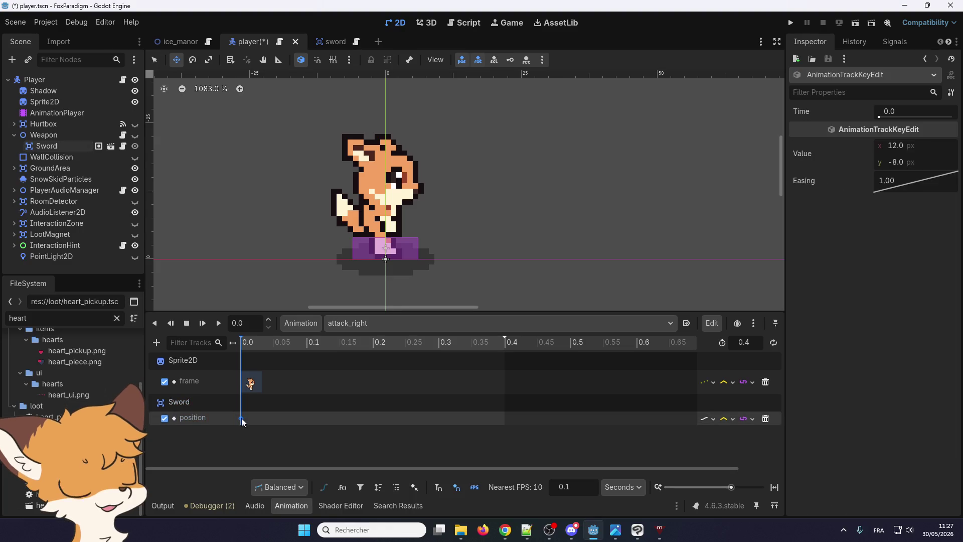
left_click(925, 146)
type("14")
key("Return")
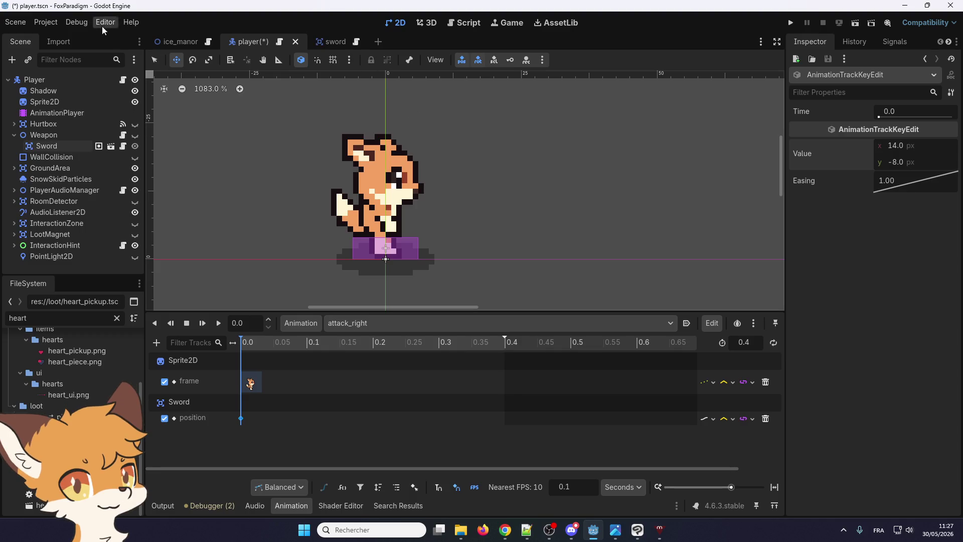
- Save the player scene and run the project
left_click(15, 22)
left_click(34, 100)
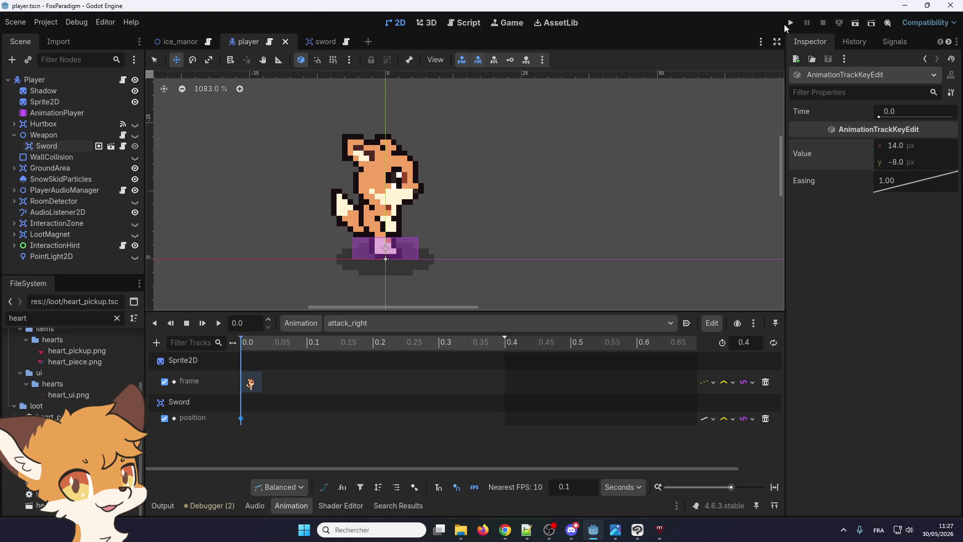
left_click(791, 22)
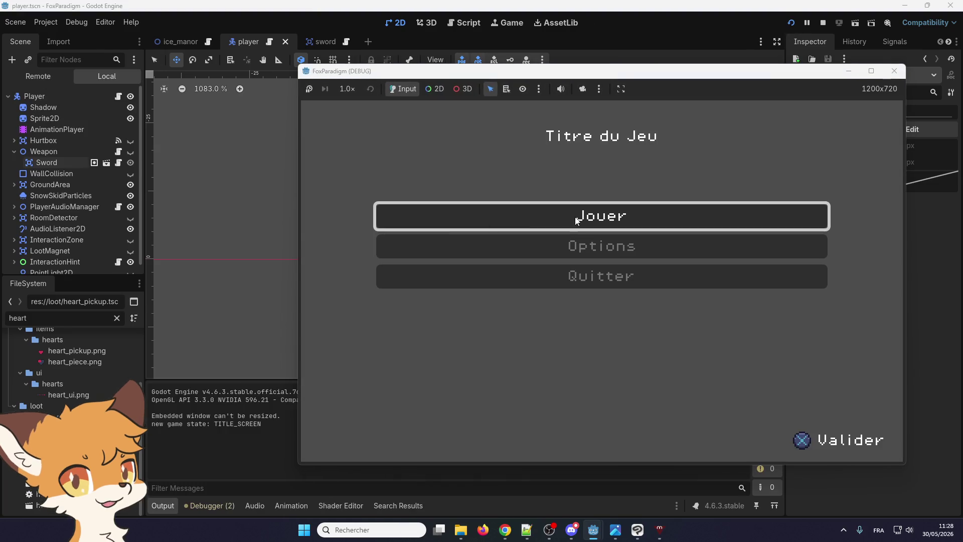
- Start the game, walk the fox out east, slash the bushes and break the pots
key("Return")
key("Return")
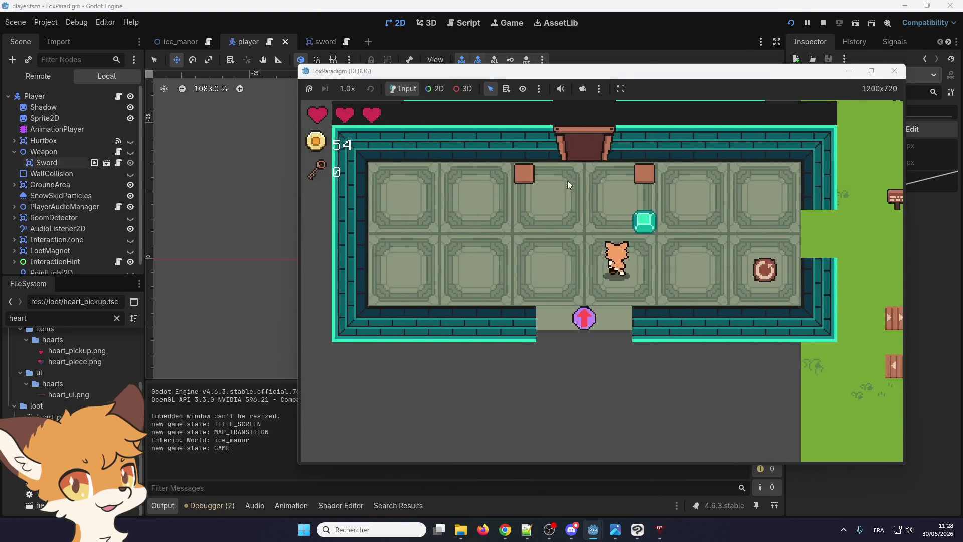
key("Right")
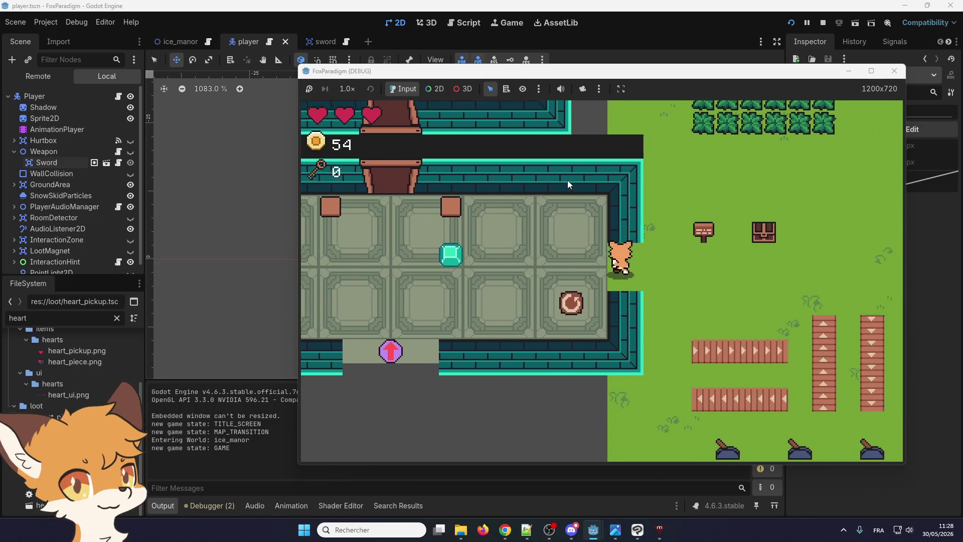
key("Up")
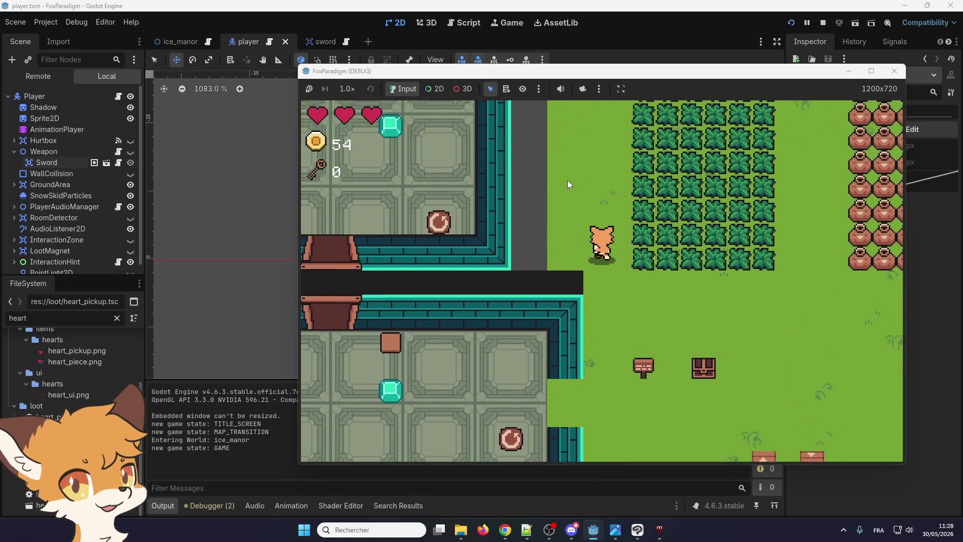
key("space")
key("Right")
key("Down")
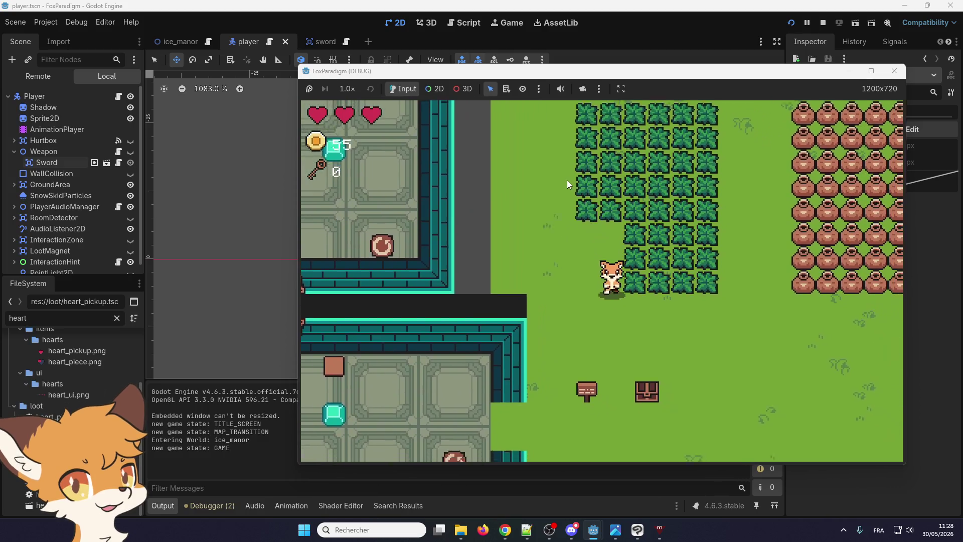
key("Up")
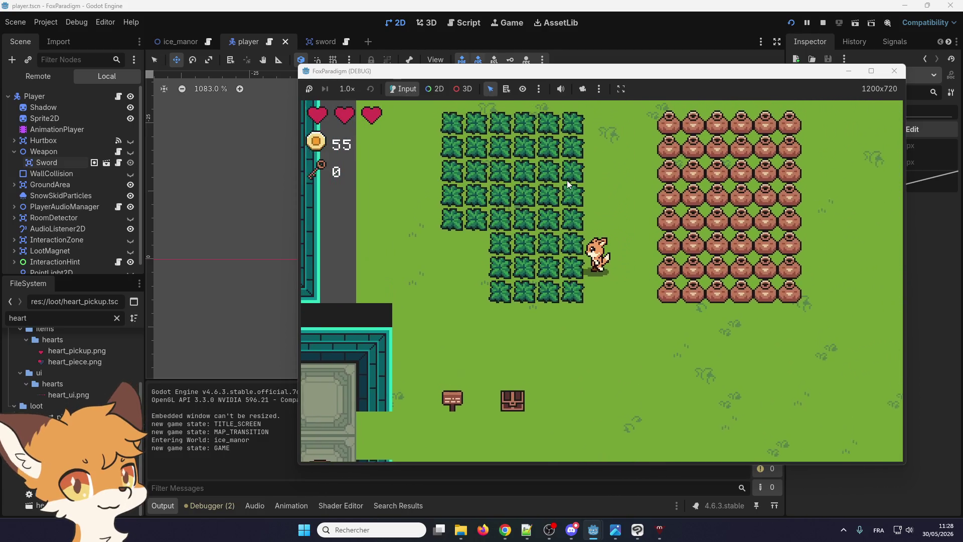
key("space")
key("Right")
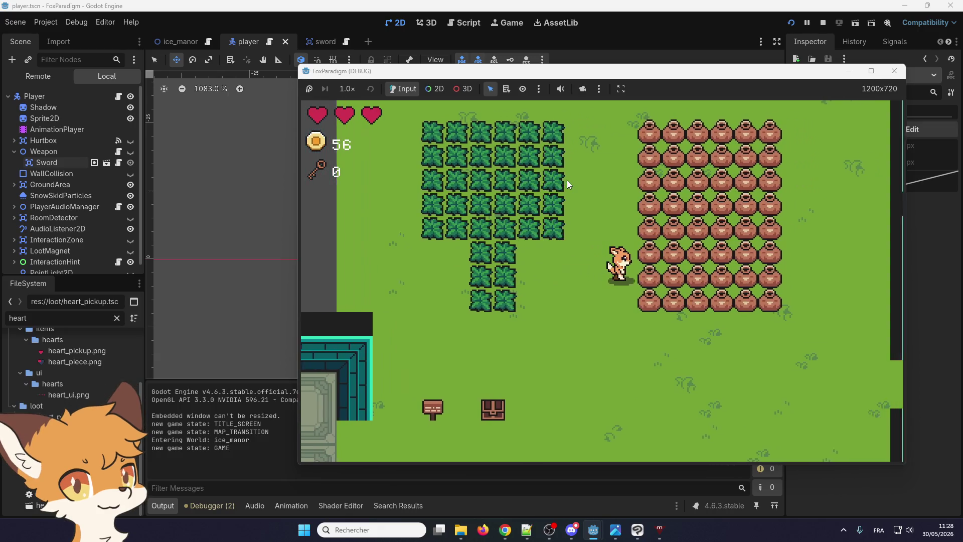
key("space")
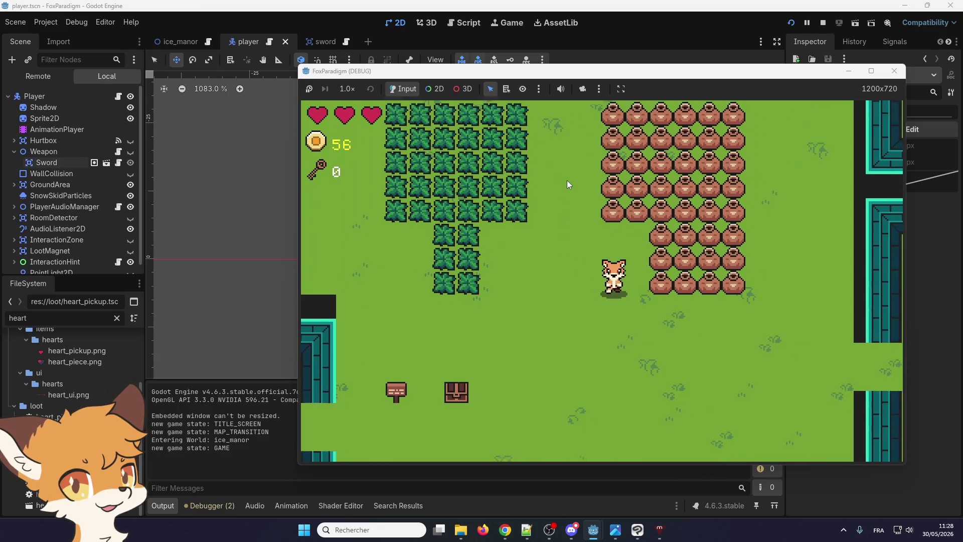
key("Right")
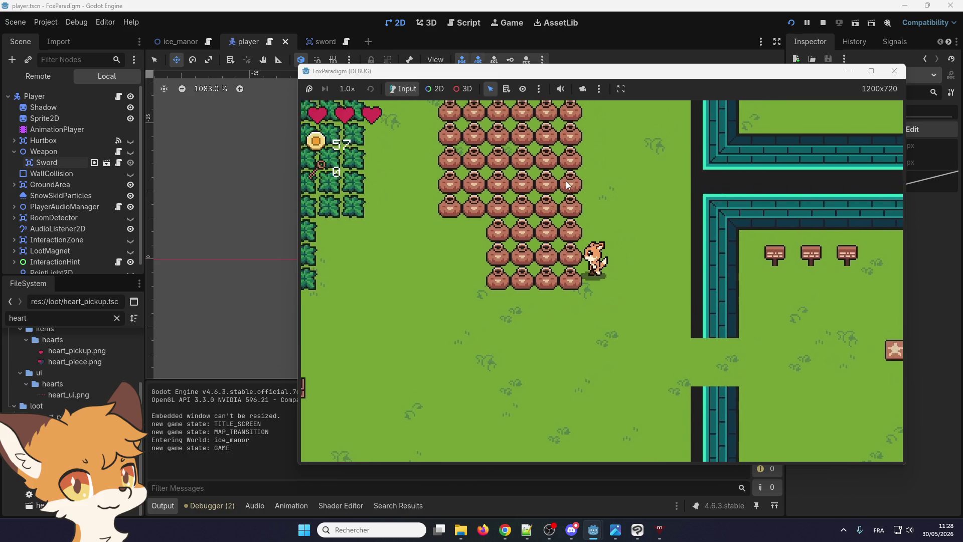
key("space")
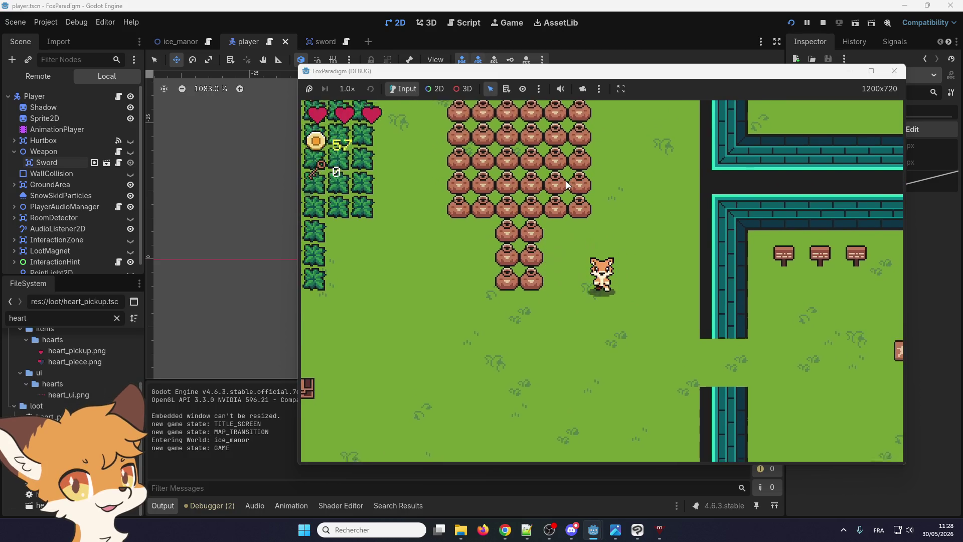
key("Down")
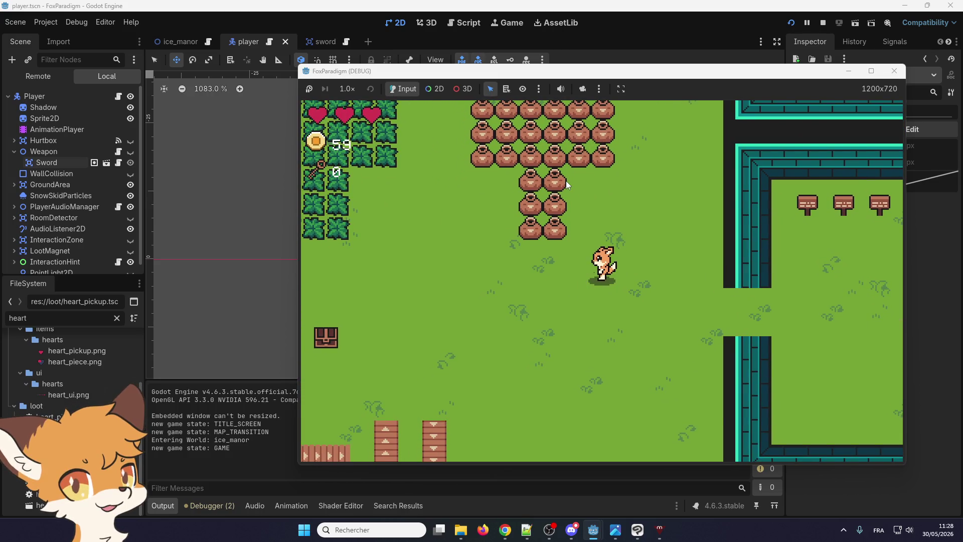
key("space")
- Walk around swinging the sword in every direction to test the attack
key("Down")
key("Left")
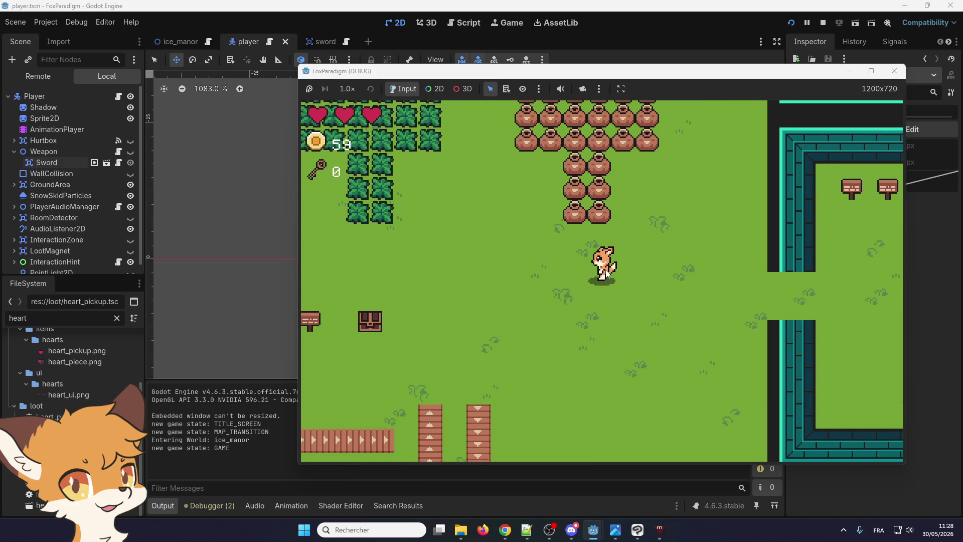
key("Left")
key("space")
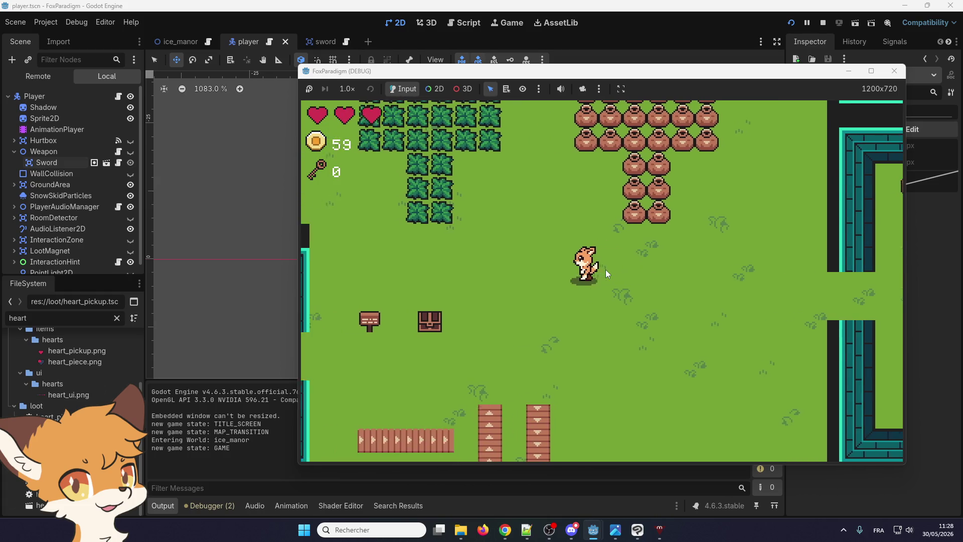
key("Left")
key("space")
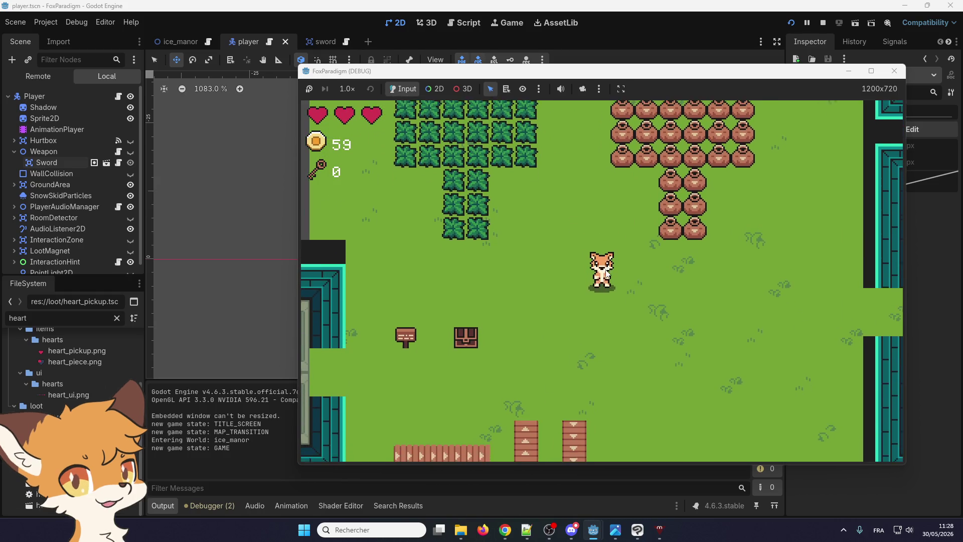
key("Right")
key("space")
key("Up")
key("space")
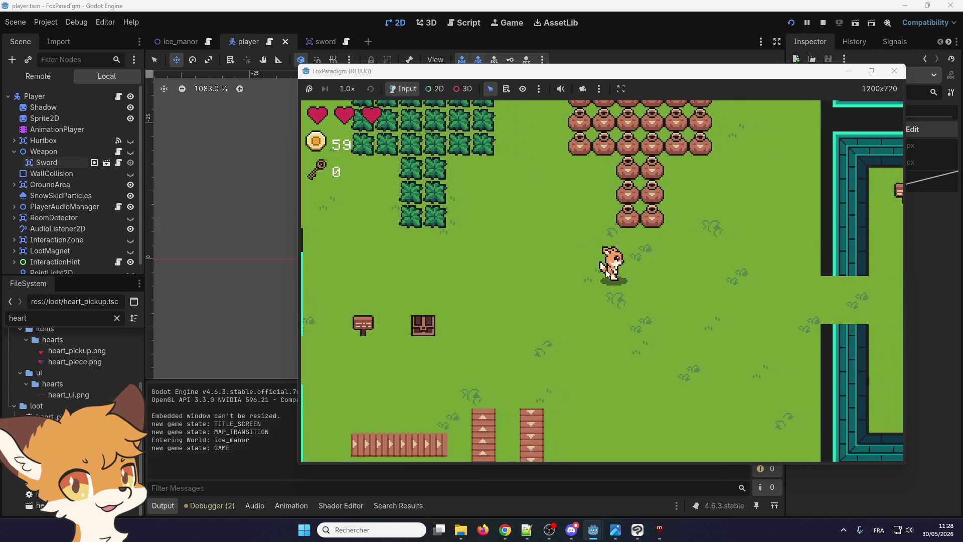
key("Right")
key("Down")
key("space")
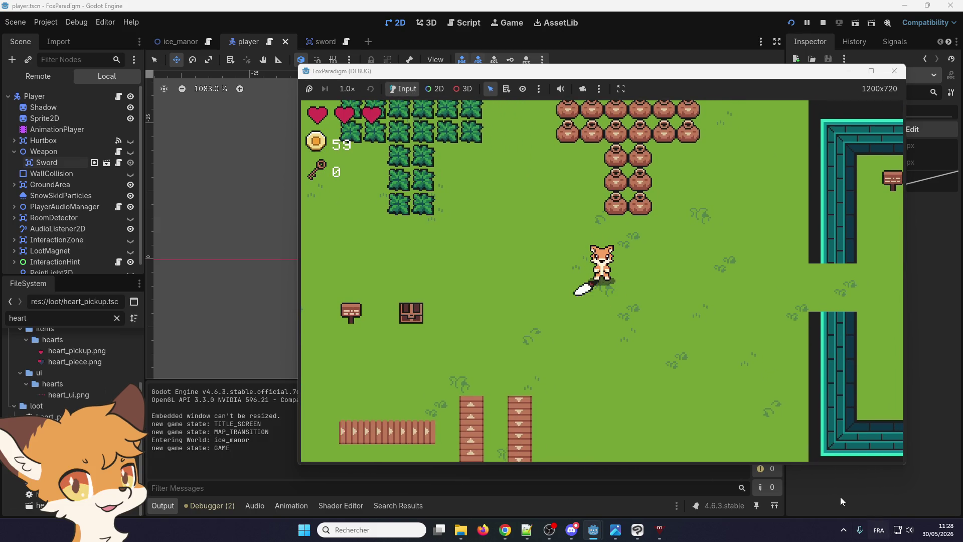
key("Left")
key("Up")
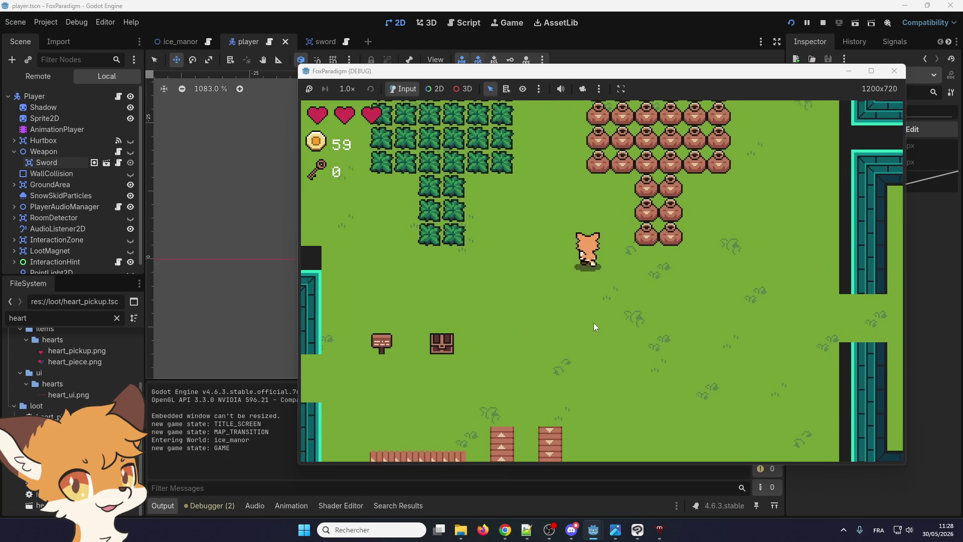
key("space")
key("Up")
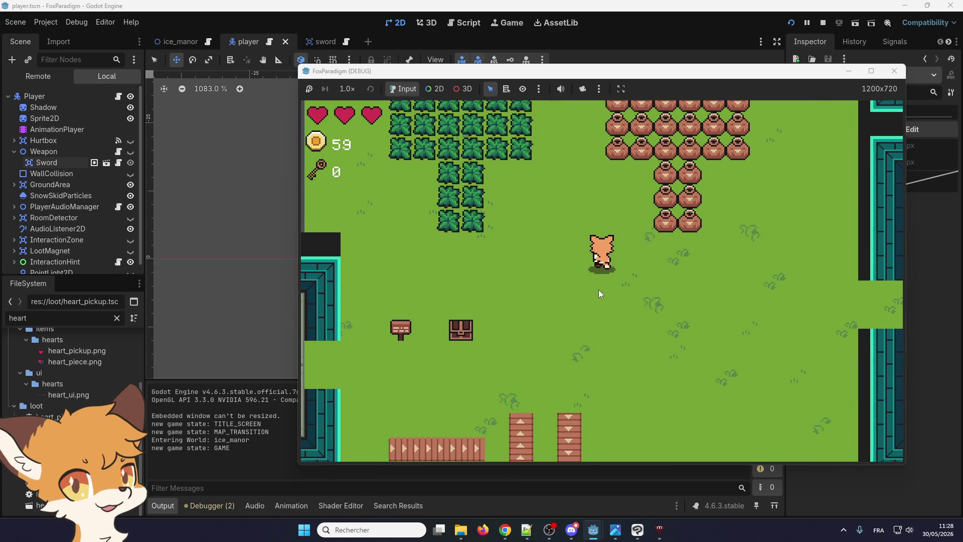
key("Left")
key("space")
key("Left")
key("Right")
key("space")
- Cut more bushes for a heart and coins, then close the game and stop debugging
key("Left")
key("Up")
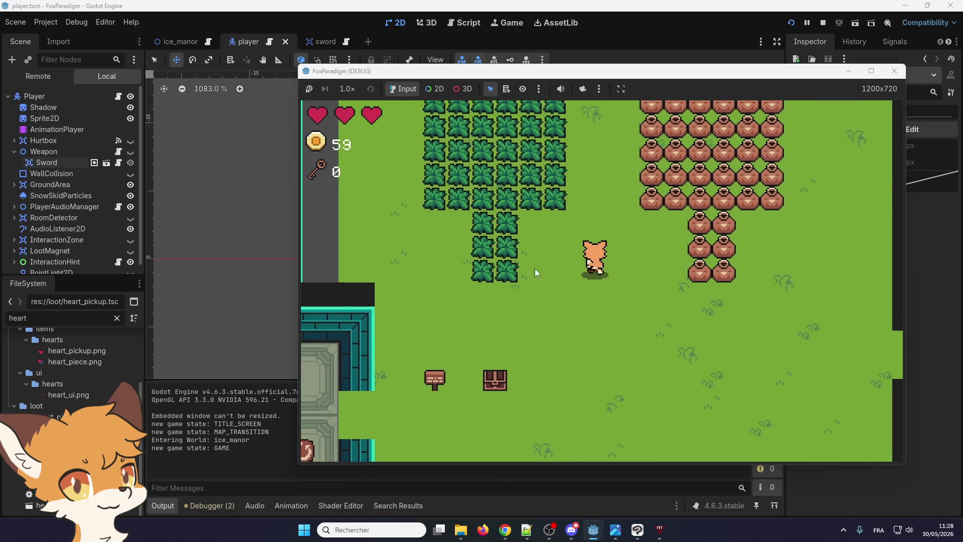
key("Up")
key("Left")
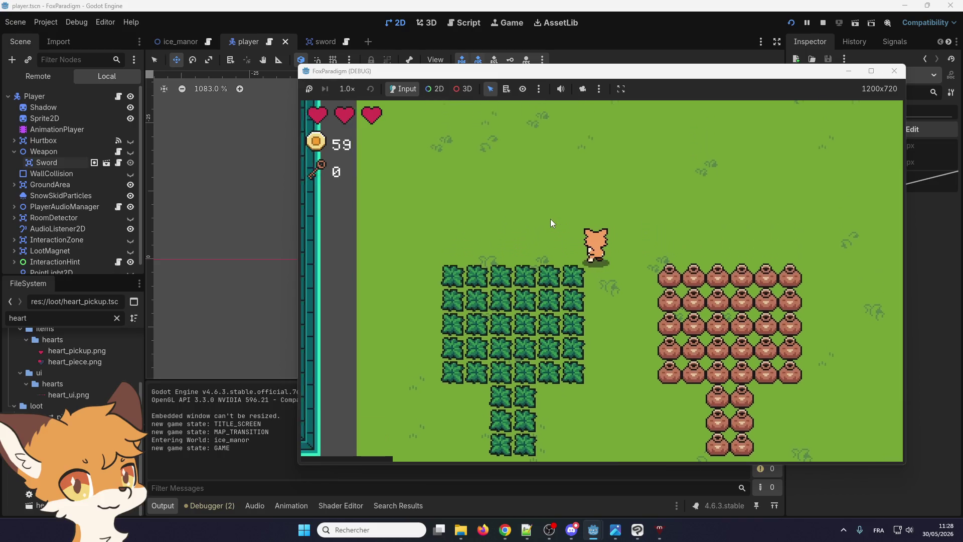
key("Down")
key("space")
key("Down")
key("Right")
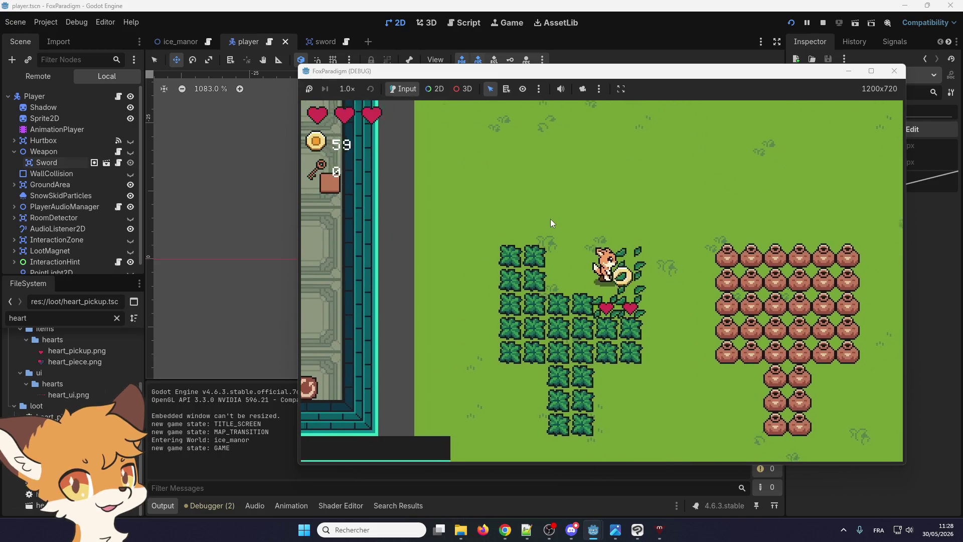
key("space")
key("Left")
key("space")
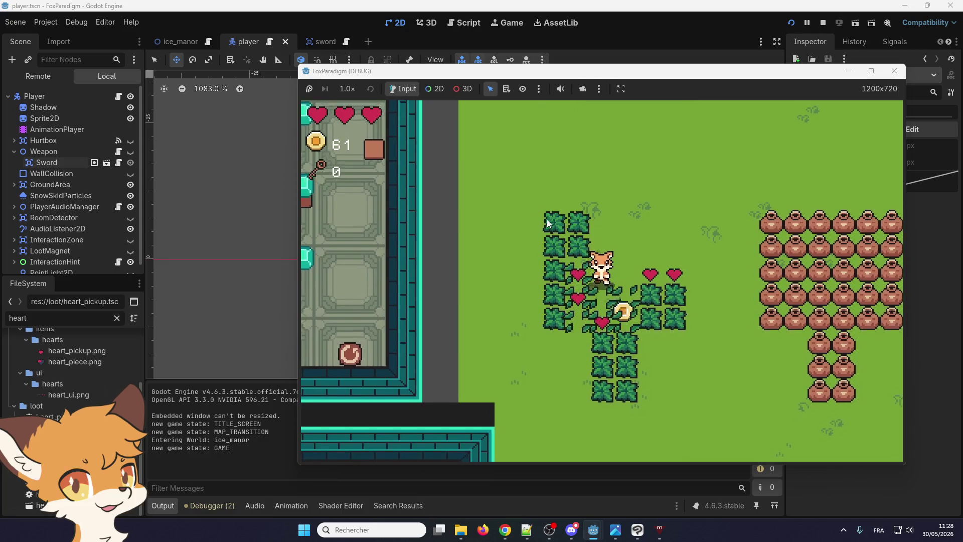
key("Down")
key("Up")
key("Right")
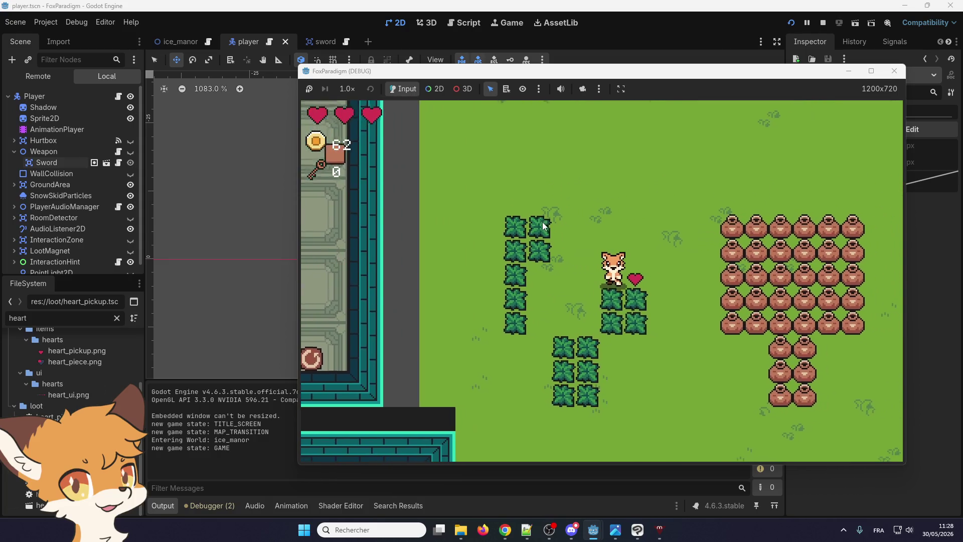
key("Down")
key("space")
key("Down")
key("Left")
key("Right")
key("Up")
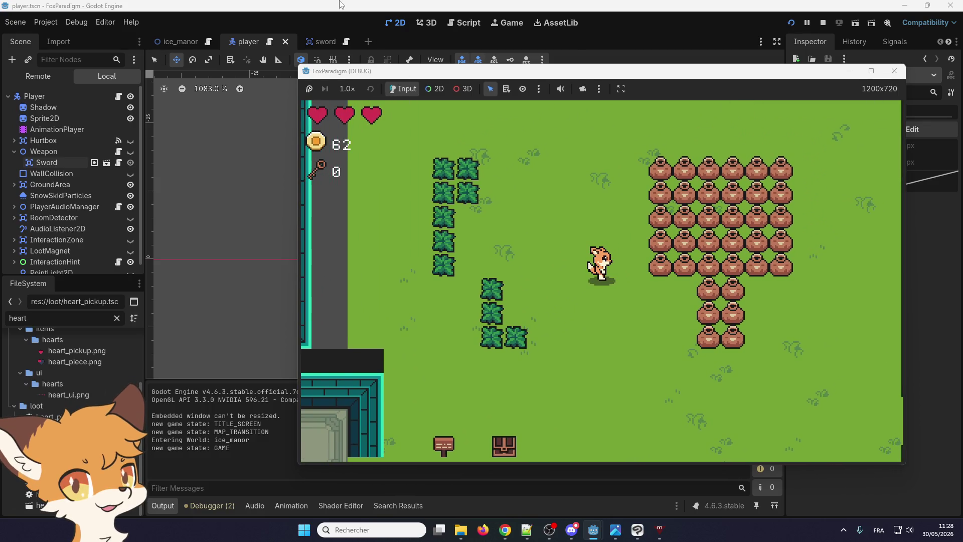
key("F8")
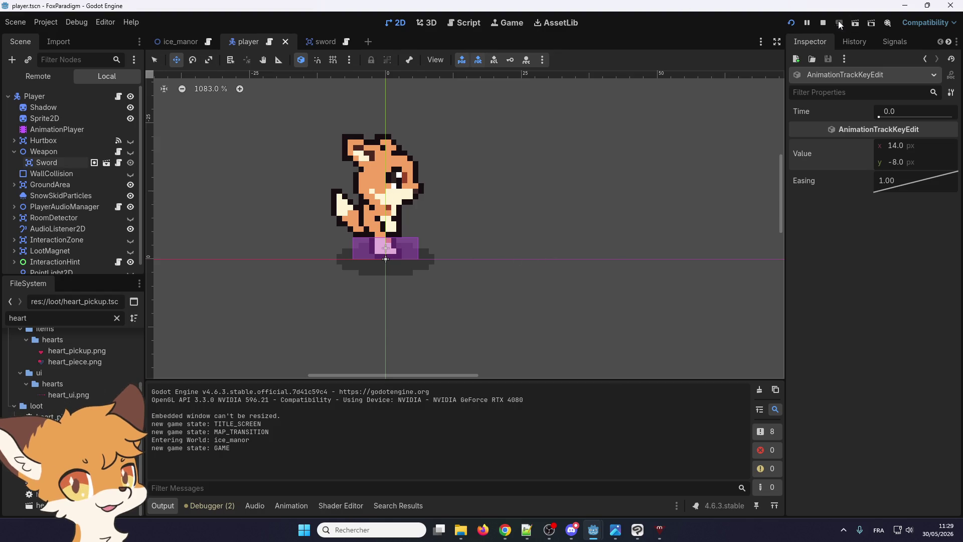
left_click(822, 23)
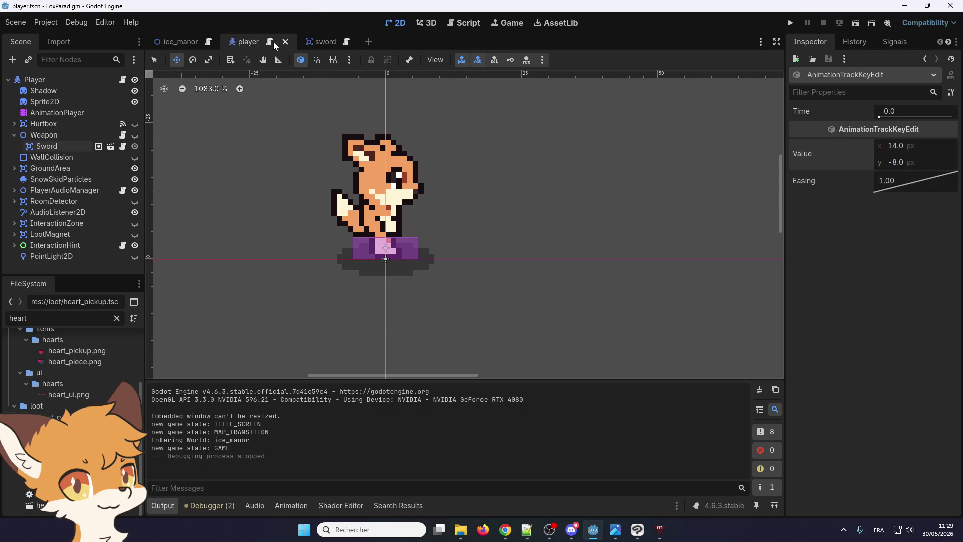
- Open the player script and jump to its Character base class in weapon.gd
left_click(271, 44)
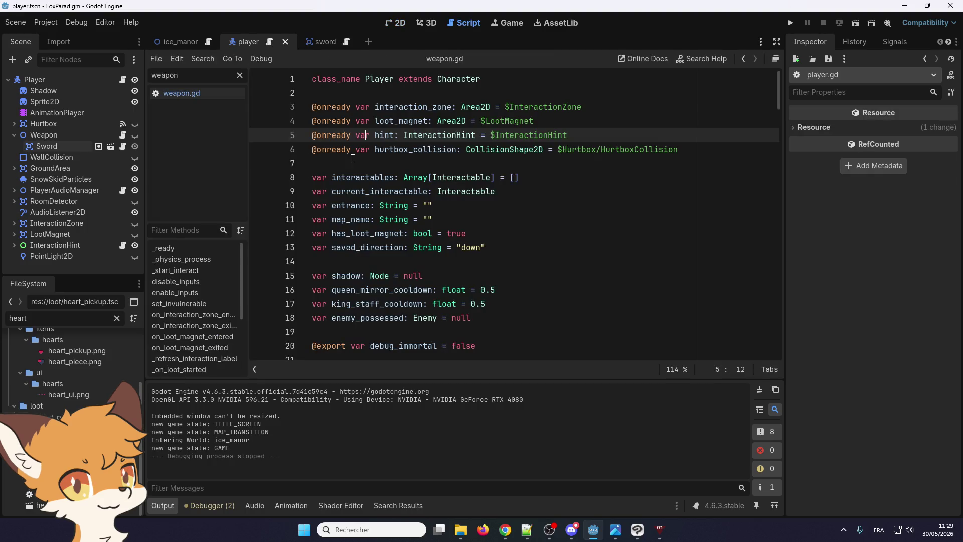
right_click(442, 79)
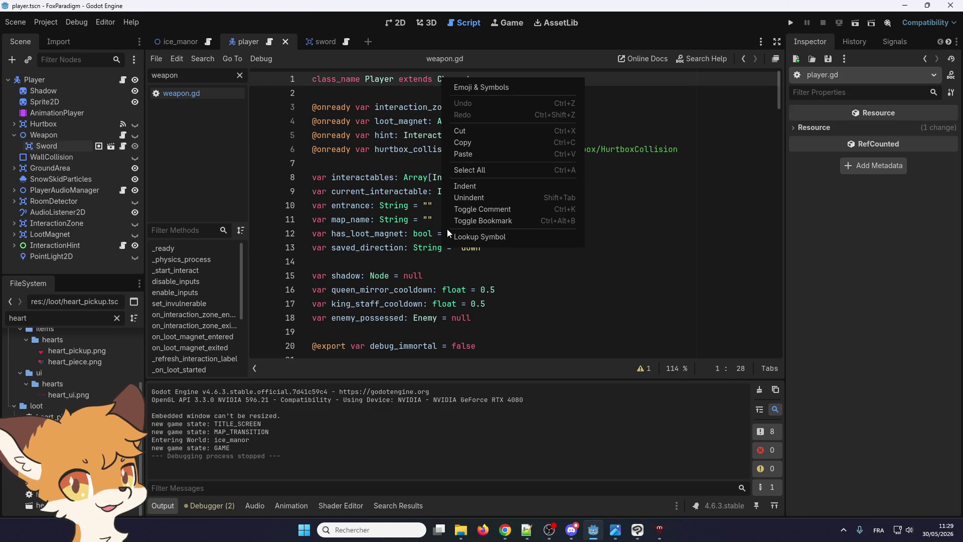
left_click(450, 235)
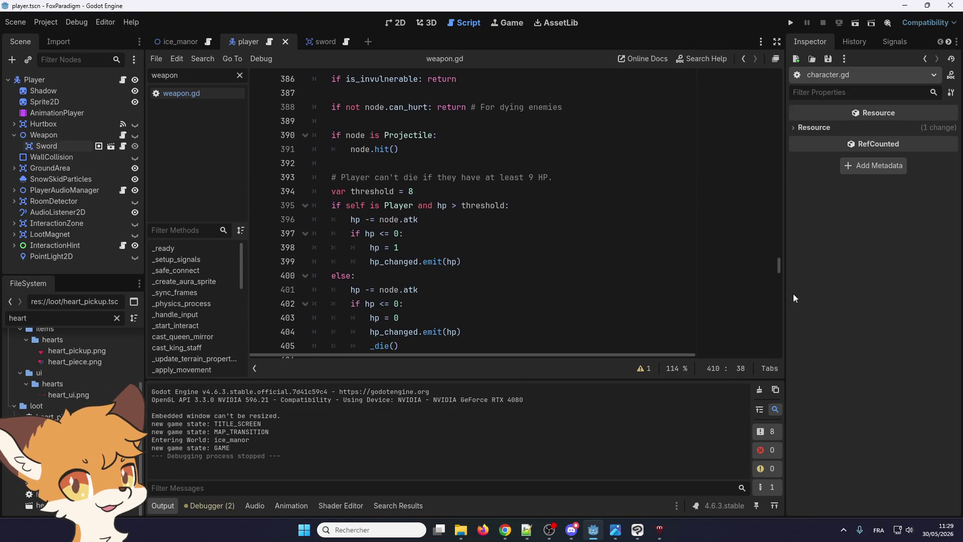
left_click_drag(779, 269, 769, 94)
scroll(393, 241, "down", 10)
scroll(393, 241, "down", 11)
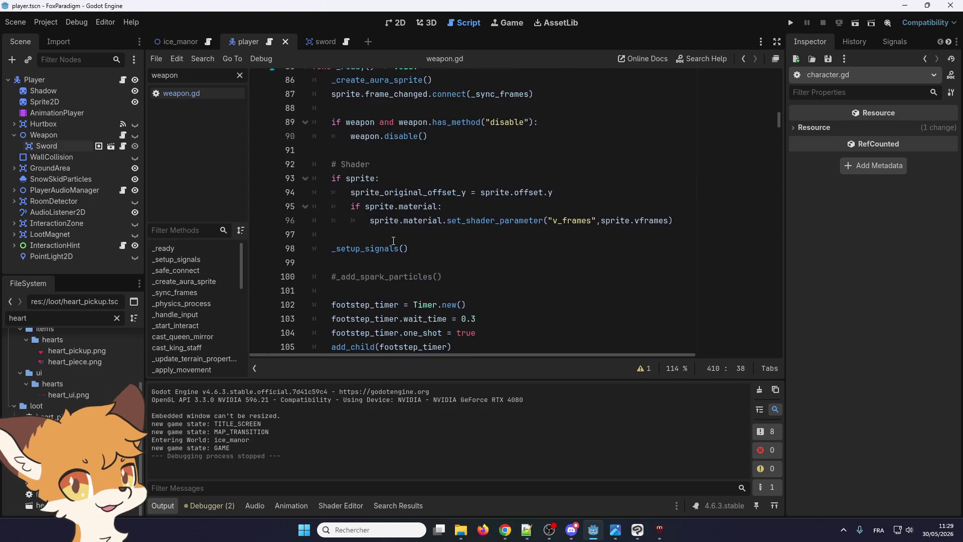
- Find the _update_animation and _start_attack calls in _physics_process and bring up lookup options on _start_attack
scroll(393, 240, "up", 5)
scroll(393, 240, "up", 4)
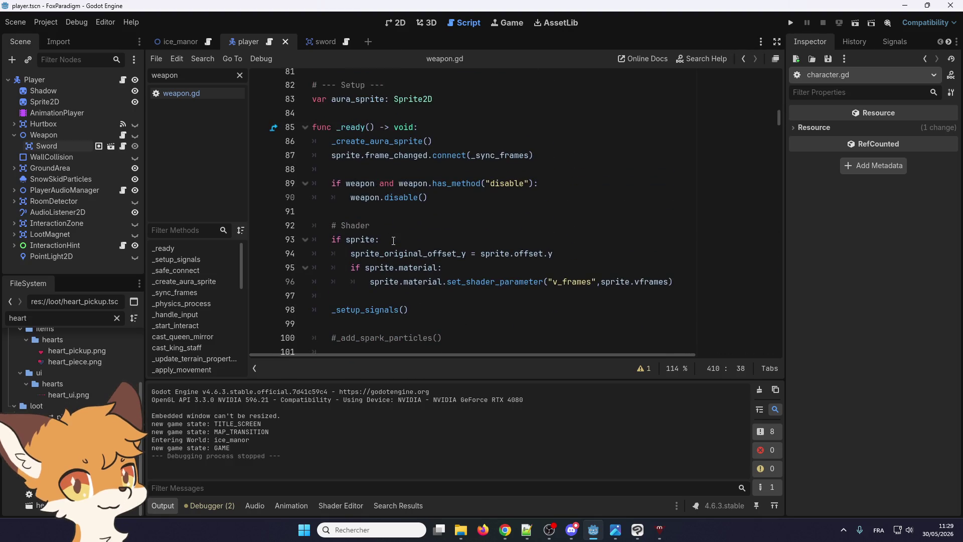
scroll(393, 240, "down", 13)
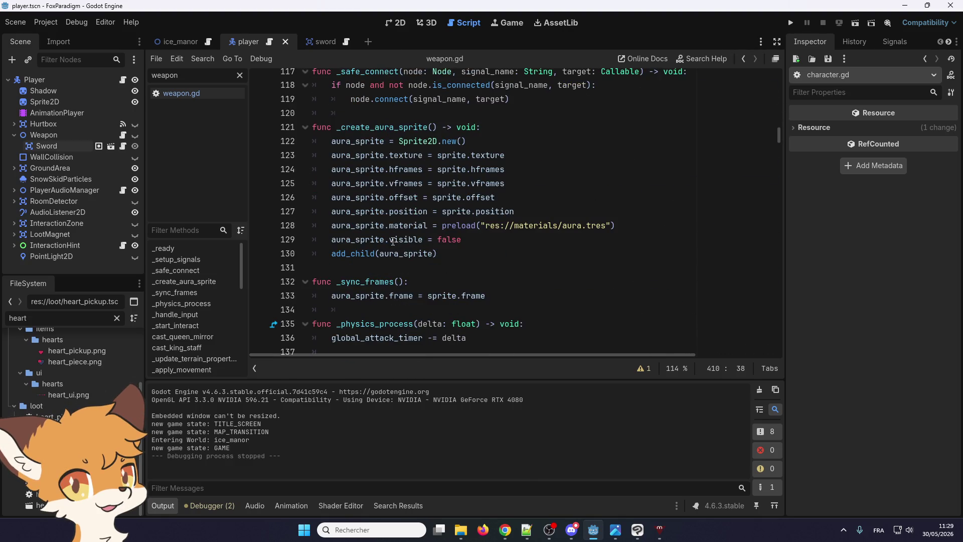
scroll(394, 240, "down", 6)
scroll(393, 241, "up", 2)
scroll(394, 241, "down", 5)
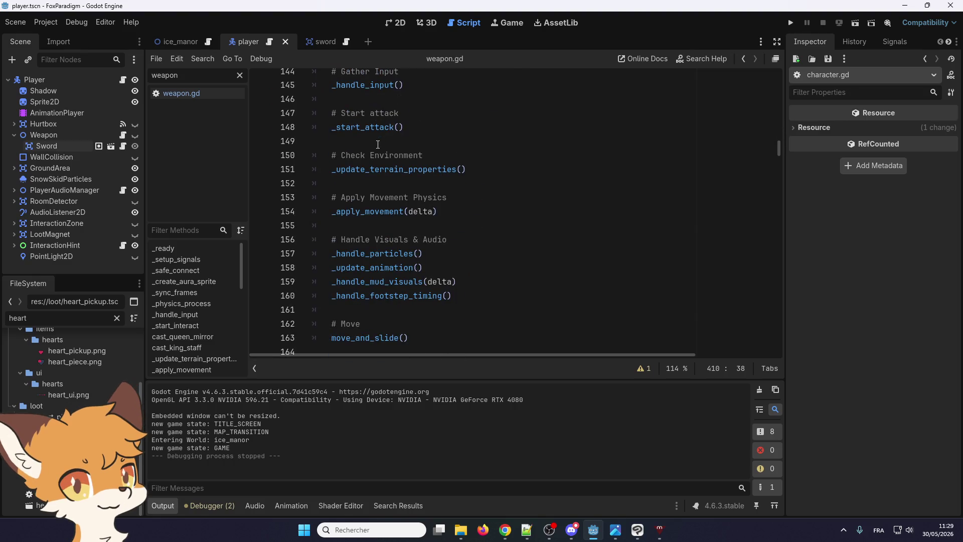
left_click(394, 267)
double_click(393, 267)
scroll(395, 263, "down", 1)
scroll(395, 255, "up", 4)
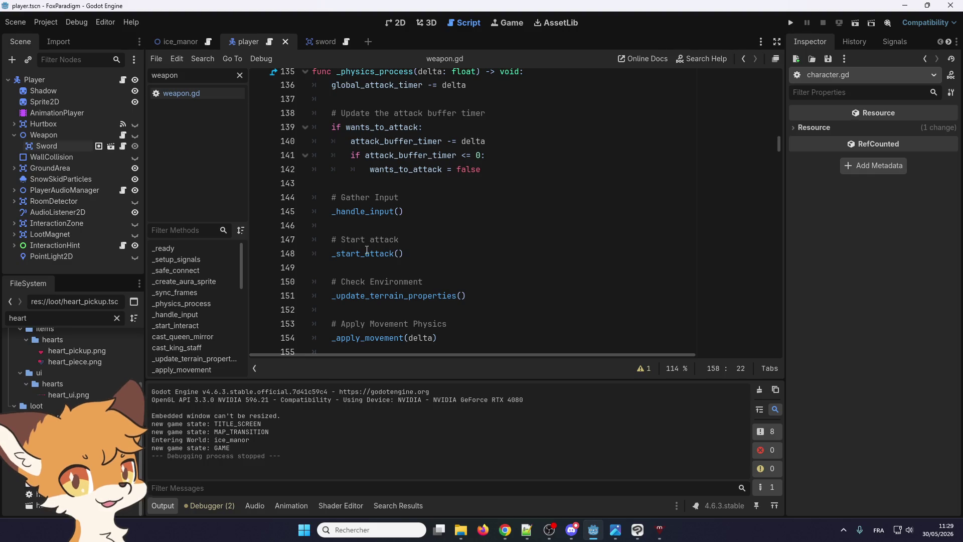
left_click(361, 253)
scroll(361, 256, "down", 3)
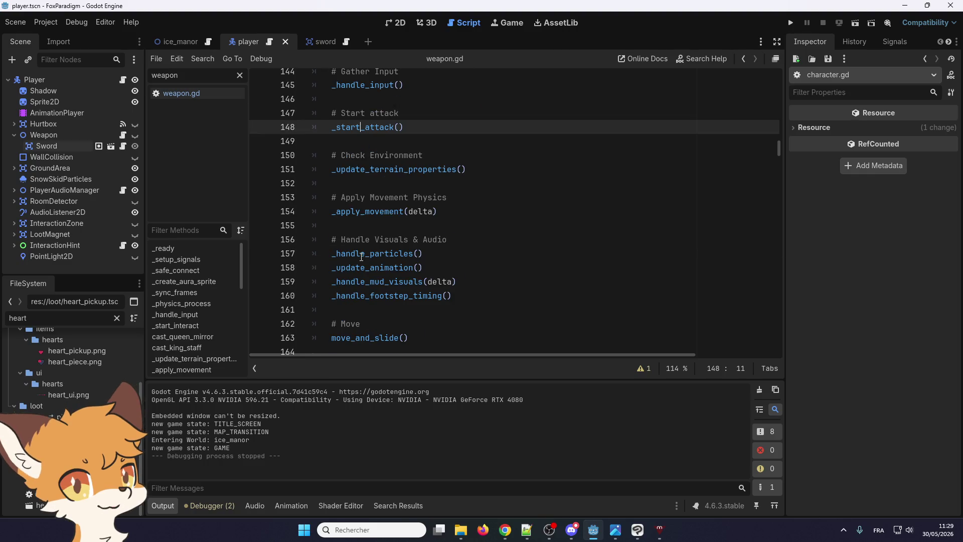
scroll(361, 257, "up", 3)
right_click(361, 253)
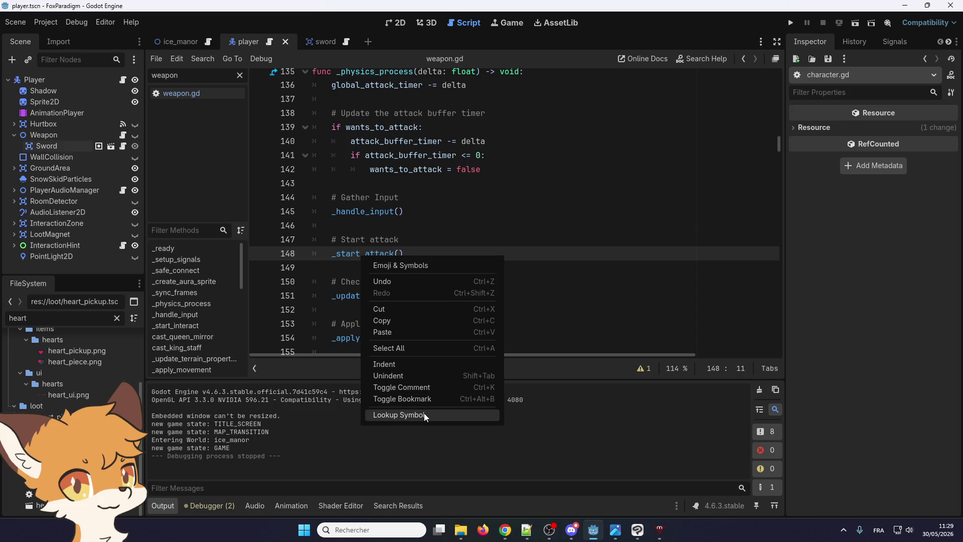
left_click(423, 413)
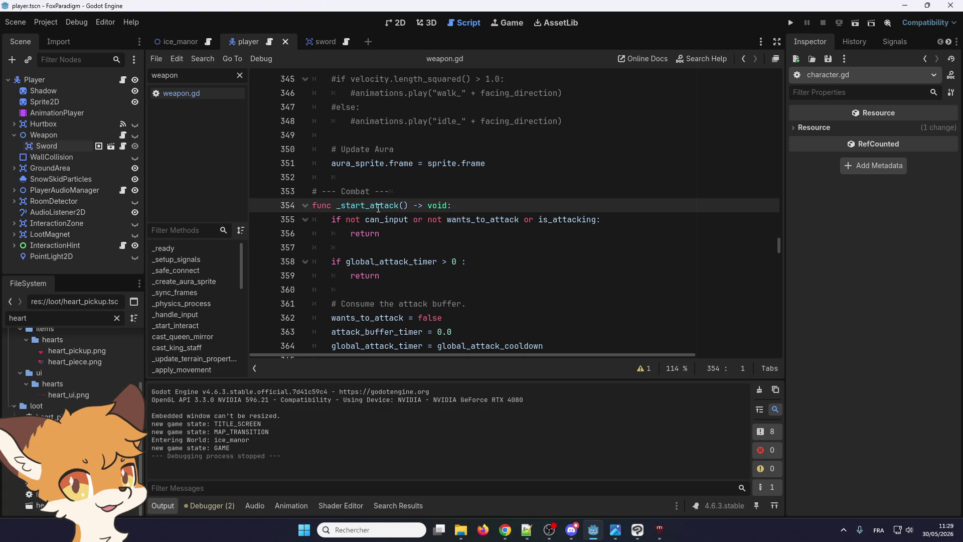
scroll(378, 208, "down", 3)
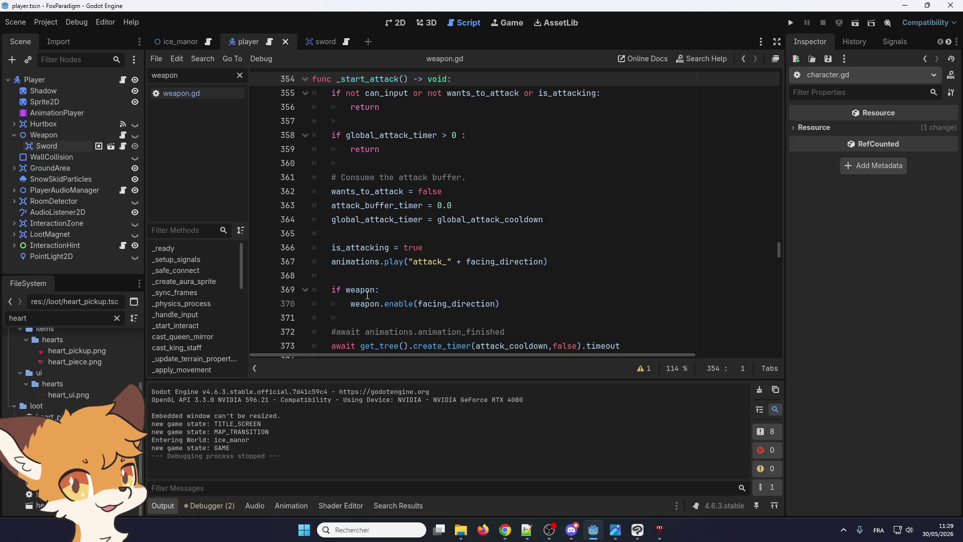
scroll(366, 281, "up", 2)
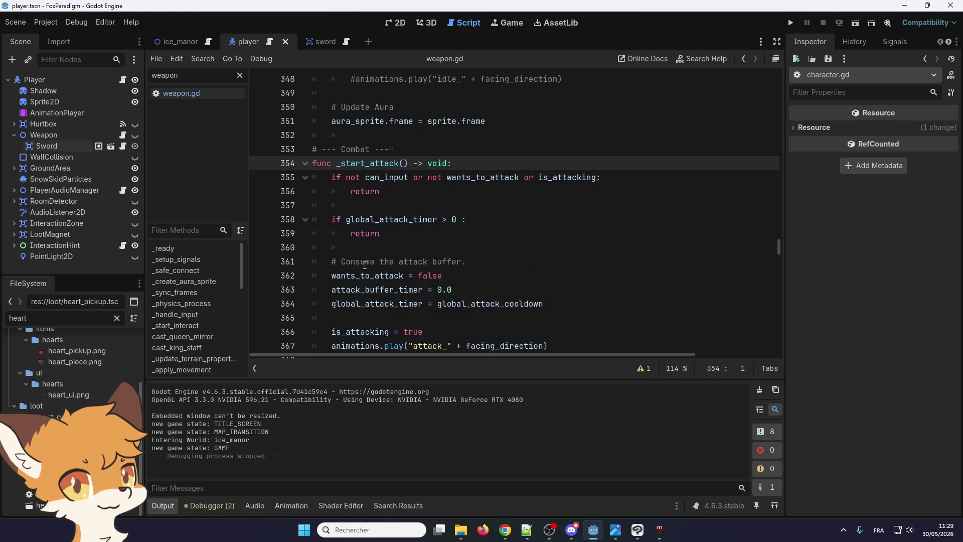
scroll(361, 286, "down", 1)
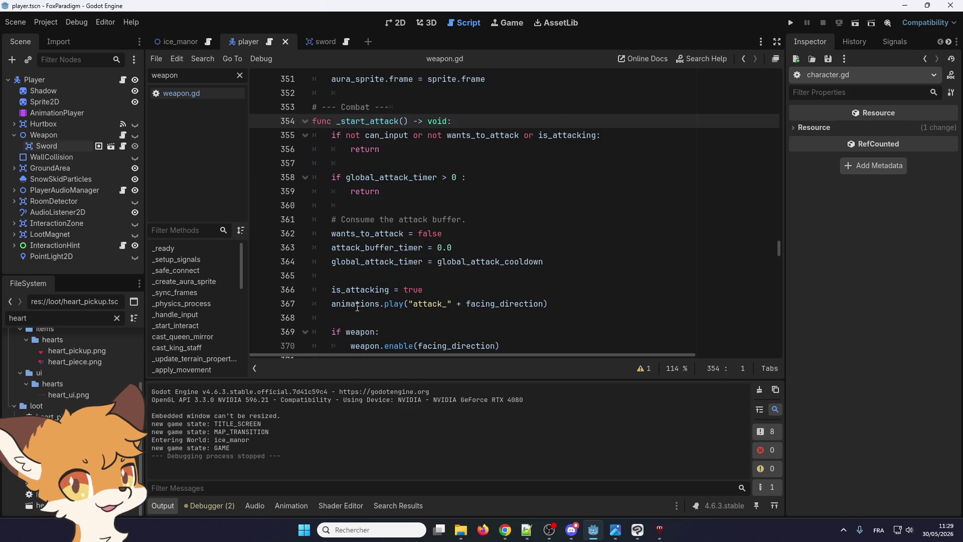
scroll(357, 307, "down", 3)
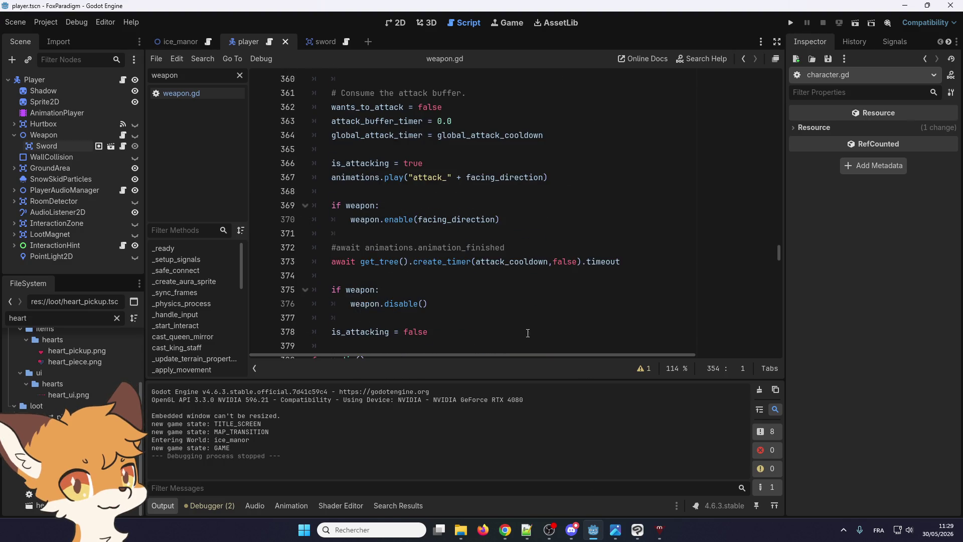
scroll(347, 172, "up", 2)
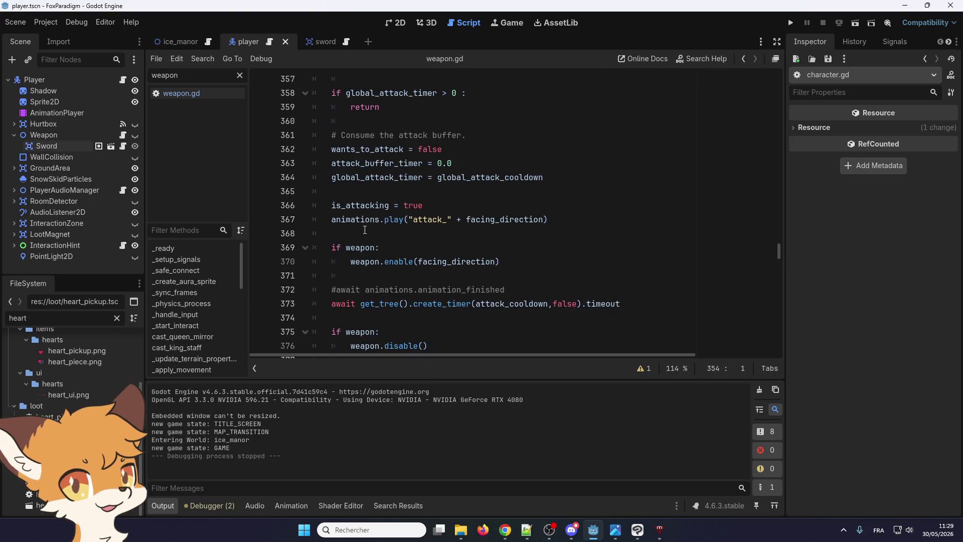
scroll(365, 230, "up", 3)
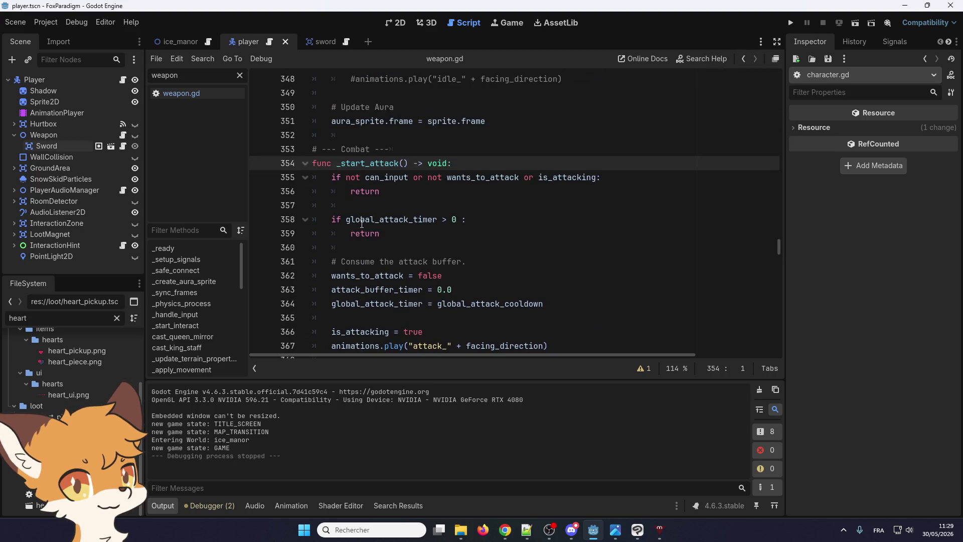
scroll(370, 251, "down", 2)
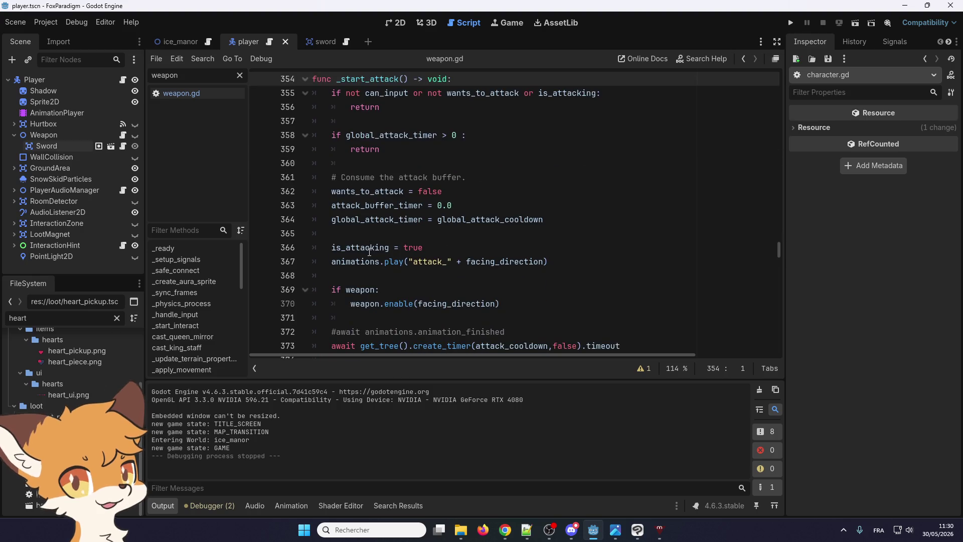
scroll(361, 258, "down", 2)
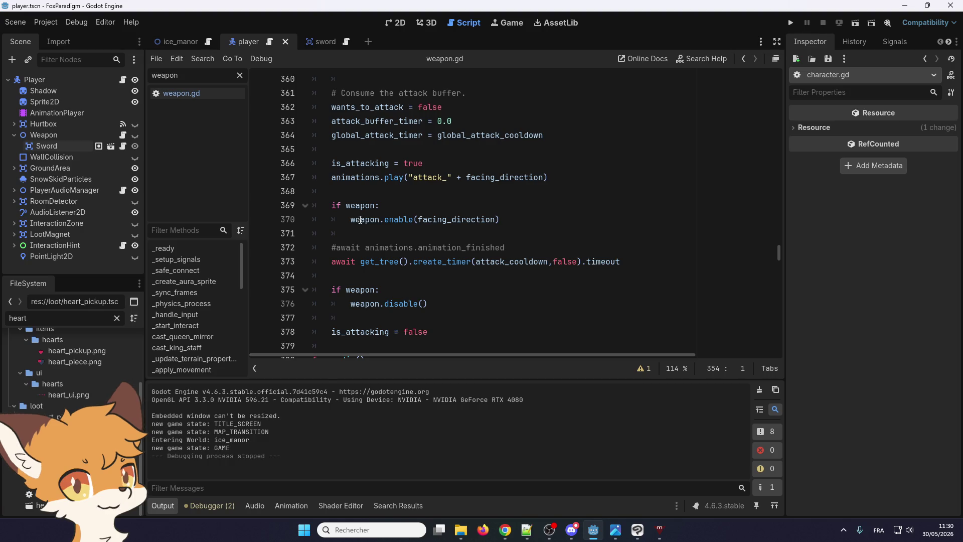
scroll(360, 219, "up", 2)
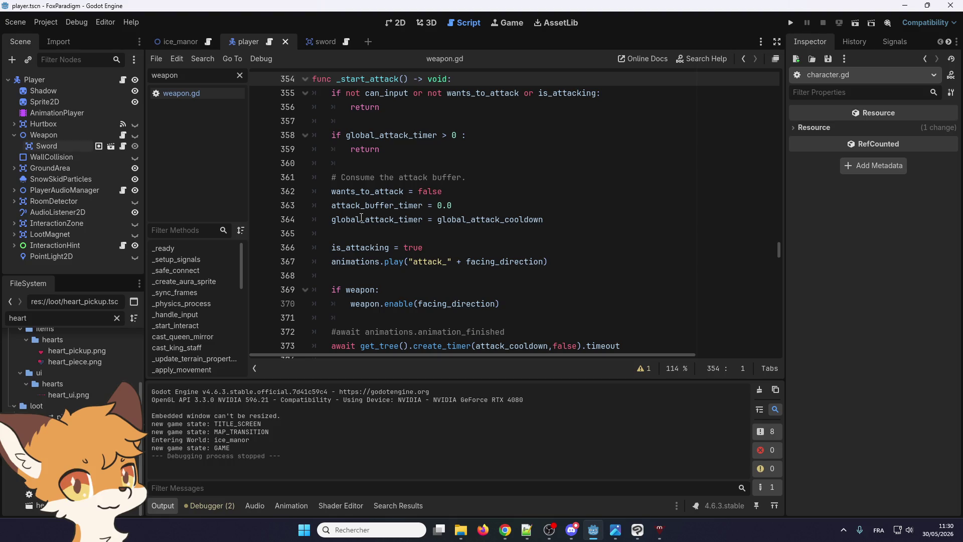
scroll(361, 217, "down", 2)
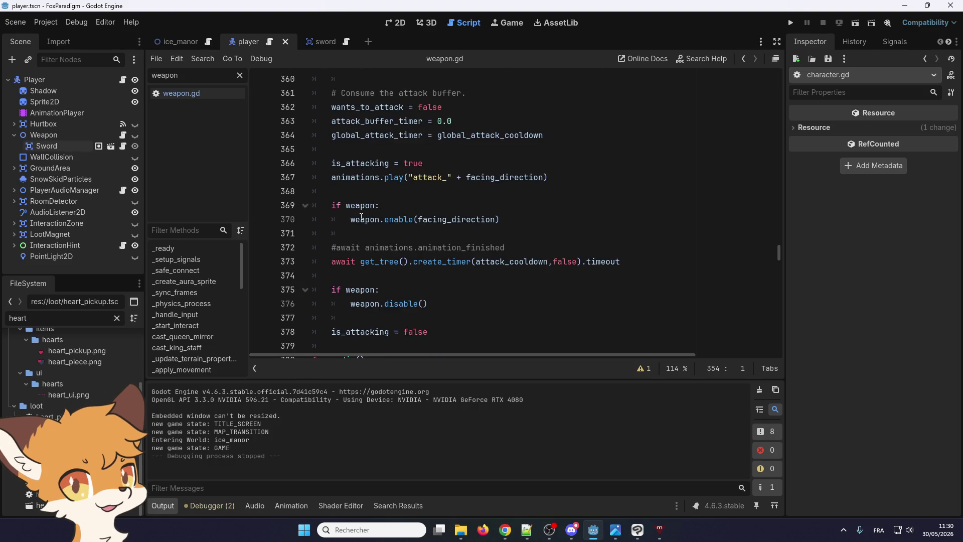
mouse_move(468, 336)
left_mouse_down()
mouse_move(314, 288)
mouse_move(314, 303)
mouse_move(302, 177)
left_mouse_up()
scroll(313, 296, "up", 4)
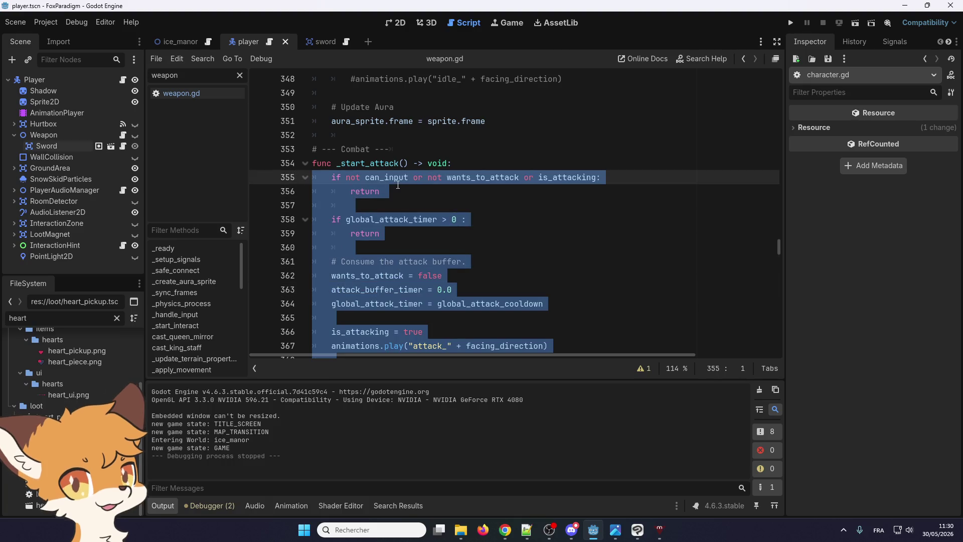
scroll(397, 185, "down", 5)
scroll(326, 241, "up", 5)
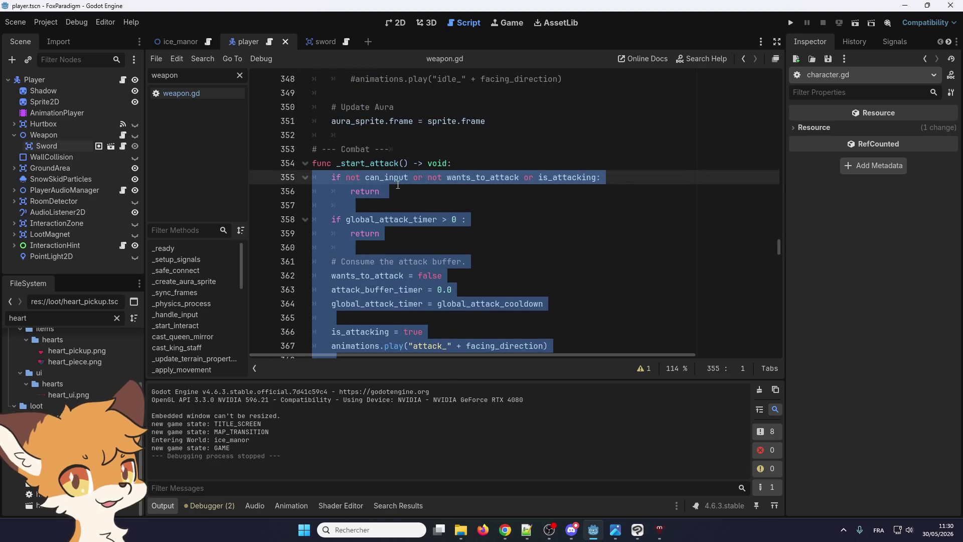
left_click(349, 227)
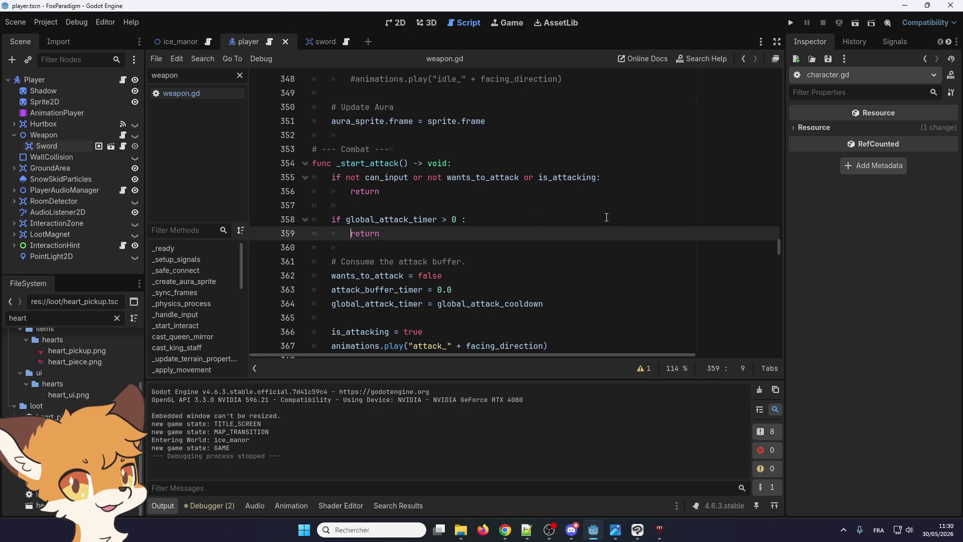
scroll(375, 281, "down", 3)
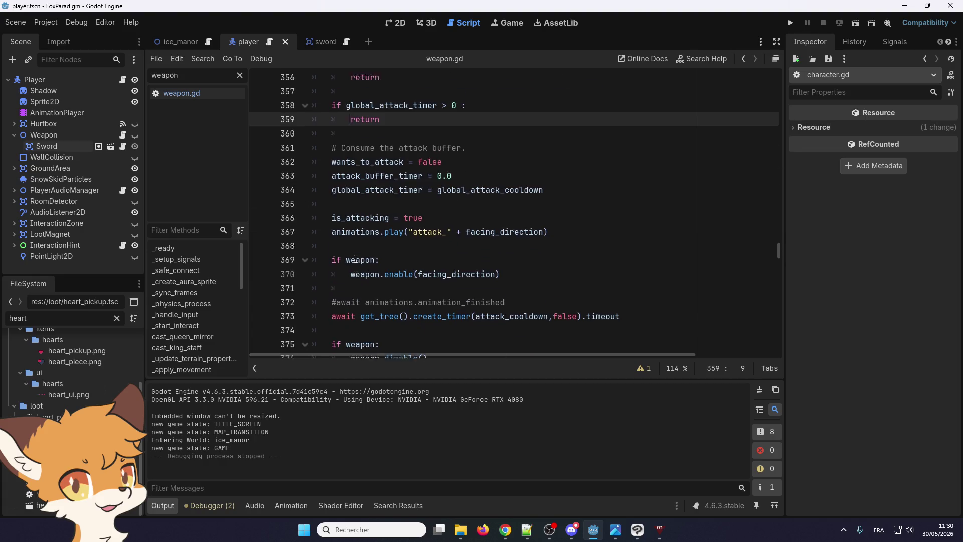
scroll(376, 282, "up", 3)
scroll(376, 281, "down", 5)
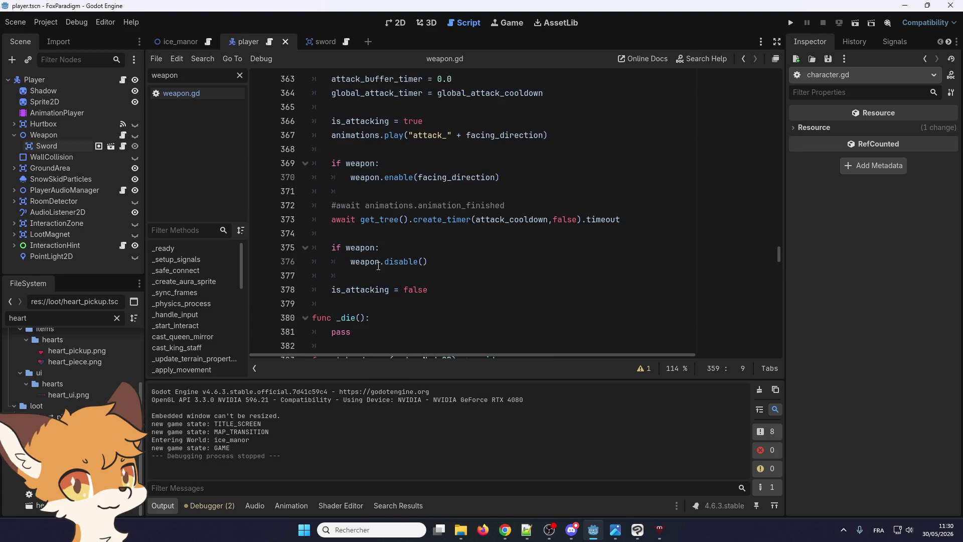
scroll(393, 270, "up", 2)
scroll(392, 267, "down", 2)
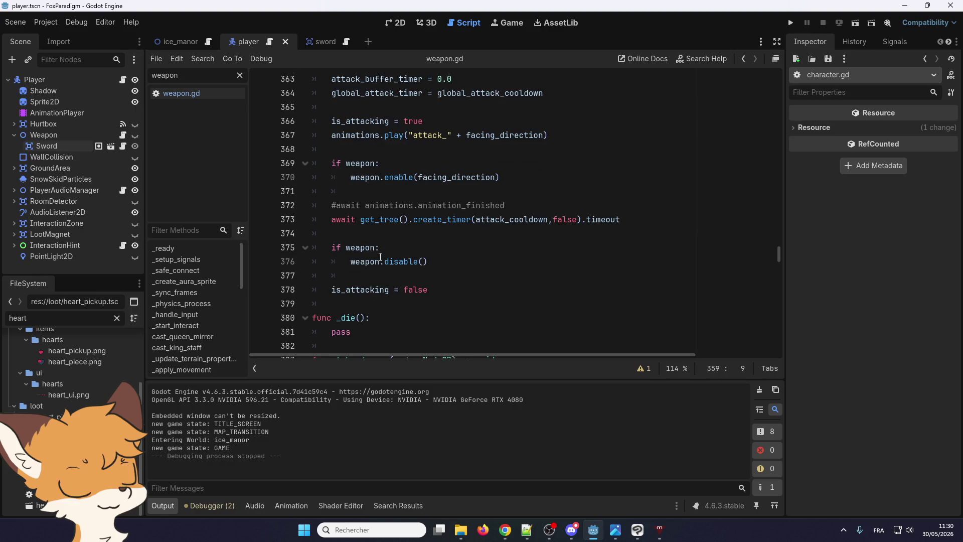
double_click(387, 206)
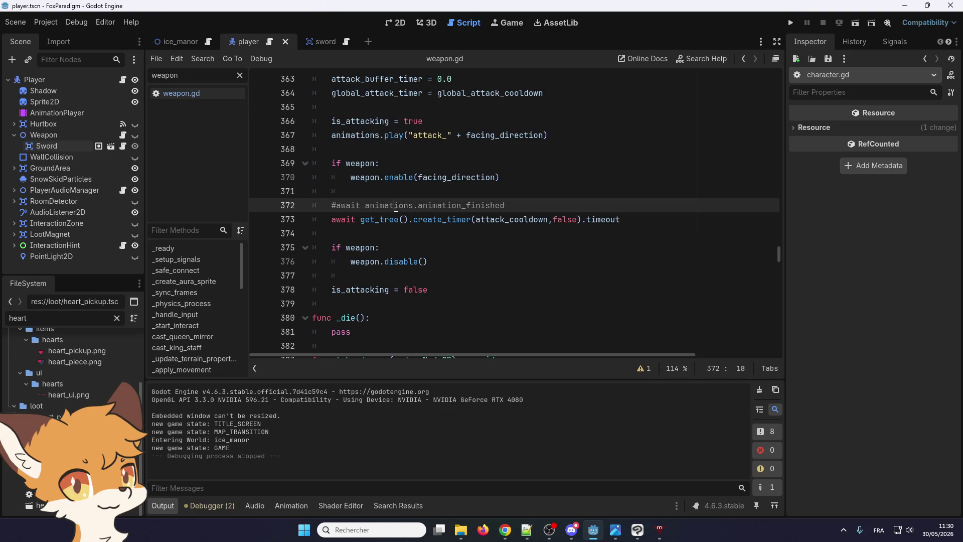
left_click(443, 205)
scroll(398, 207, "up", 2)
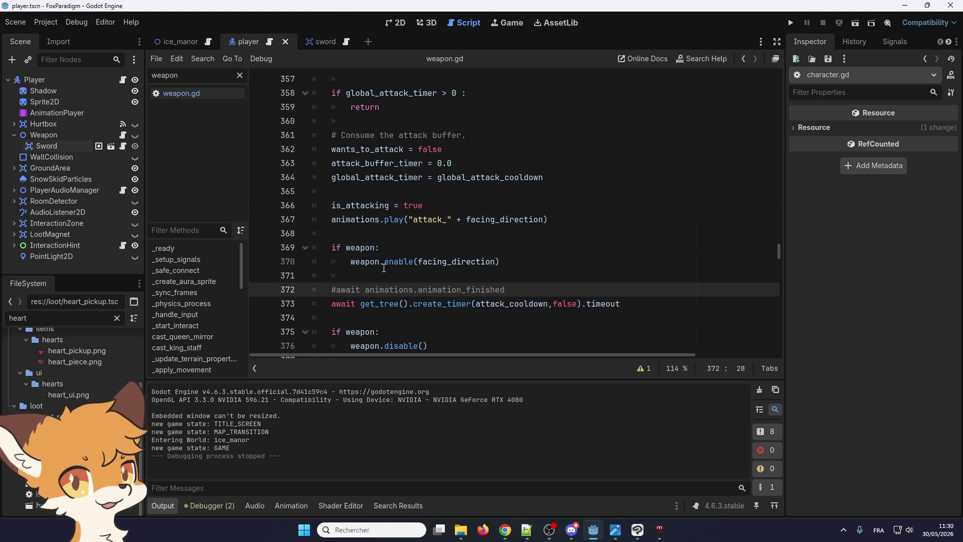
double_click(362, 220)
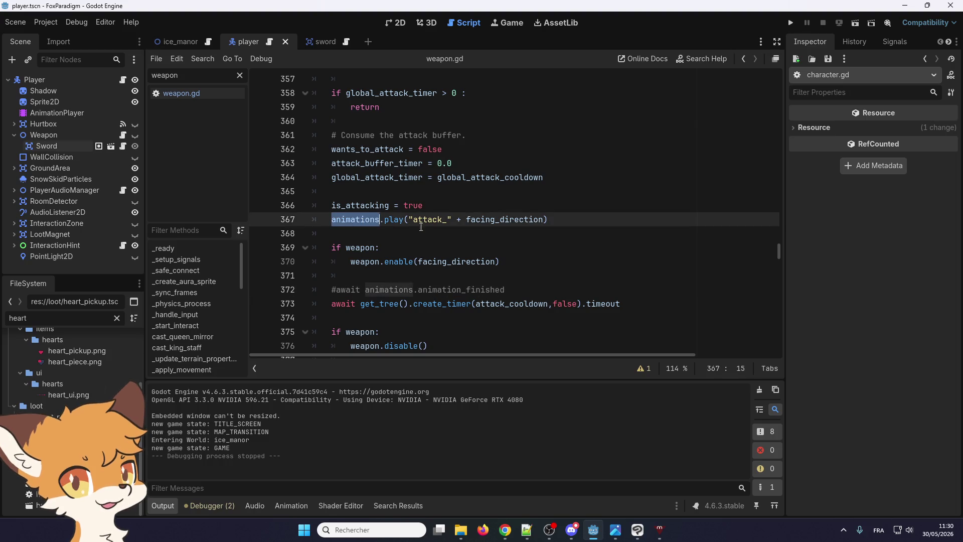
left_click(395, 261)
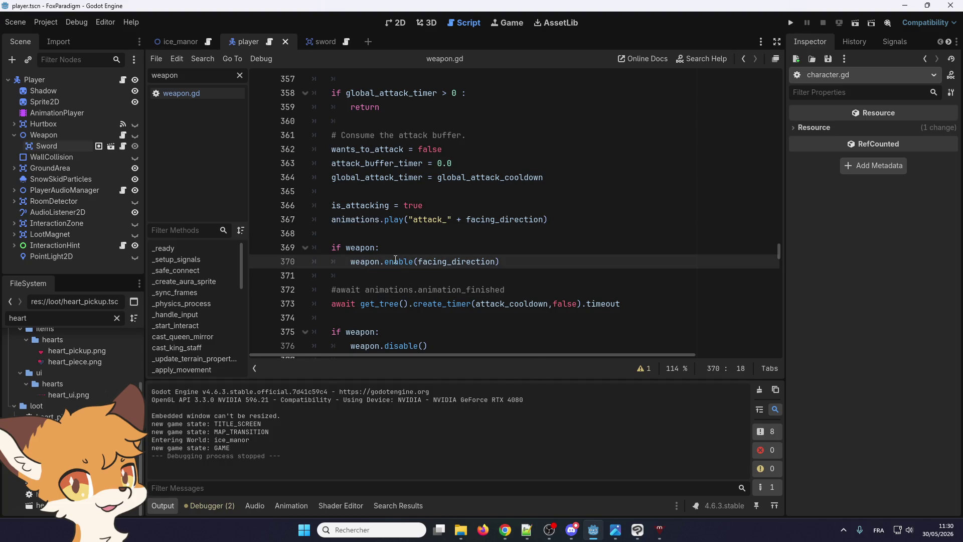
right_click(396, 261)
key("Escape")
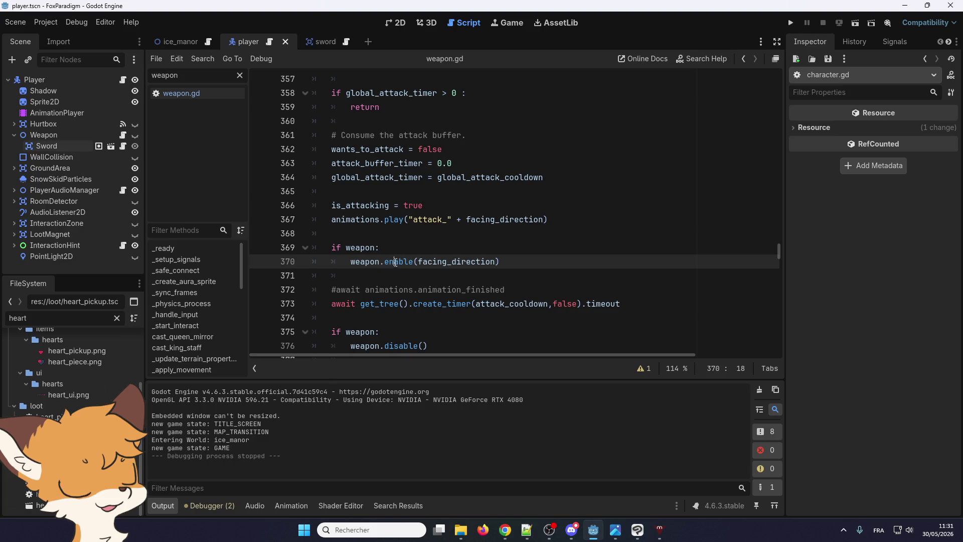
scroll(403, 284, "up", 1)
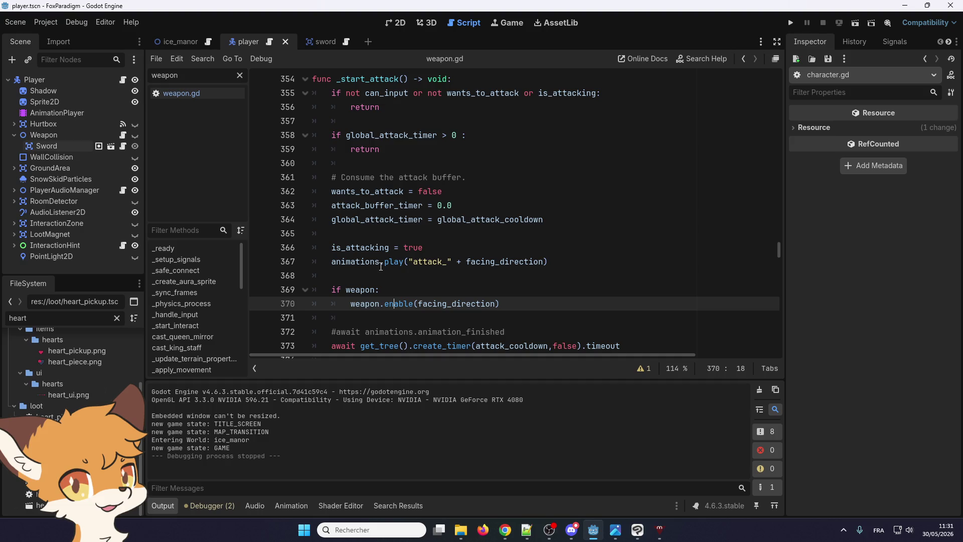
- Select 'animations' on line 367, then bring up options for the _update_animation call on line 158
scroll(369, 265, "up", 1)
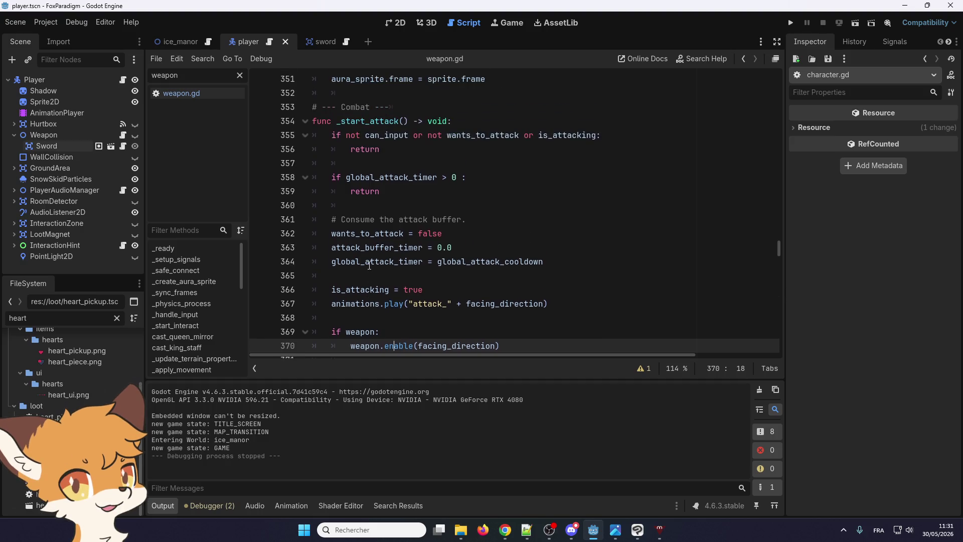
scroll(349, 302, "down", 1)
scroll(356, 291, "up", 13)
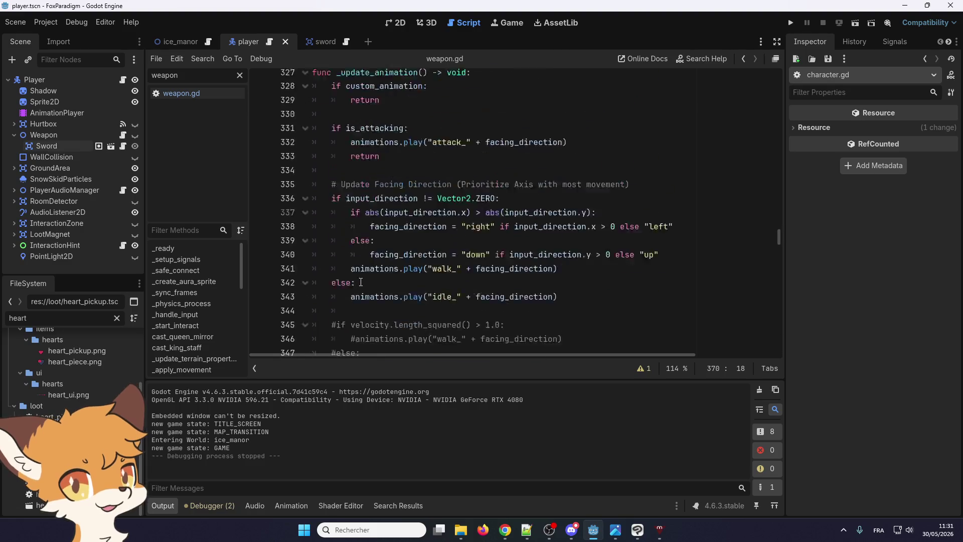
scroll(361, 279, "down", 6)
scroll(384, 315, "down", 7)
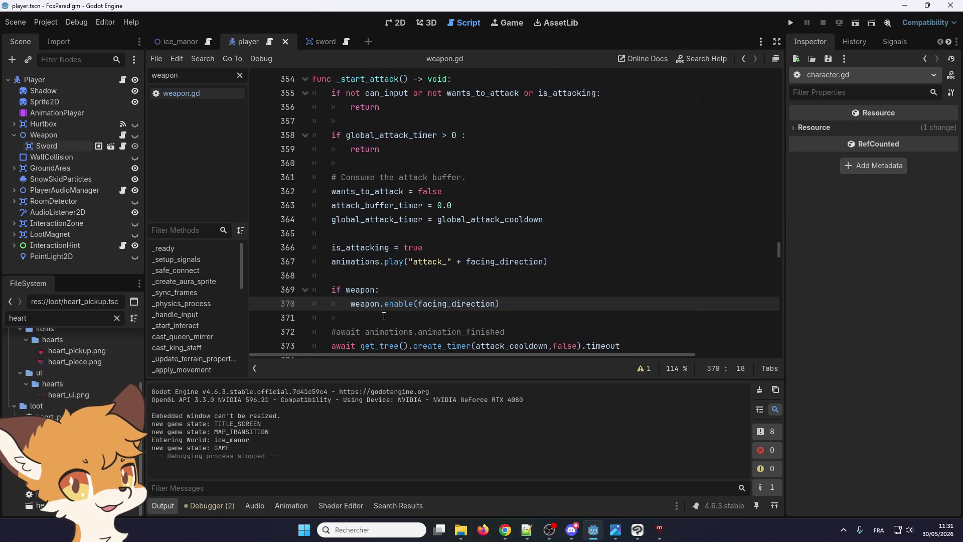
double_click(362, 262)
scroll(360, 265, "up", 18)
scroll(359, 266, "up", 20)
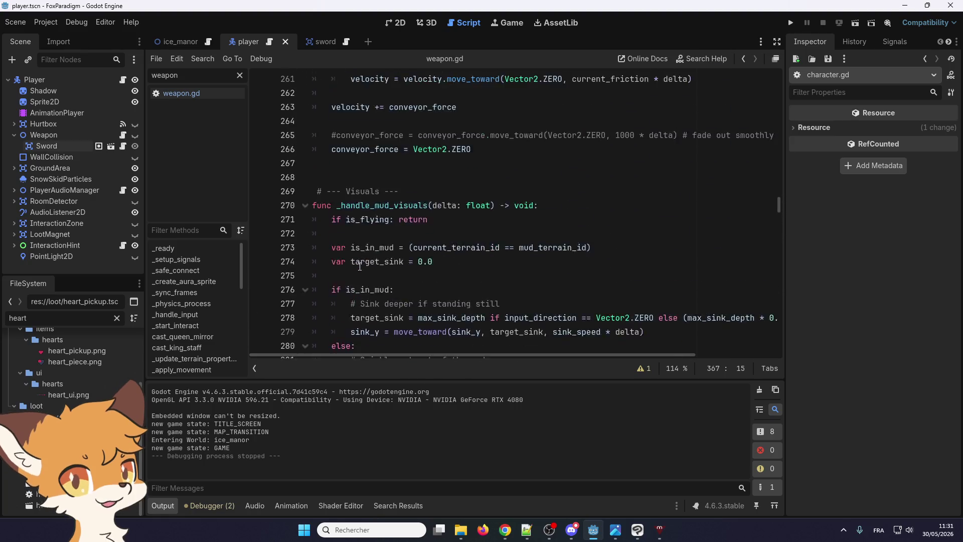
scroll(360, 266, "up", 14)
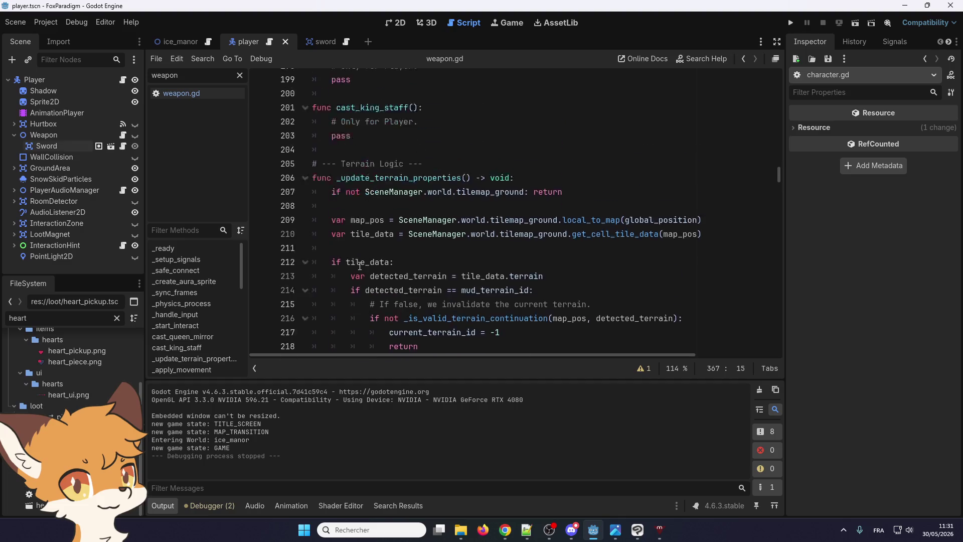
scroll(359, 266, "up", 11)
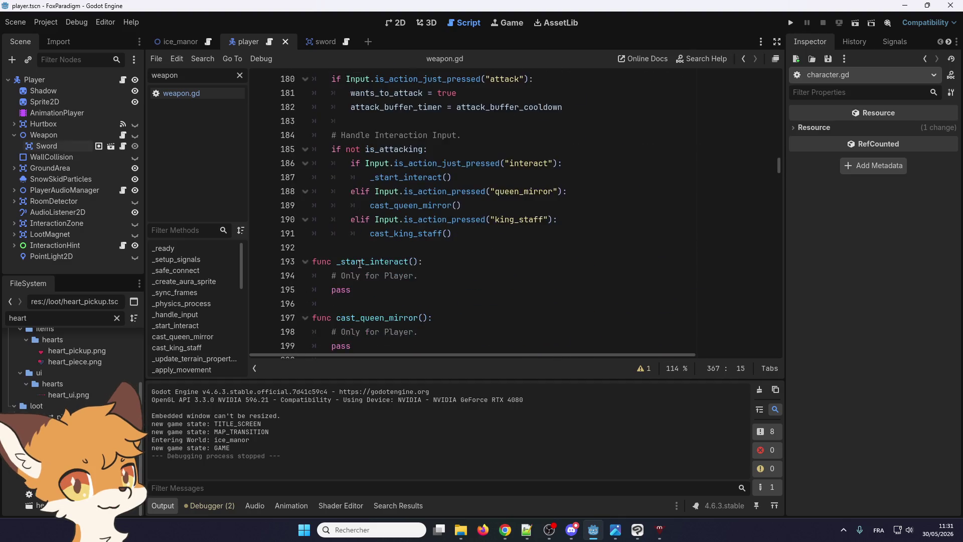
scroll(359, 264, "up", 3)
scroll(359, 264, "down", 2)
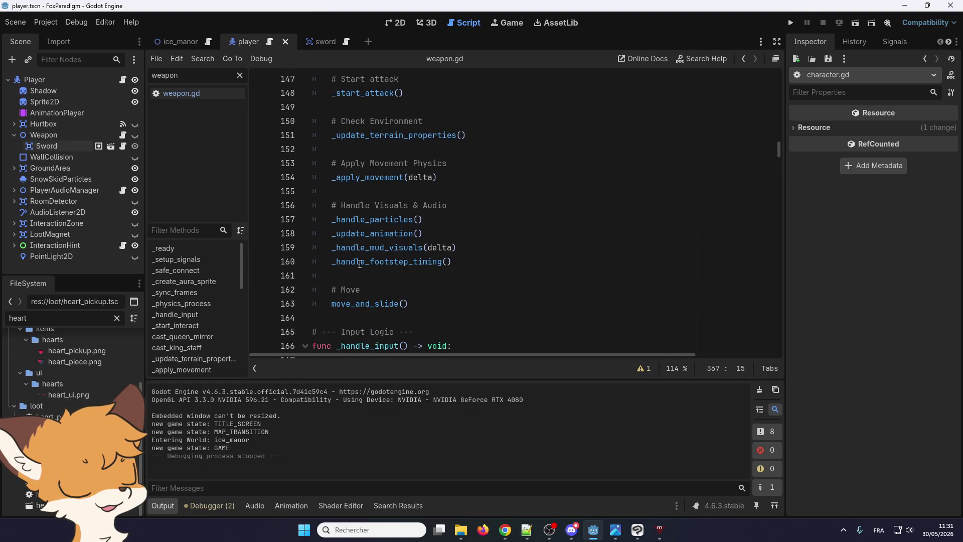
scroll(359, 264, "up", 1)
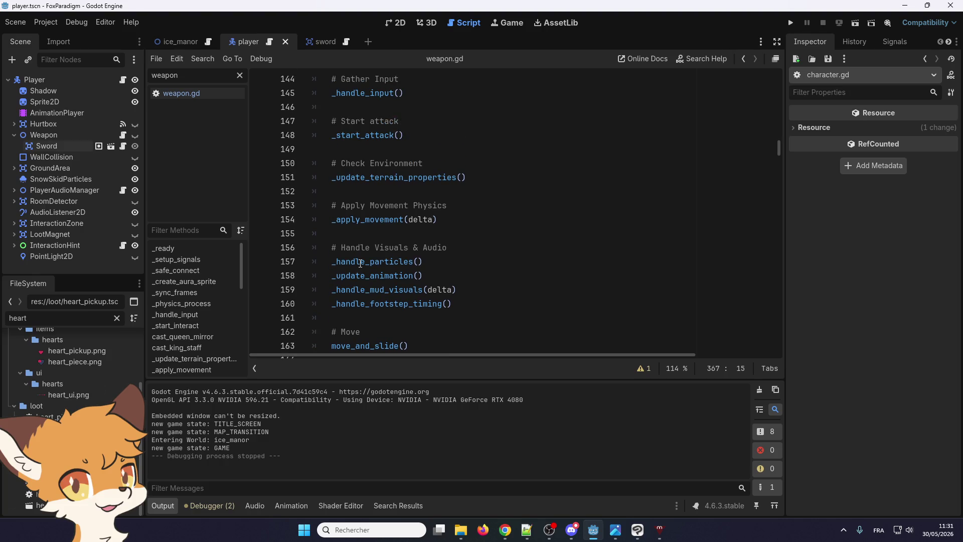
scroll(359, 263, "down", 1)
right_click(368, 234)
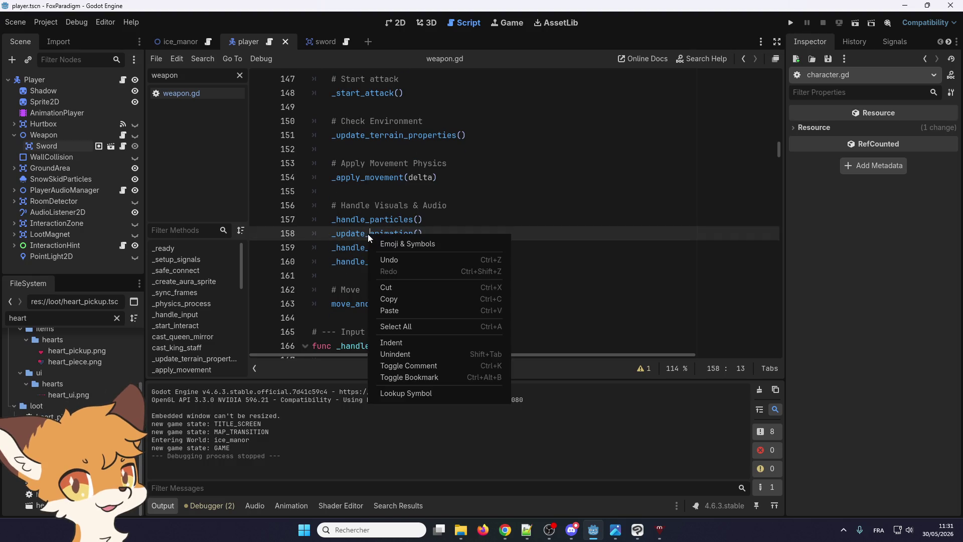
- Jump to the _update_animation definition and select 'animations' in its attacking branch on line 332
left_click(393, 392)
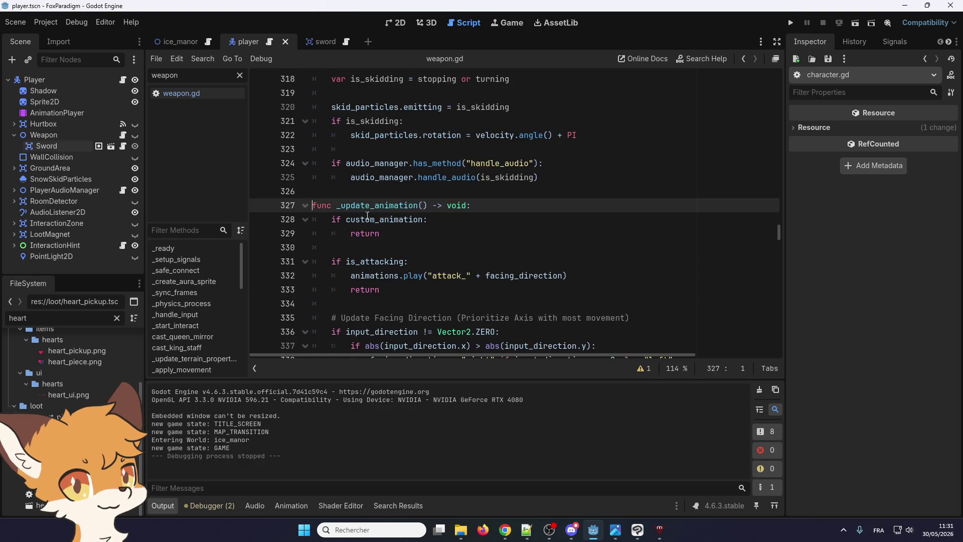
scroll(354, 252, "down", 1)
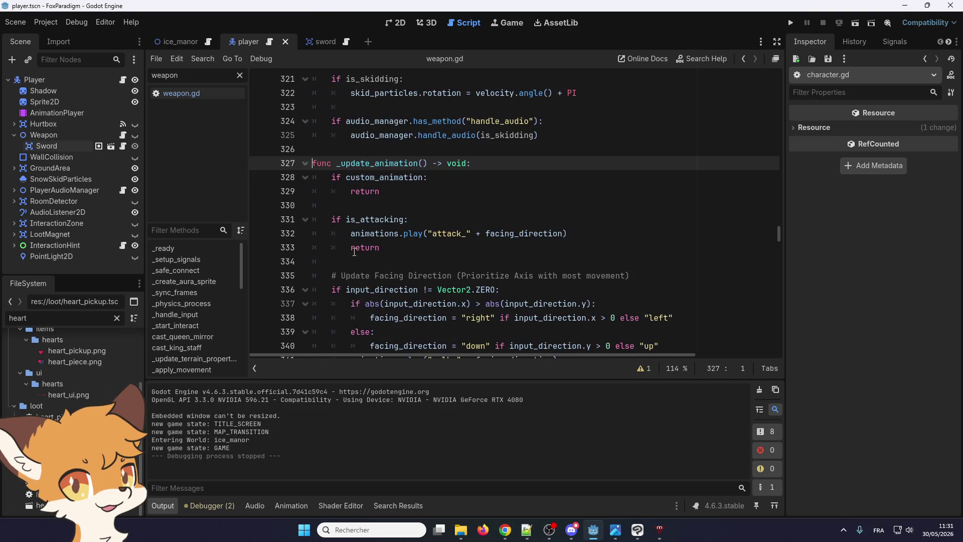
left_click_drag(380, 219, 394, 219)
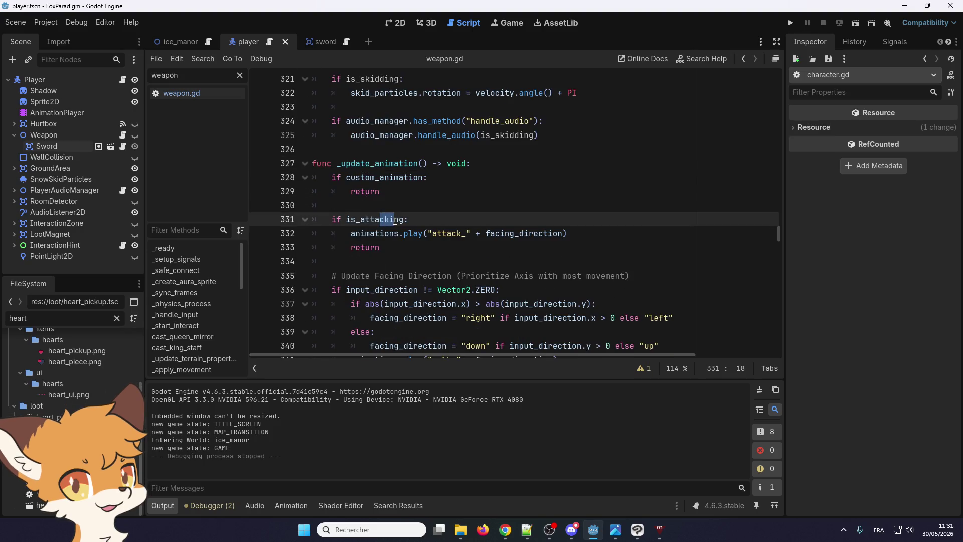
double_click(370, 234)
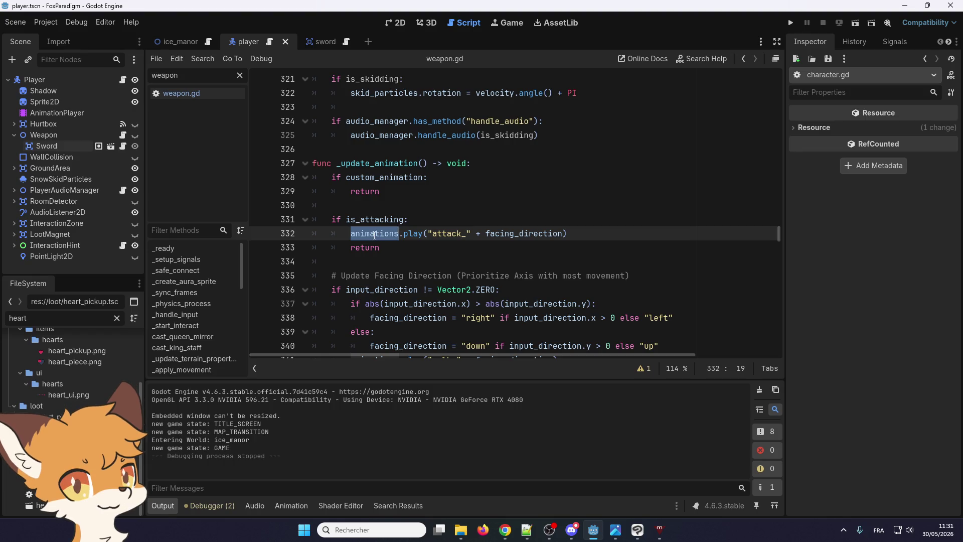
key("ctrl+f")
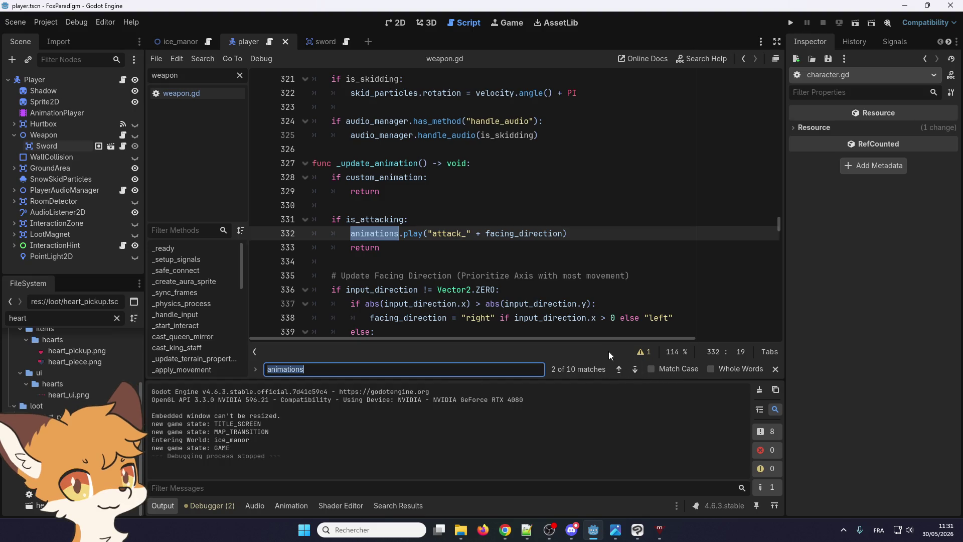
- Search weapon.gd for 'animations.play' and step back and forth through its 7 matches
left_click_drag(422, 234, 346, 237)
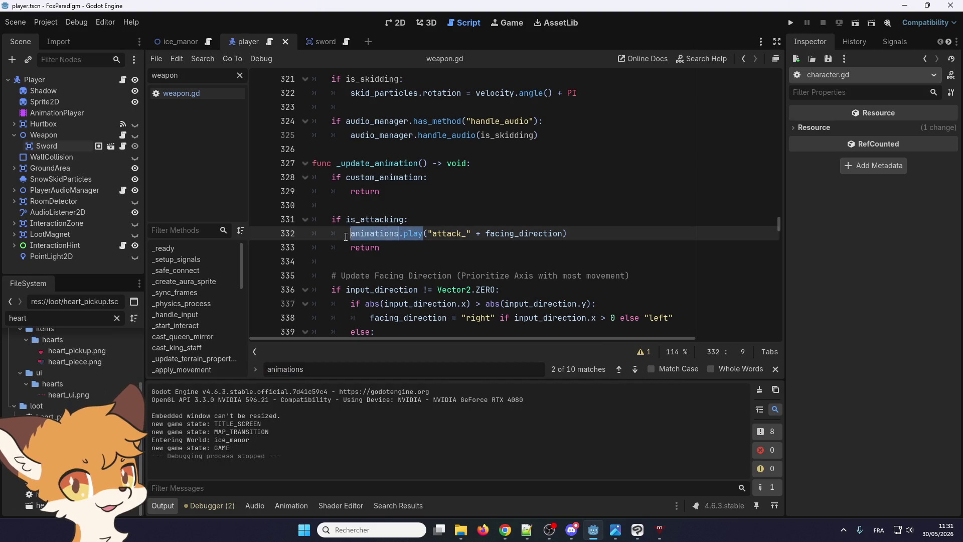
key("ctrl+f")
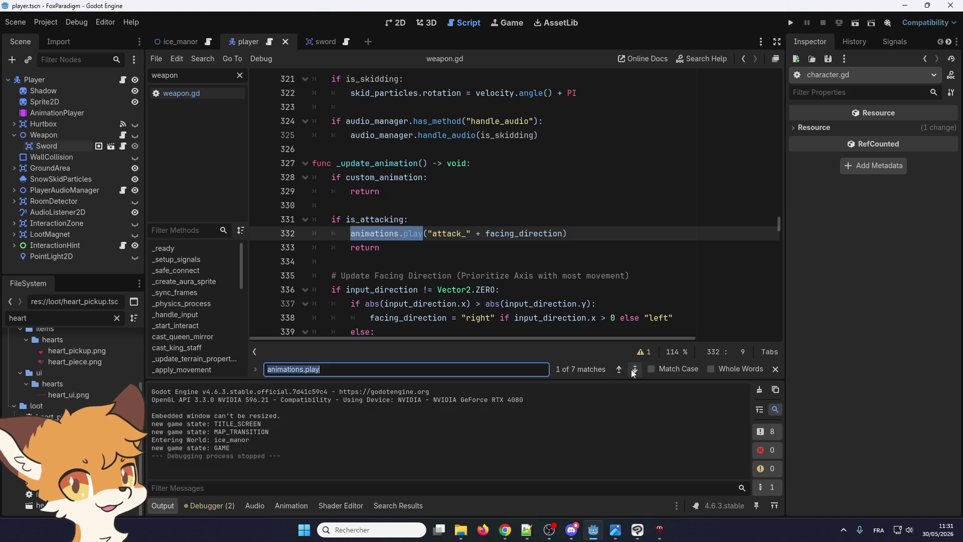
left_click(633, 370)
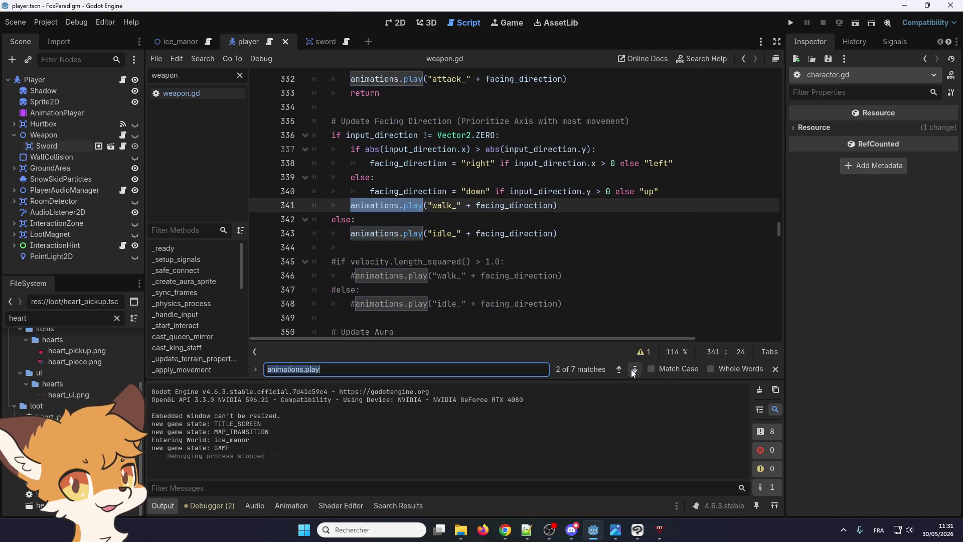
left_click(614, 369)
left_click(613, 369)
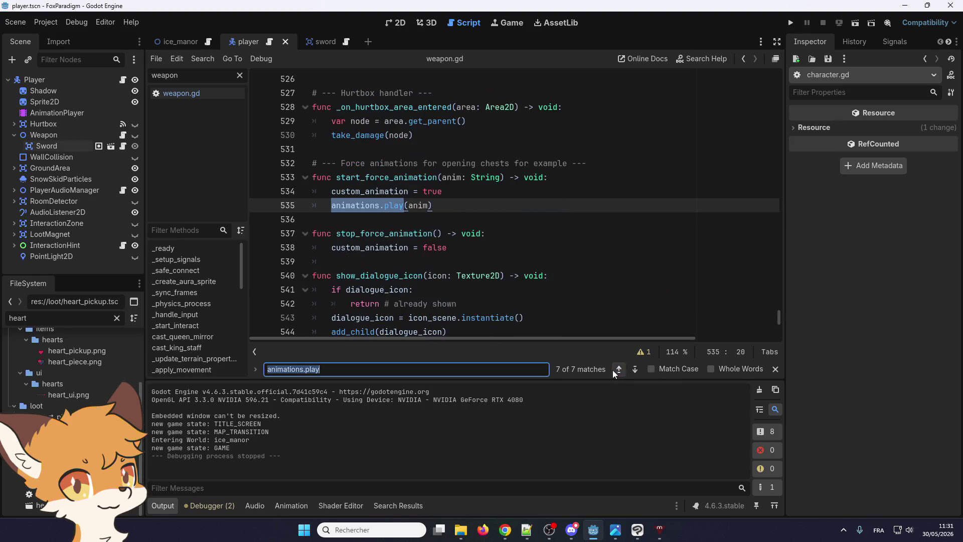
left_click(612, 370)
left_click(633, 369)
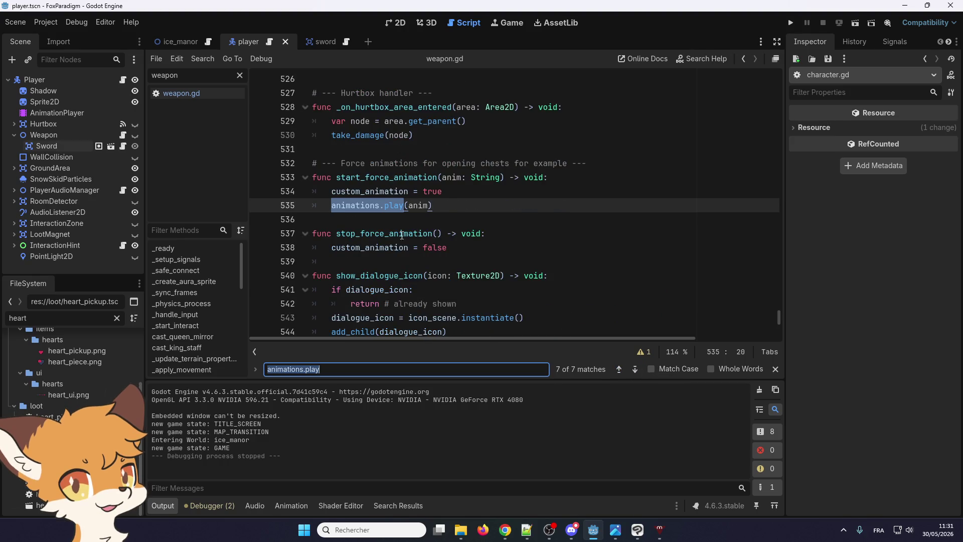
left_click(636, 369)
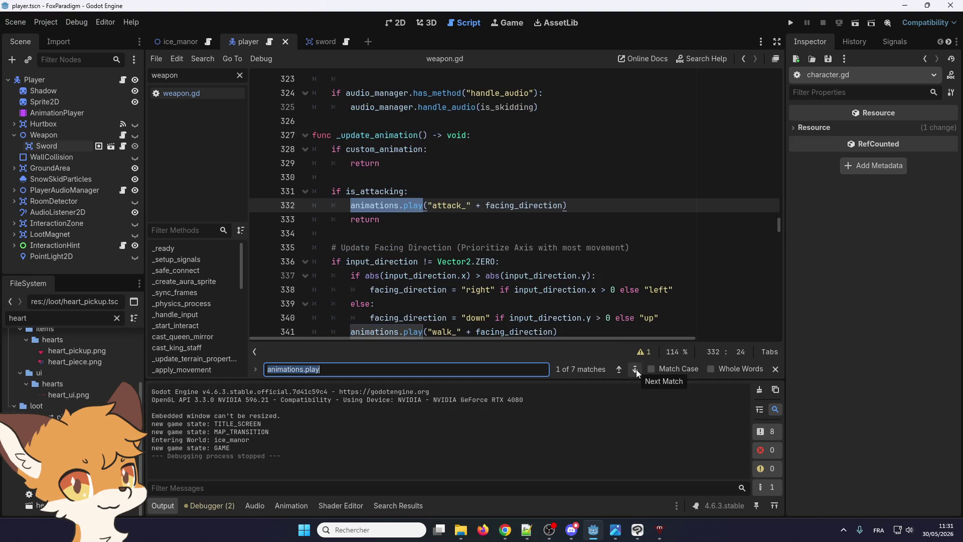
left_click(636, 369)
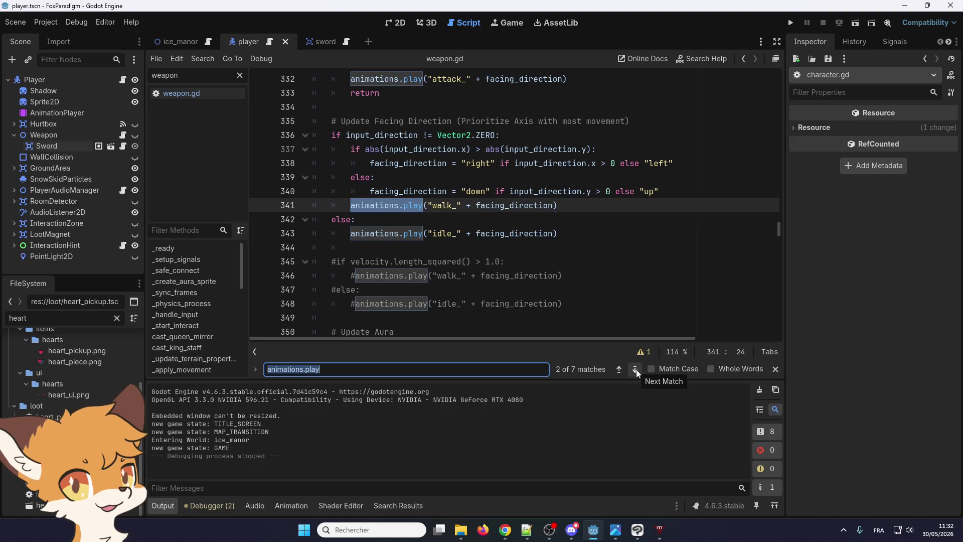
left_click(636, 369)
- Delete the commented-out #if velocity walk/idle animation lines 345–348 and the leftover blank line
left_click_drag(569, 275, 316, 232)
key("Delete")
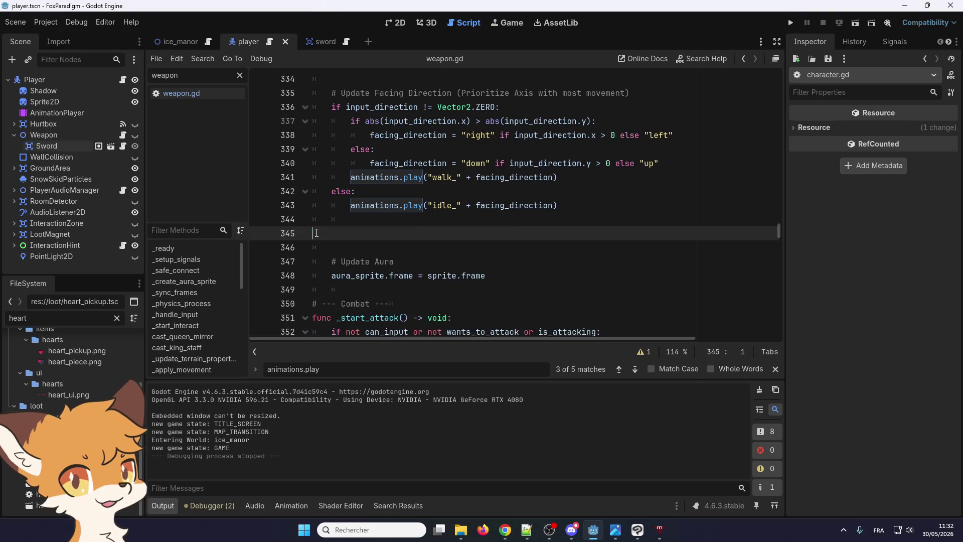
key("BackSpace")
key("BackSpace")
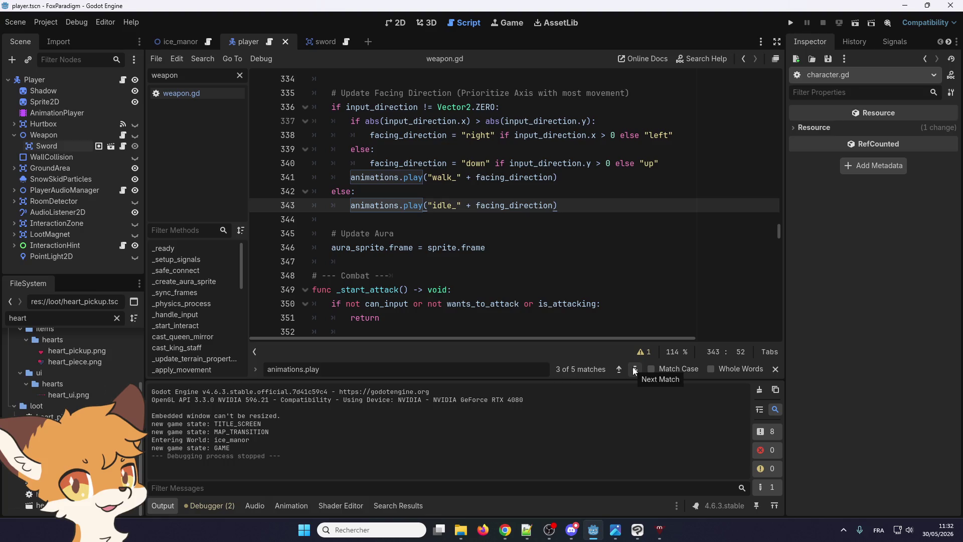
- Jump to the animations.play match on line 362 in _start_attack
scroll(425, 232, "up", 6)
scroll(424, 232, "down", 3)
scroll(424, 232, "down", 2)
scroll(424, 232, "up", 1)
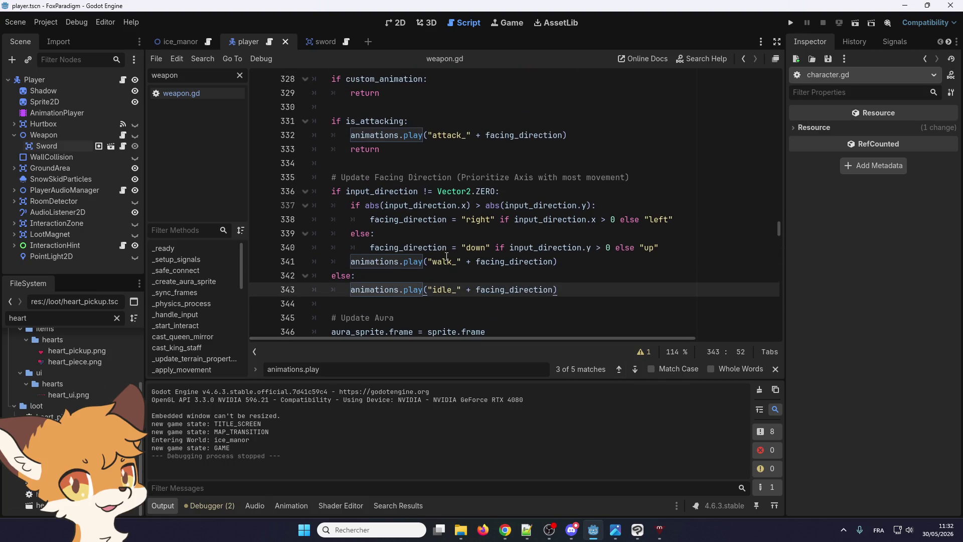
left_click(635, 369)
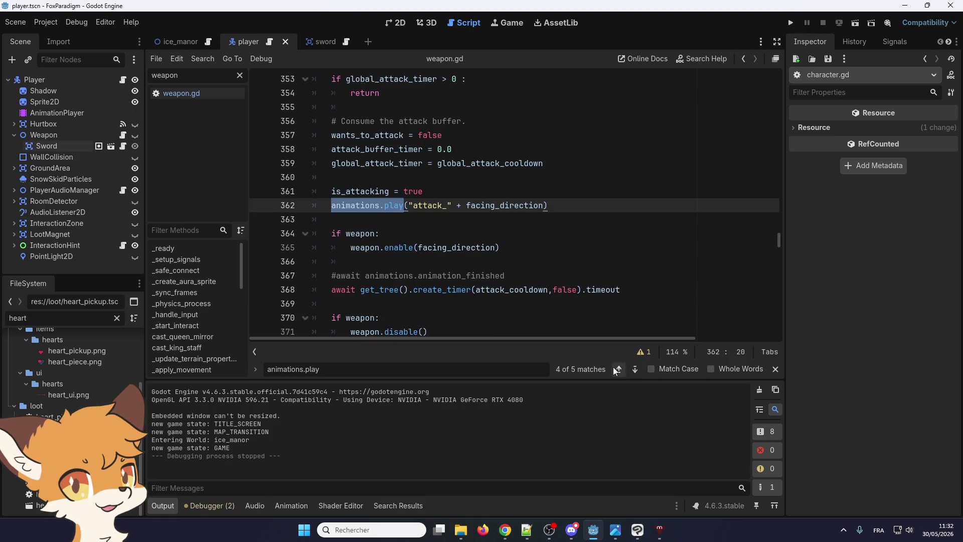
left_click(616, 369)
scroll(641, 369, "up", 2)
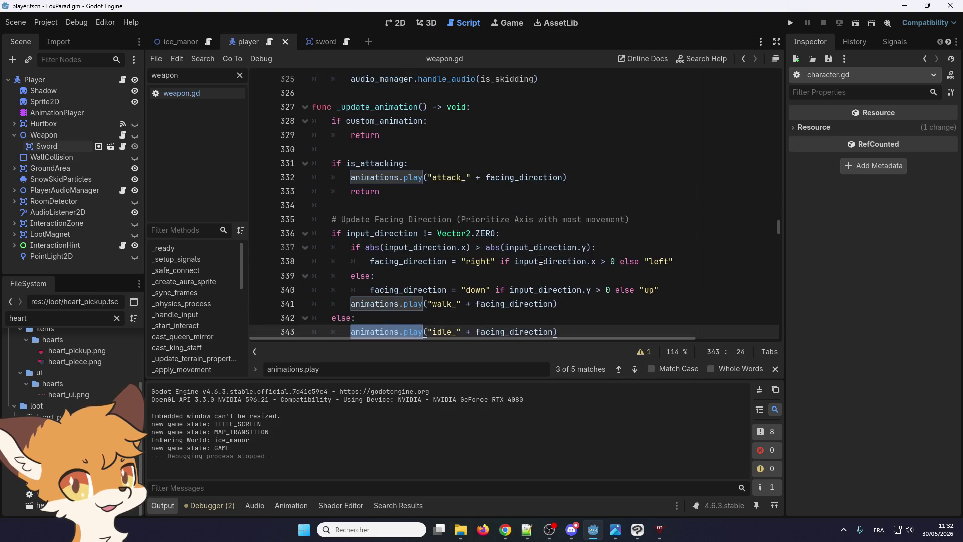
left_click(635, 369)
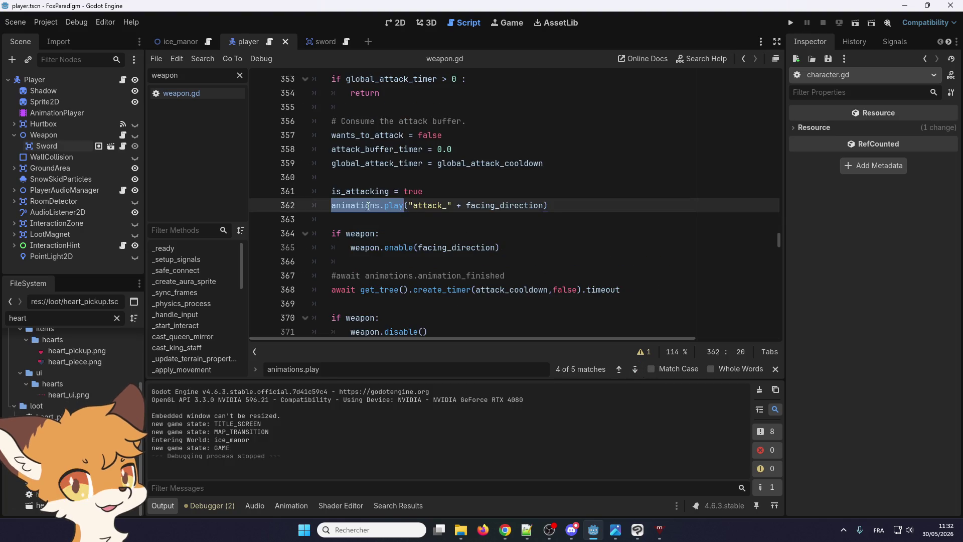
double_click(350, 206)
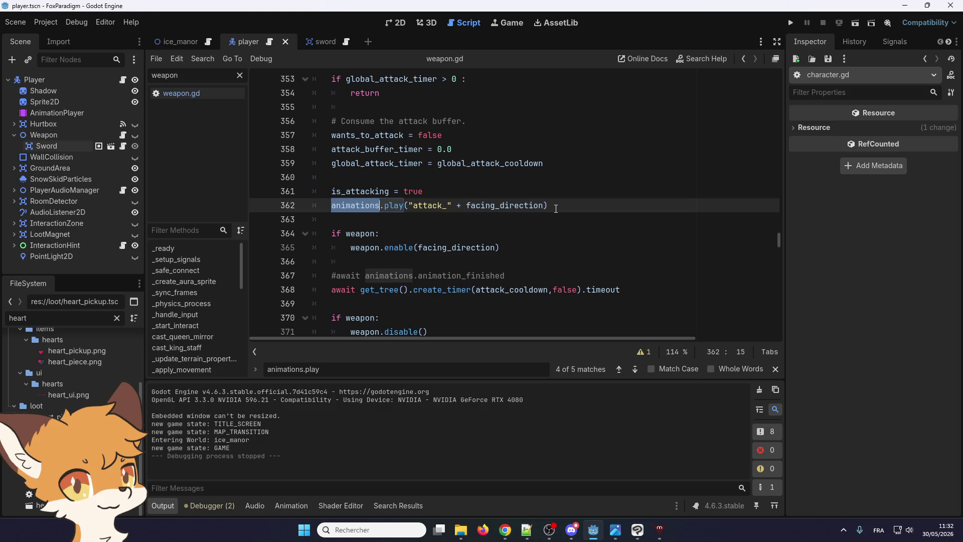
left_click(337, 275)
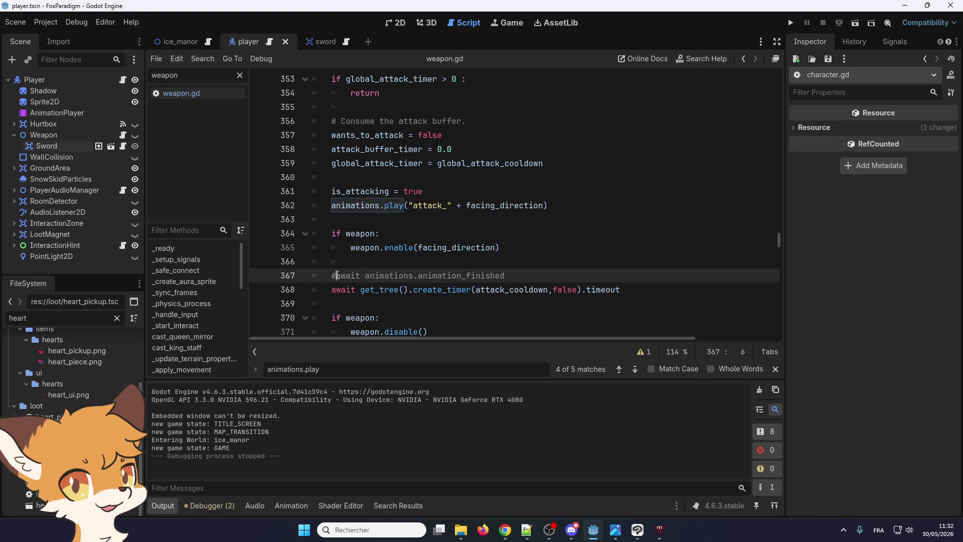
- Delete the await animations.animation_finished line and its empty line from _start_attack
key("BackSpace")
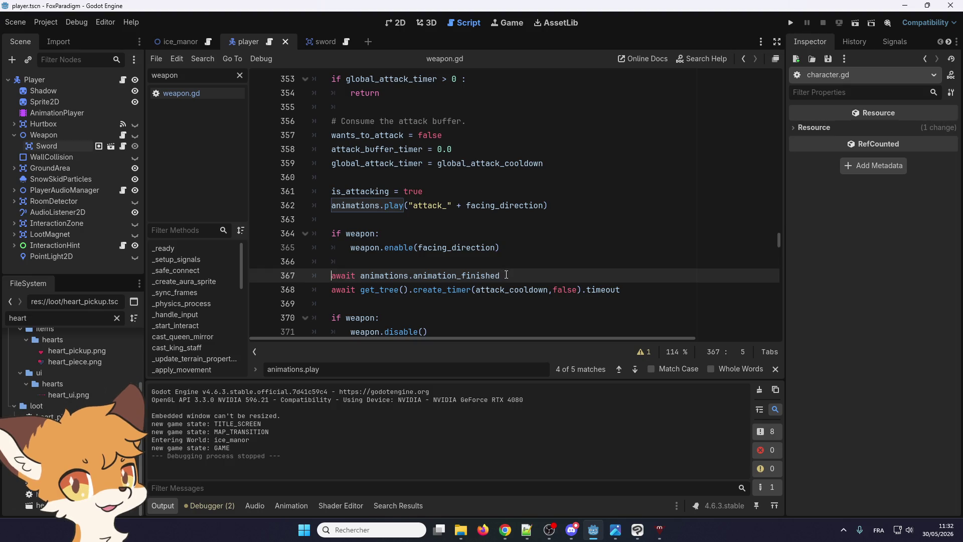
left_click_drag(506, 275, 296, 270)
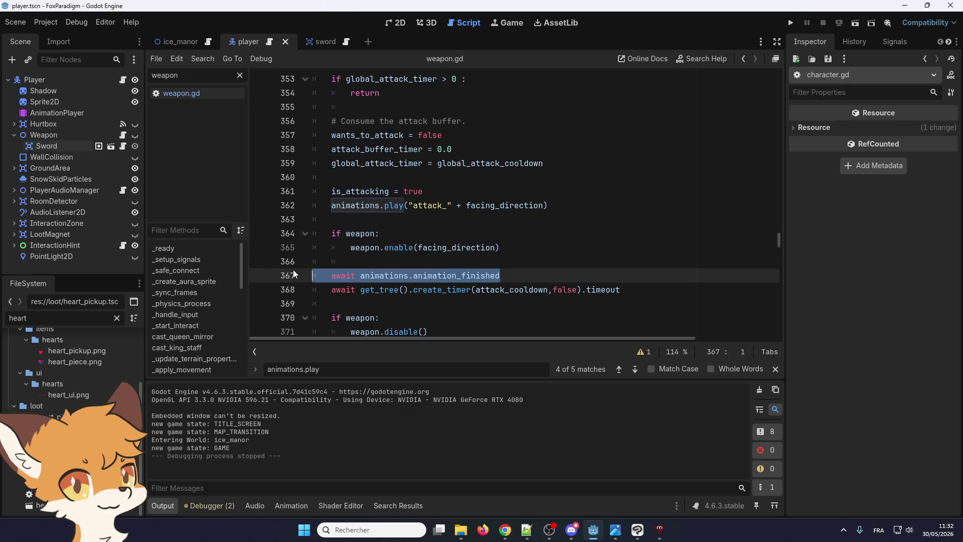
scroll(300, 267, "up", 1)
scroll(300, 266, "down", 1)
key("BackSpace")
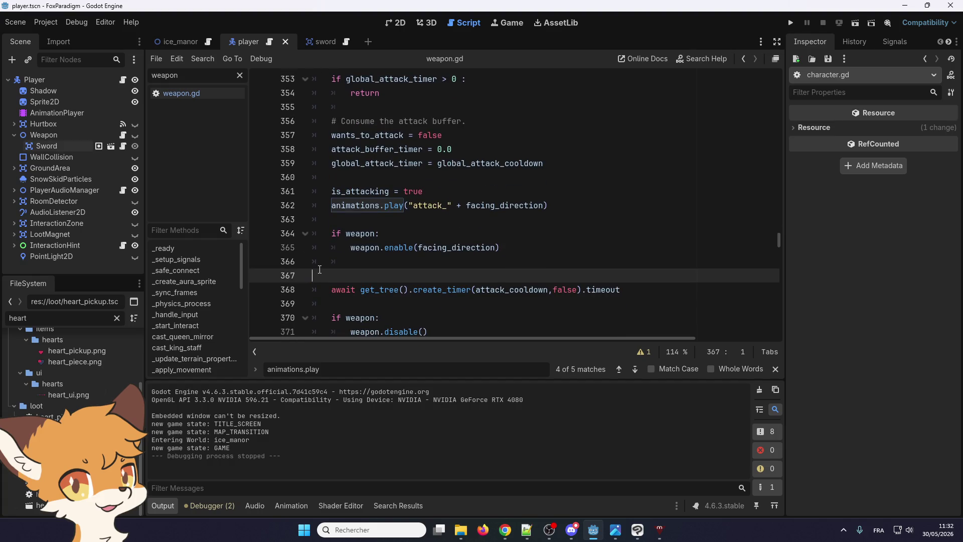
key("BackSpace")
- Remove the animations.play("attack_"...) line and the blank line above is_attacking
triple_click(355, 205)
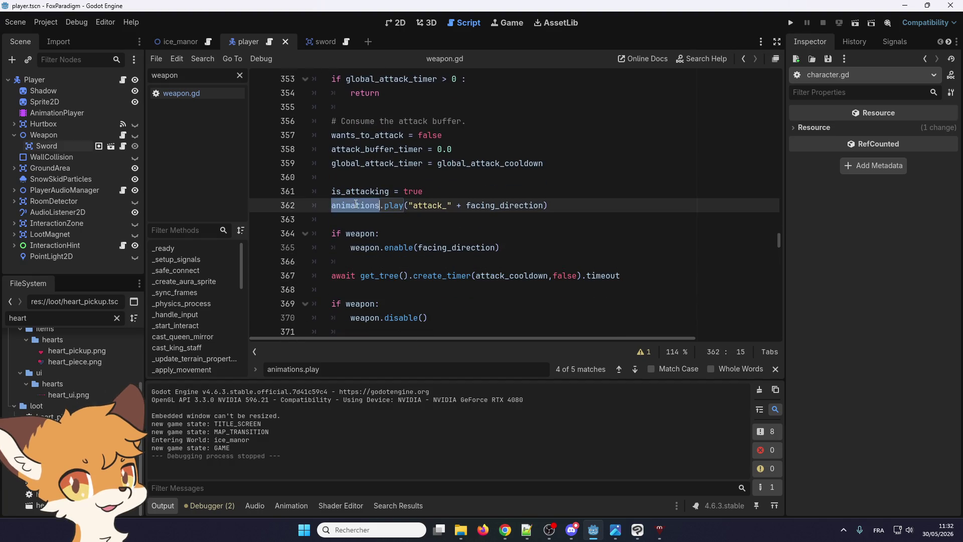
key("BackSpace")
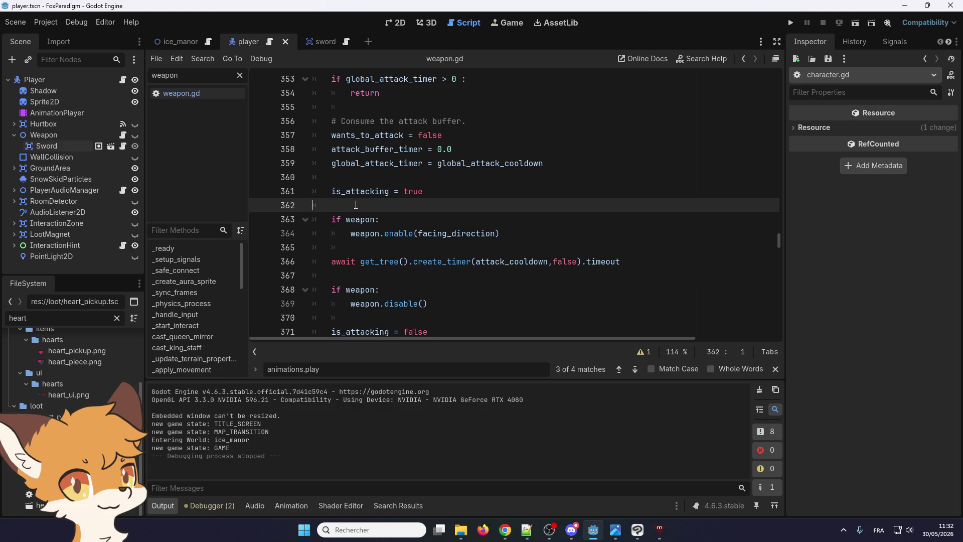
scroll(355, 204, "down", 2)
scroll(356, 205, "up", 3)
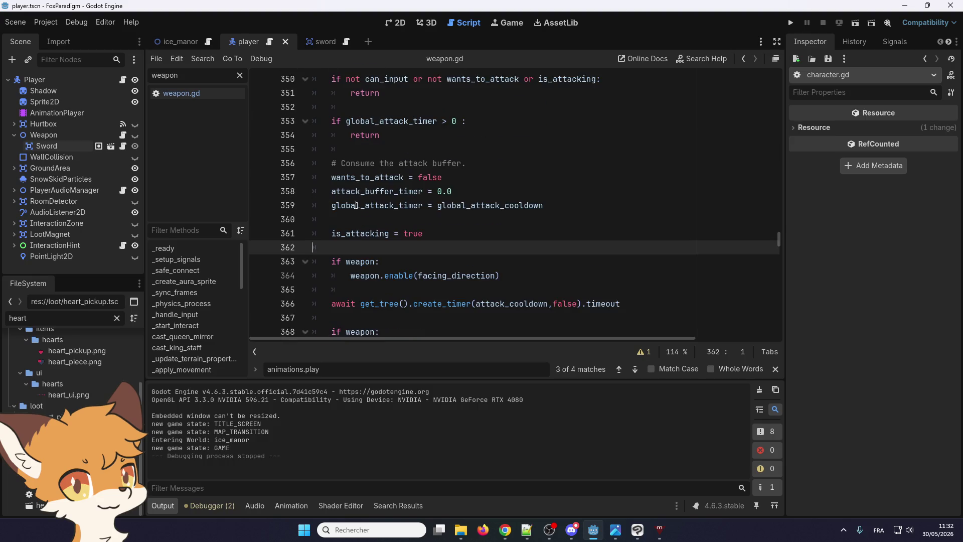
left_click(334, 222)
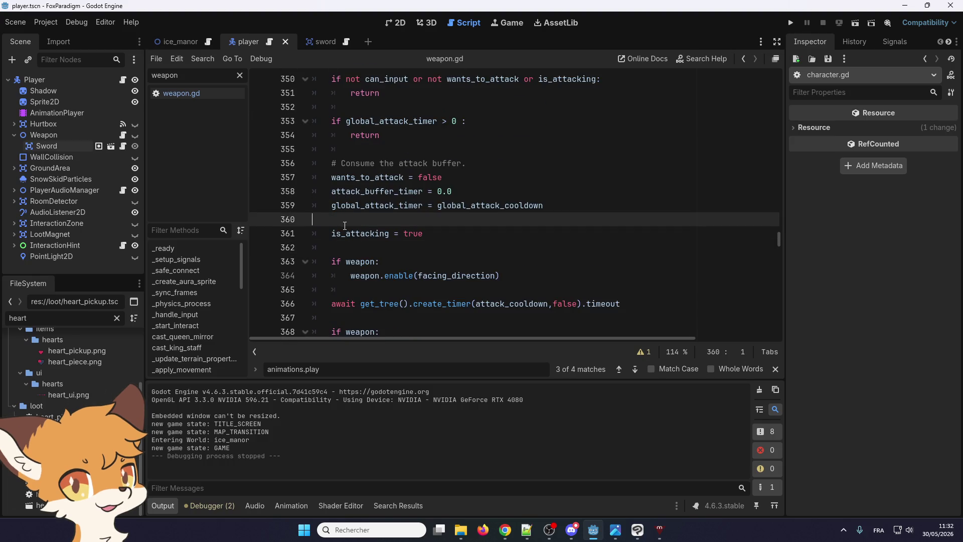
key("BackSpace")
- Review the trimmed _start_attack and run the game to test the attack
scroll(377, 240, "up", 2)
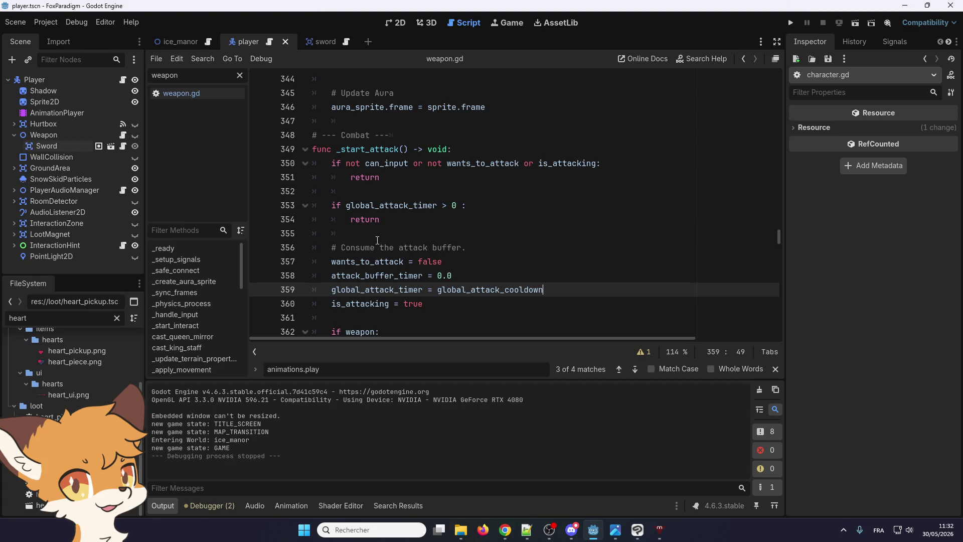
scroll(377, 240, "down", 4)
scroll(395, 250, "up", 1)
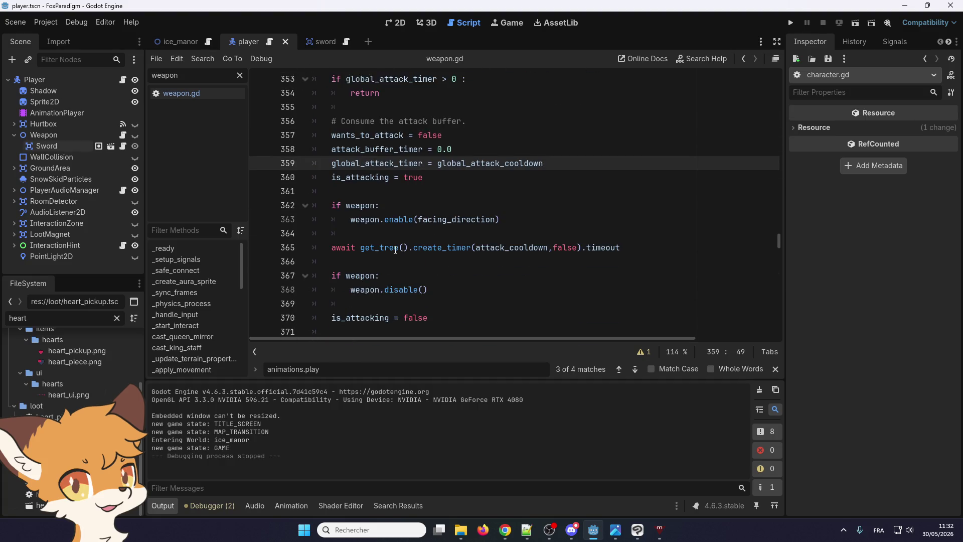
scroll(396, 250, "up", 4)
scroll(395, 250, "up", 1)
scroll(501, 211, "down", 3)
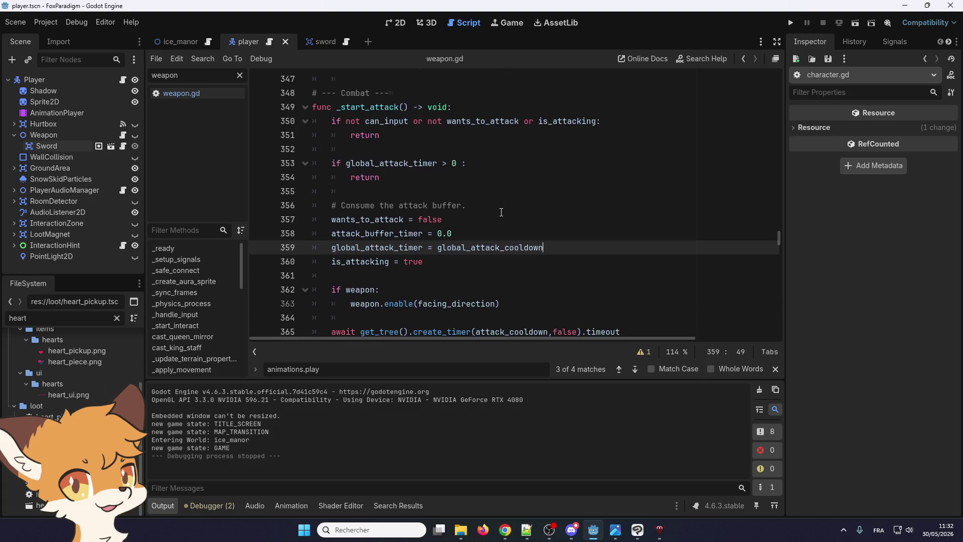
scroll(501, 212, "down", 3)
left_click(791, 23)
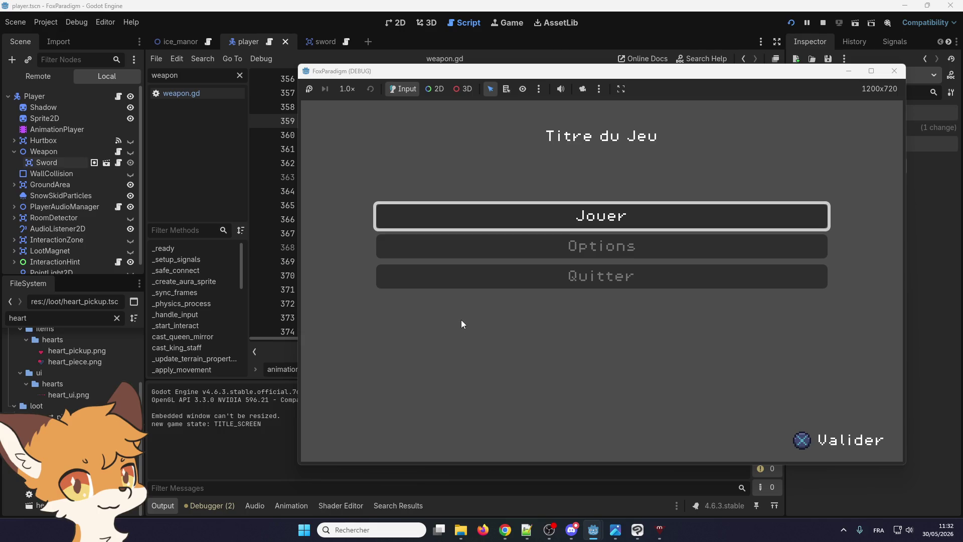
- Start the game from the title menu and walk the fox out the east doorway, swinging the sword
key("Return")
key("Return")
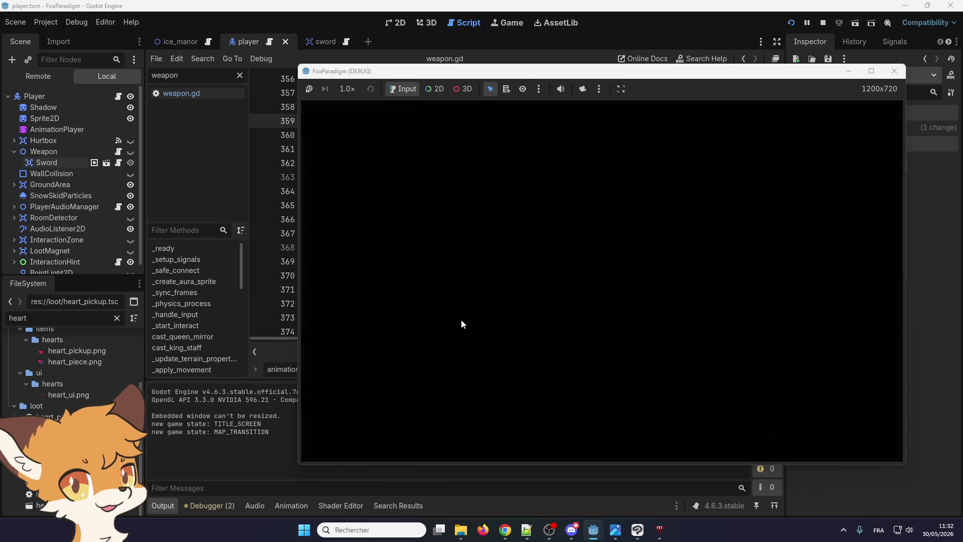
key("space")
key("d")
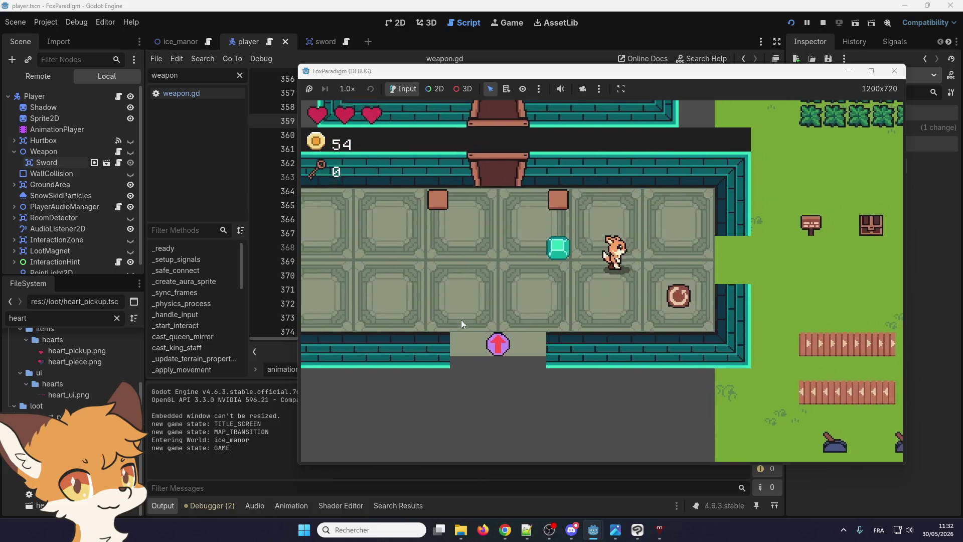
key("w")
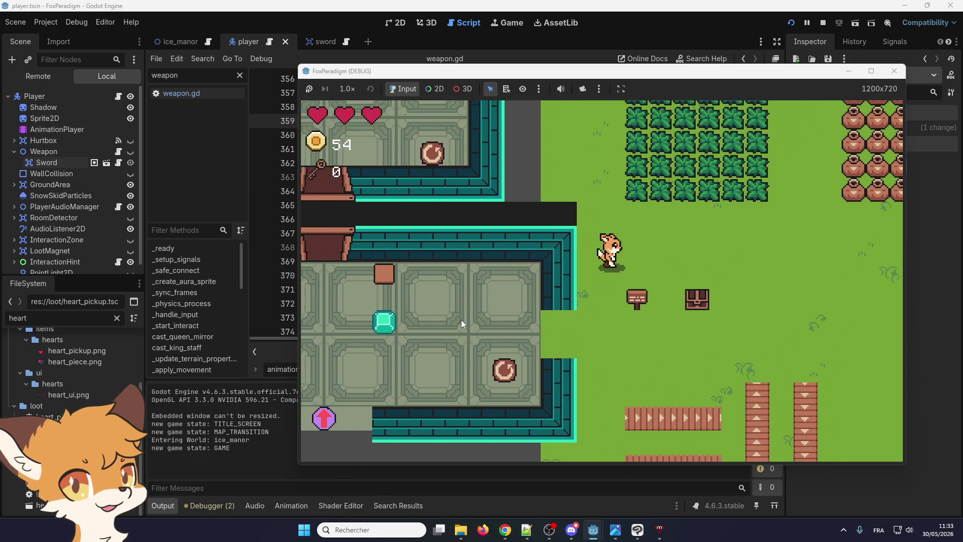
key("space")
key("d")
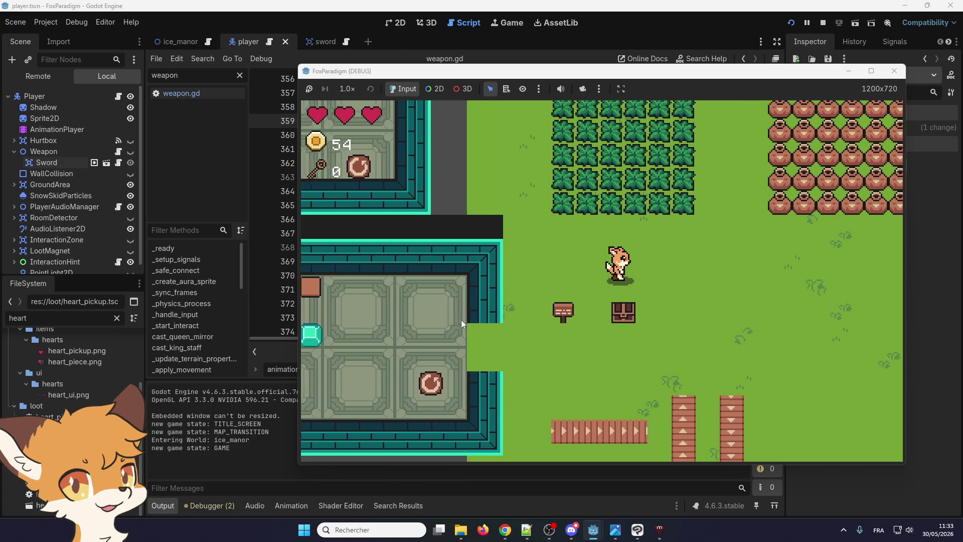
key("d")
key("s")
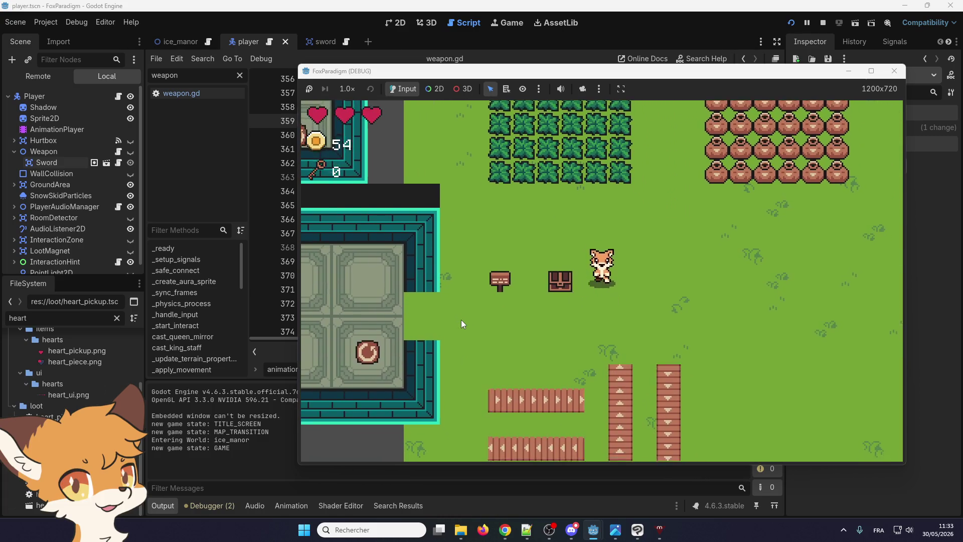
- Walk the fox left, right and up while repeatedly swinging the sword, then stop the game
key("a")
key("space")
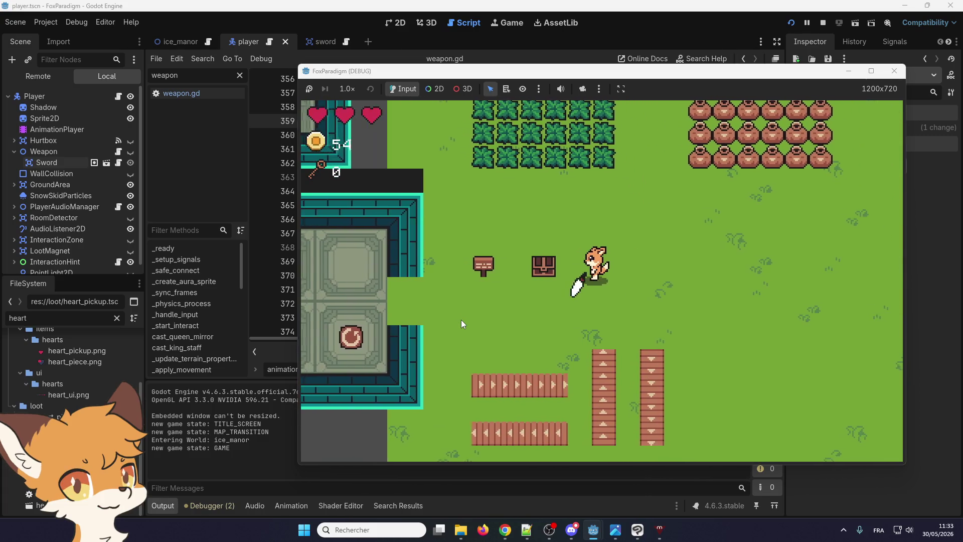
key("d")
key("space")
key("w")
key("space")
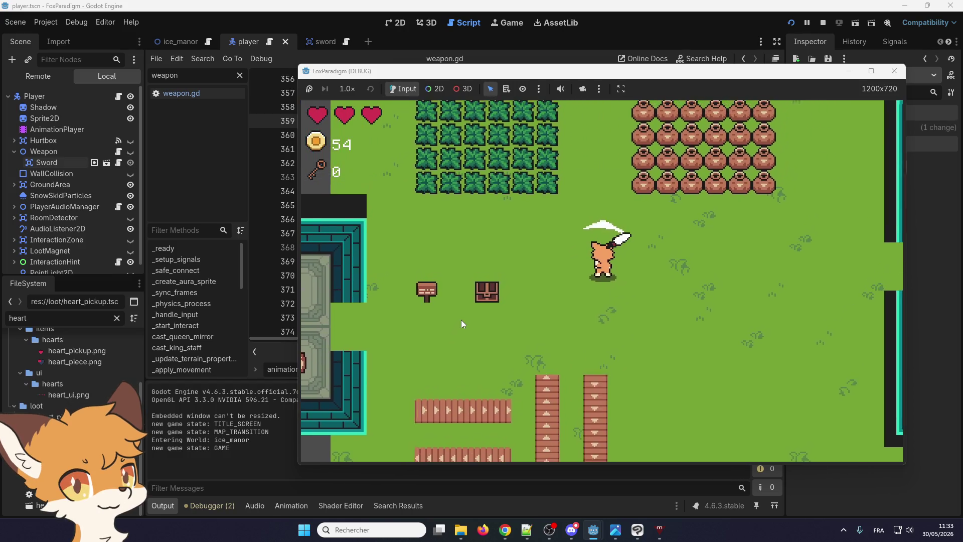
key("w")
key("space")
key("space")
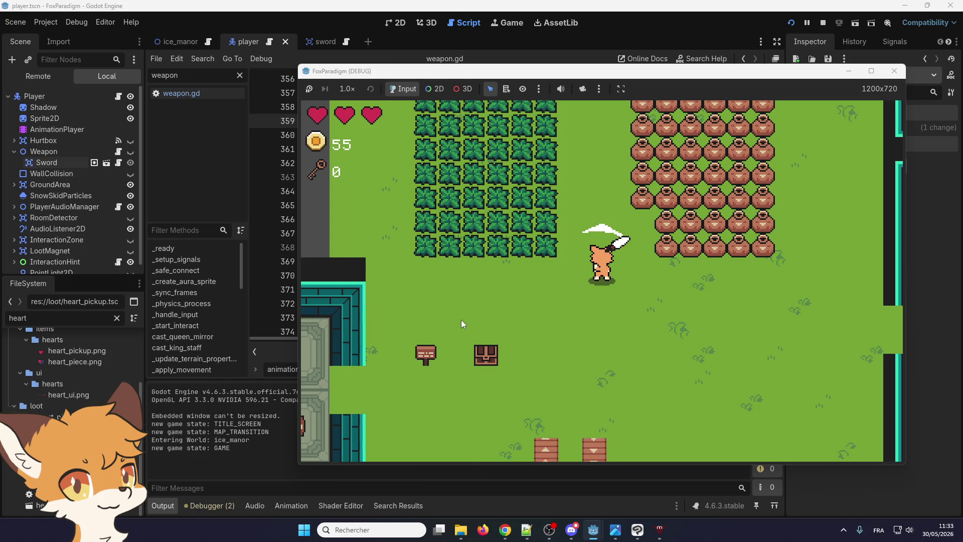
key("space")
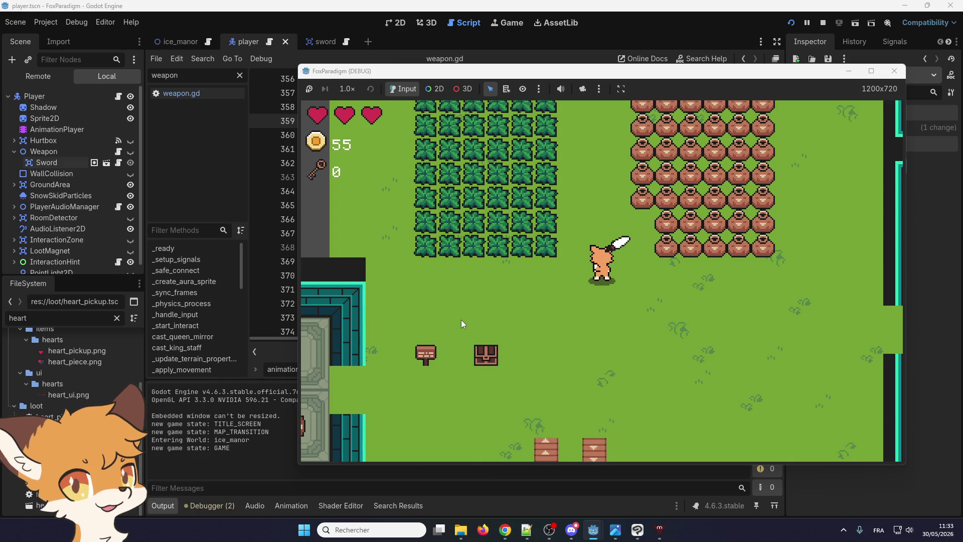
key("space")
key("space")
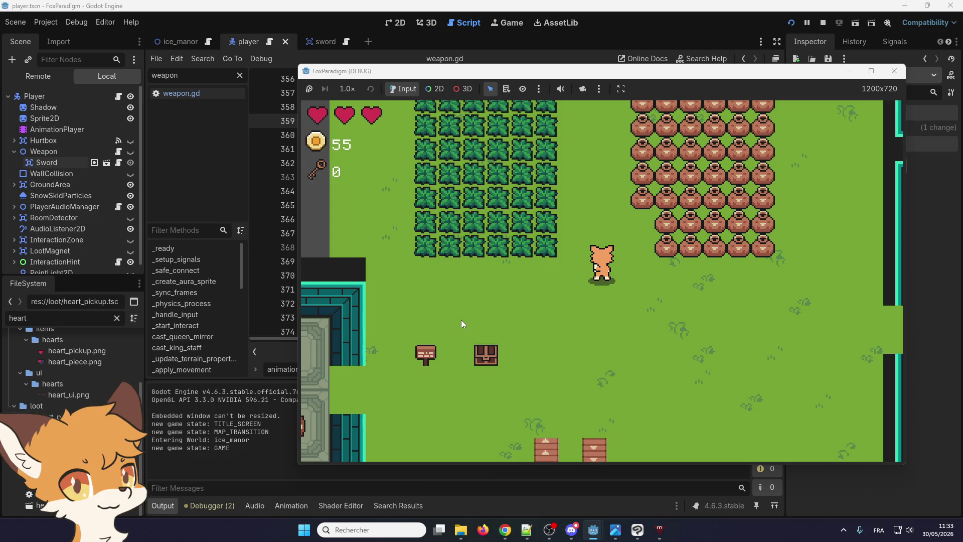
key("space")
key("space")
key("space")
key("space")
key("space")
key("space")
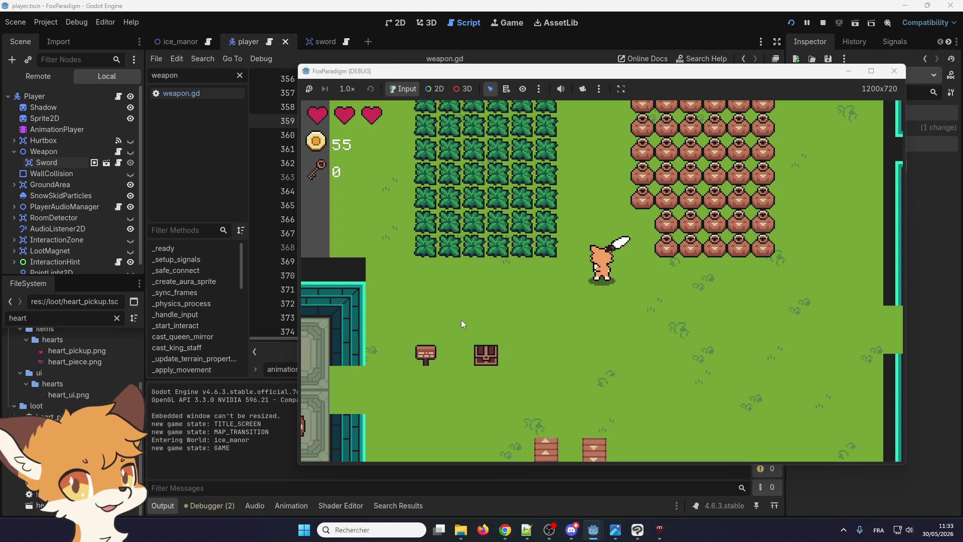
key("space")
key("space")
key("space")
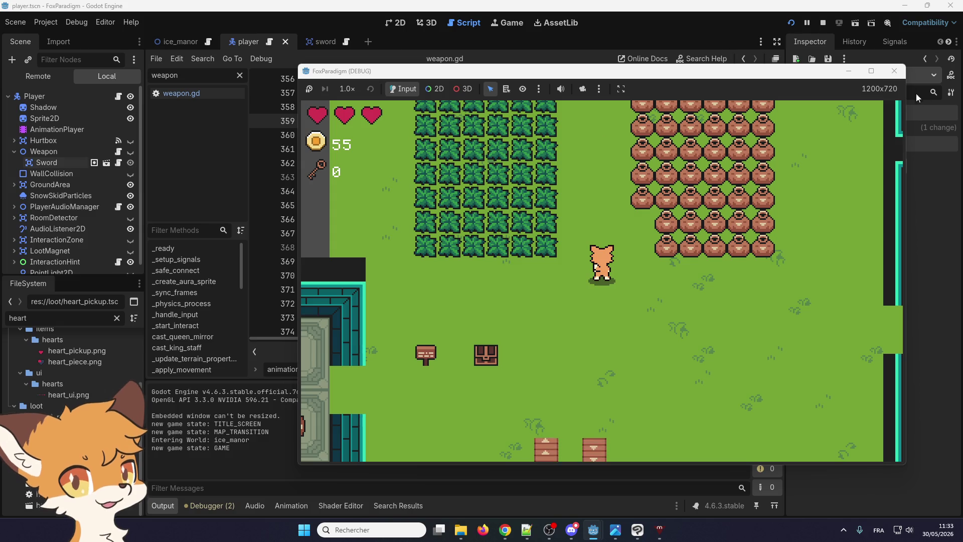
left_click(894, 70)
- Scroll through _start_attack to review the attack timer, weapon enable, attack_cooldown await and disable
scroll(343, 230, "up", 1)
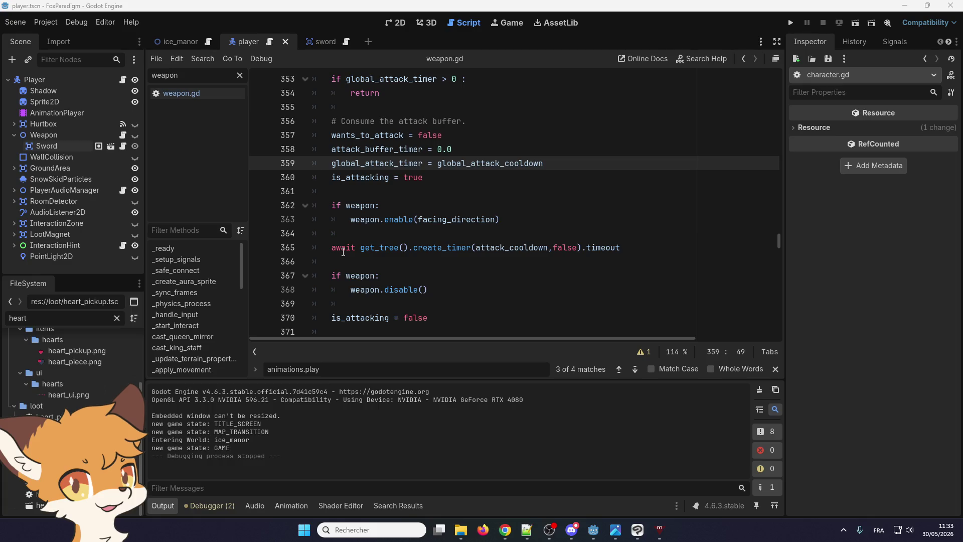
scroll(346, 265, "down", 2)
scroll(344, 267, "up", 2)
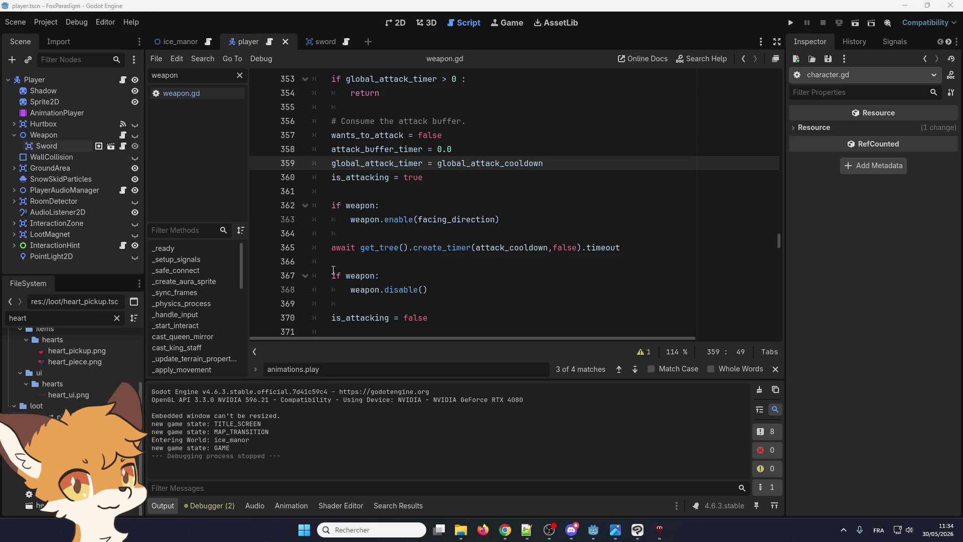
scroll(383, 252, "up", 3)
scroll(383, 253, "down", 3)
mouse_move(333, 173)
scroll(317, 236, "down", 1)
scroll(370, 236, "up", 1)
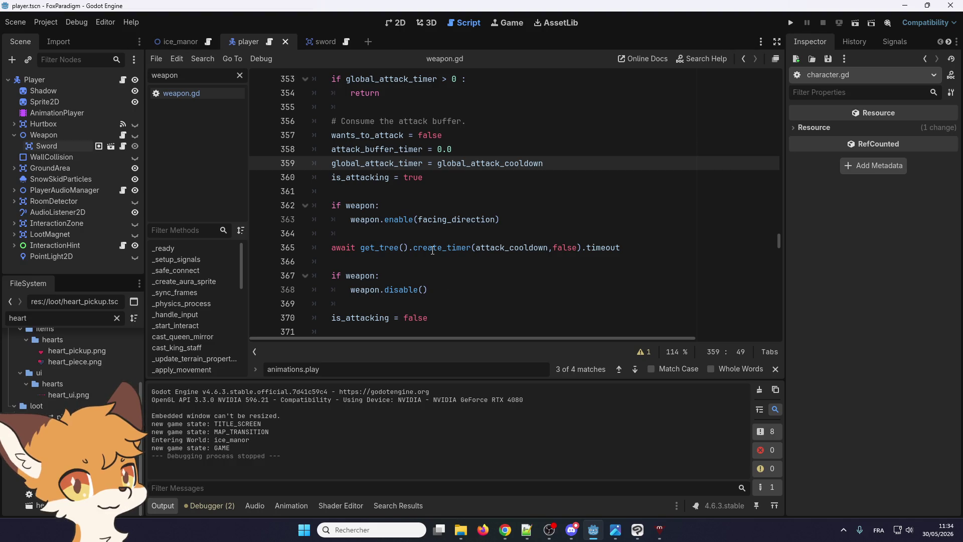
scroll(432, 250, "up", 2)
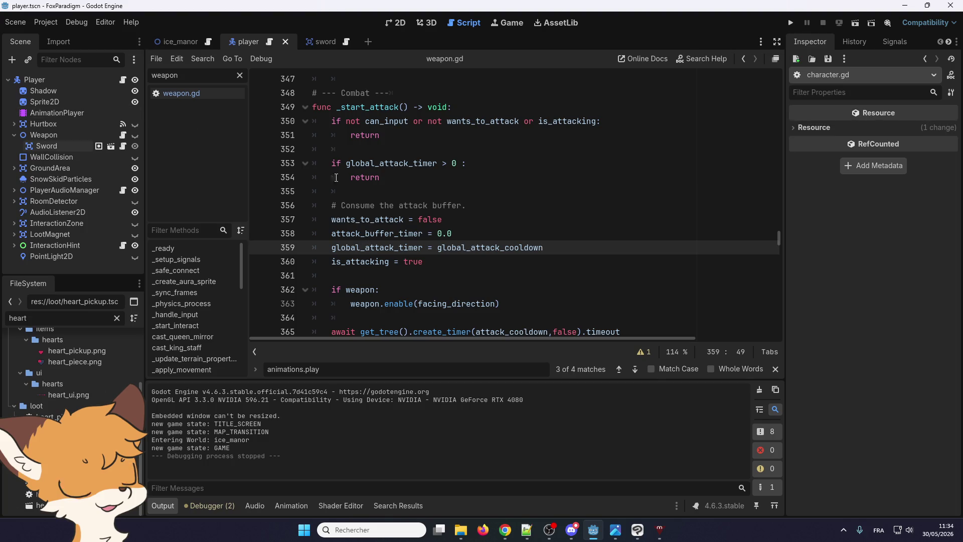
scroll(382, 206, "down", 1)
scroll(383, 205, "down", 3)
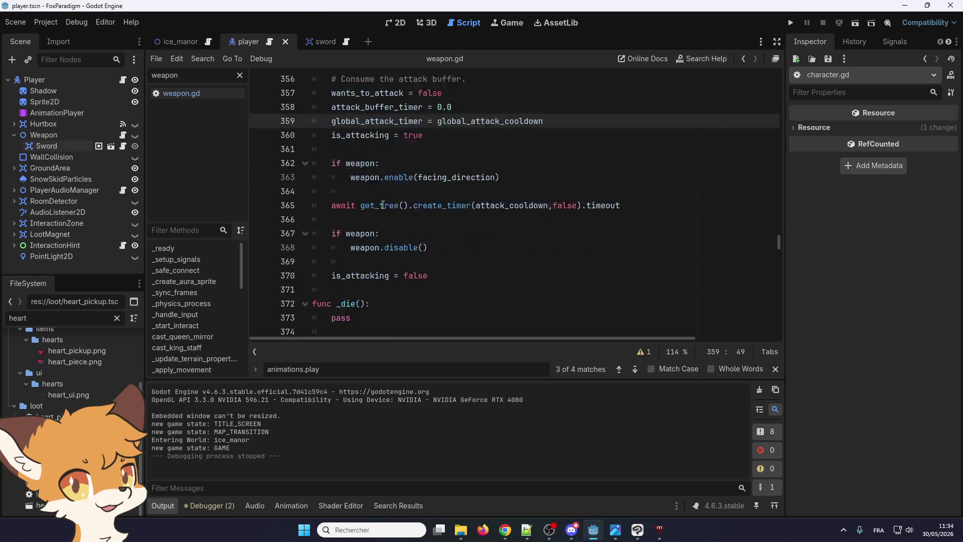
scroll(383, 206, "up", 1)
scroll(382, 205, "up", 1)
scroll(382, 205, "down", 2)
scroll(383, 205, "up", 1)
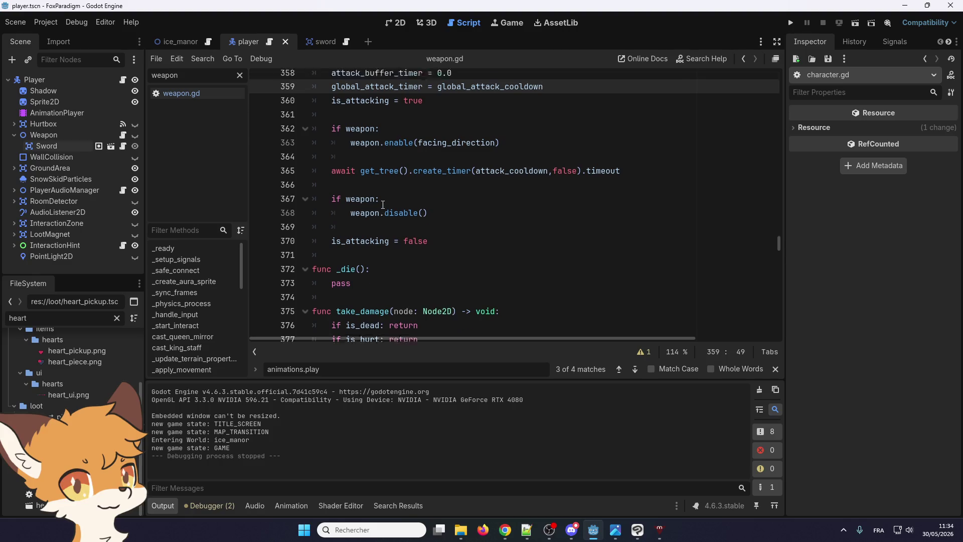
scroll(383, 205, "up", 2)
scroll(382, 205, "down", 3)
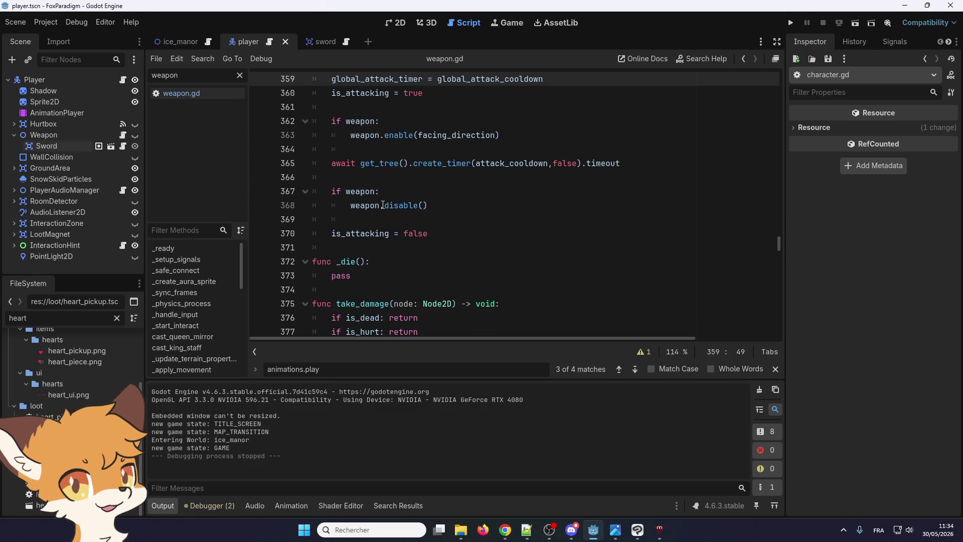
scroll(383, 205, "up", 3)
scroll(383, 205, "down", 2)
scroll(382, 205, "down", 1)
scroll(383, 205, "up", 1)
scroll(383, 205, "down", 1)
scroll(383, 205, "up", 1)
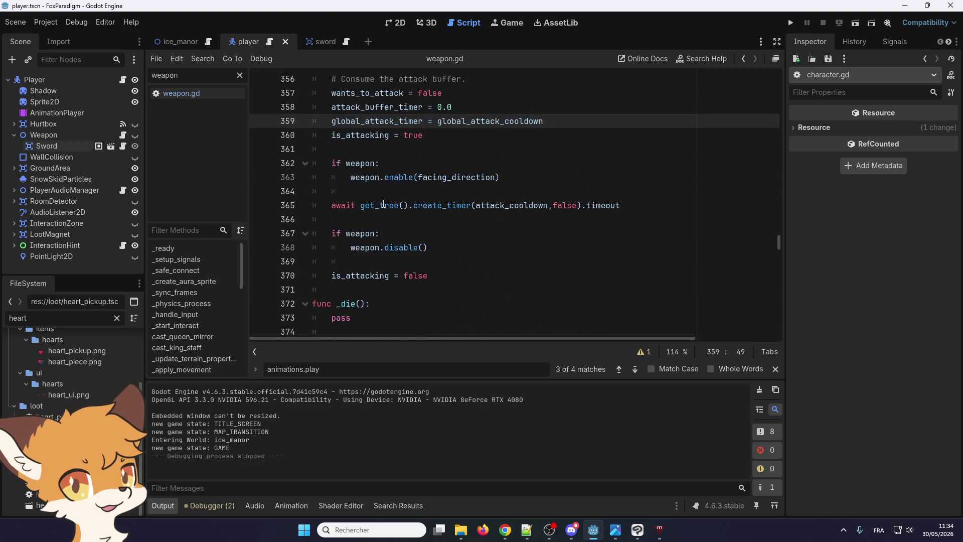
scroll(382, 204, "down", 4)
scroll(383, 204, "up", 6)
scroll(383, 204, "down", 3)
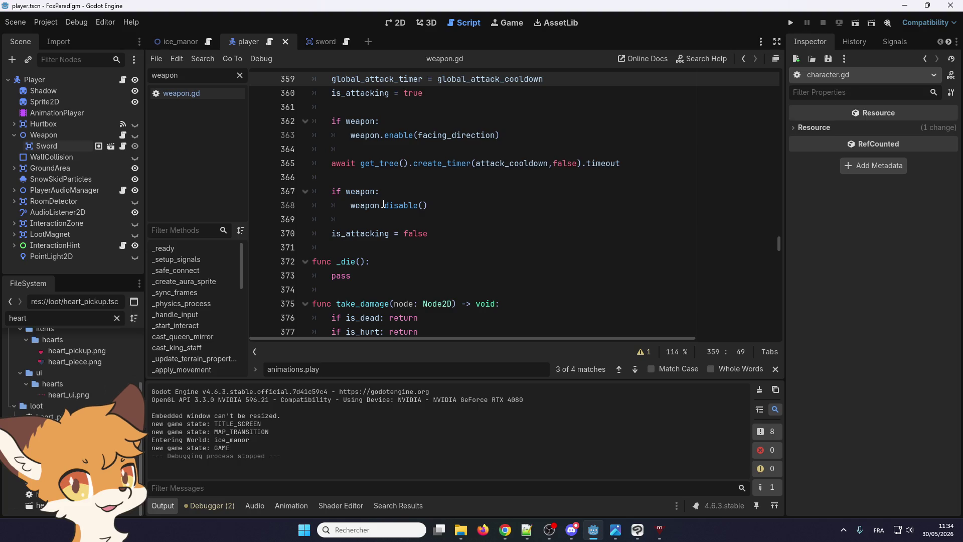
scroll(383, 204, "up", 2)
scroll(396, 204, "down", 2)
scroll(406, 206, "up", 2)
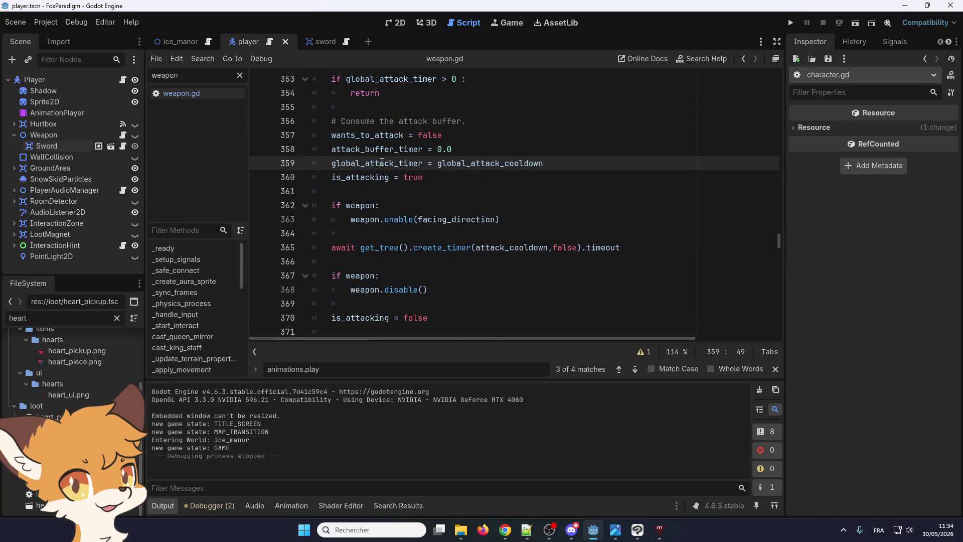
scroll(451, 211, "up", 2)
scroll(397, 154, "down", 6)
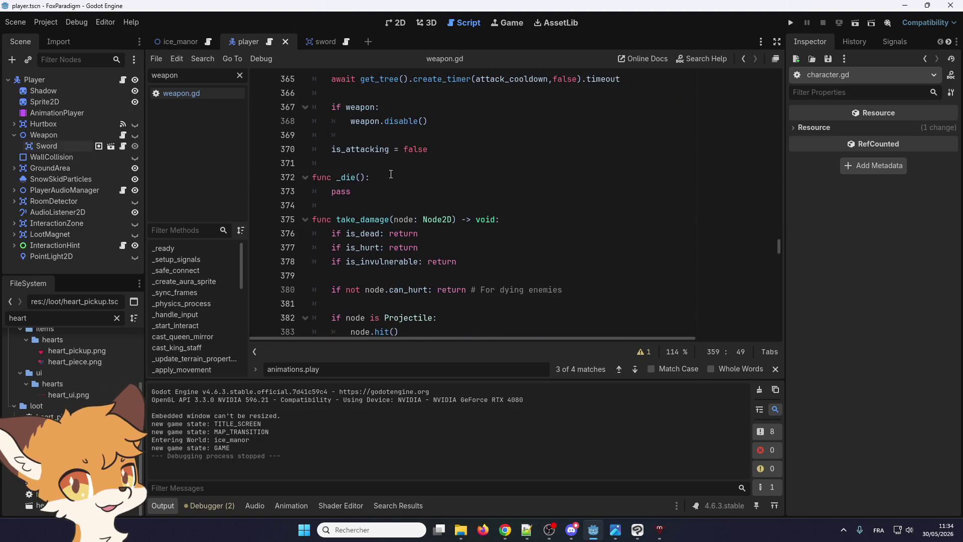
scroll(389, 171, "up", 5)
scroll(377, 186, "down", 4)
scroll(376, 187, "up", 5)
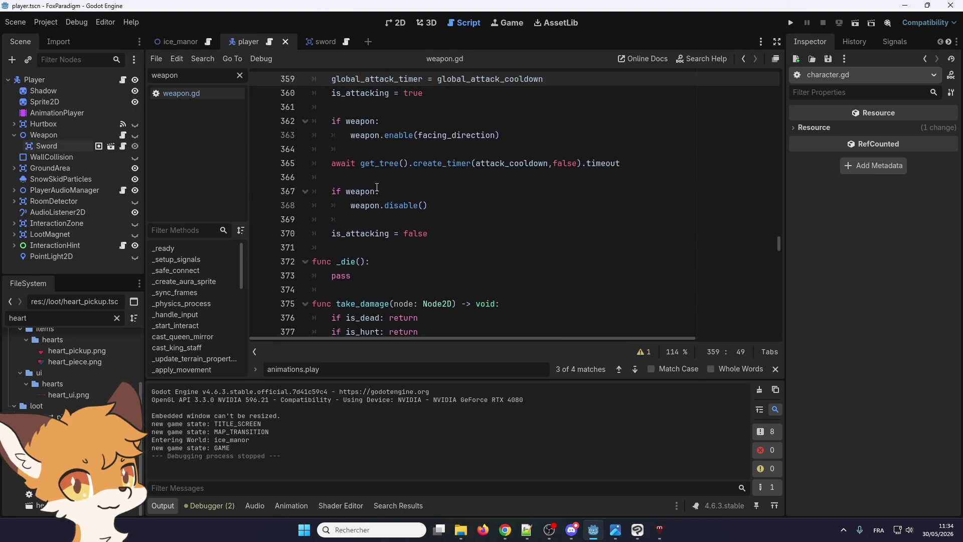
scroll(350, 246, "down", 3)
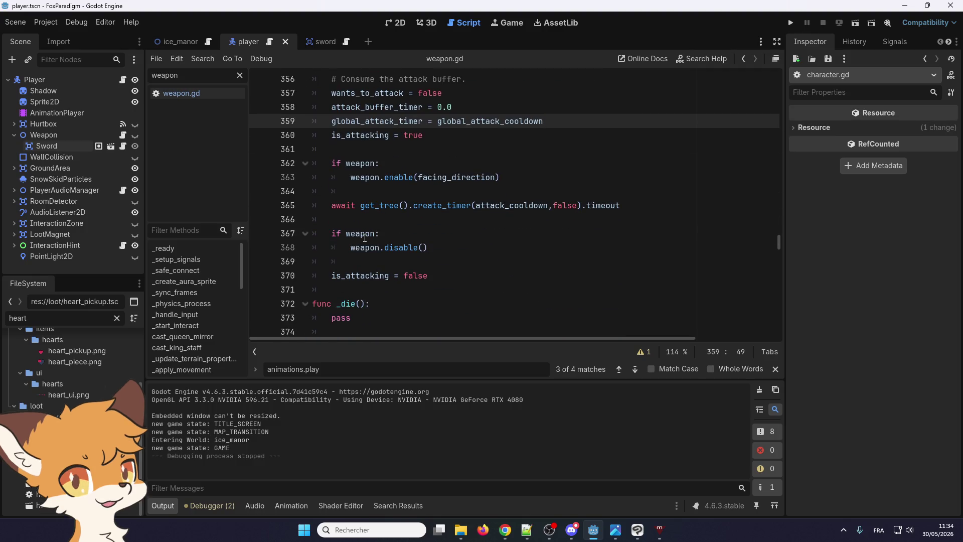
scroll(364, 238, "up", 1)
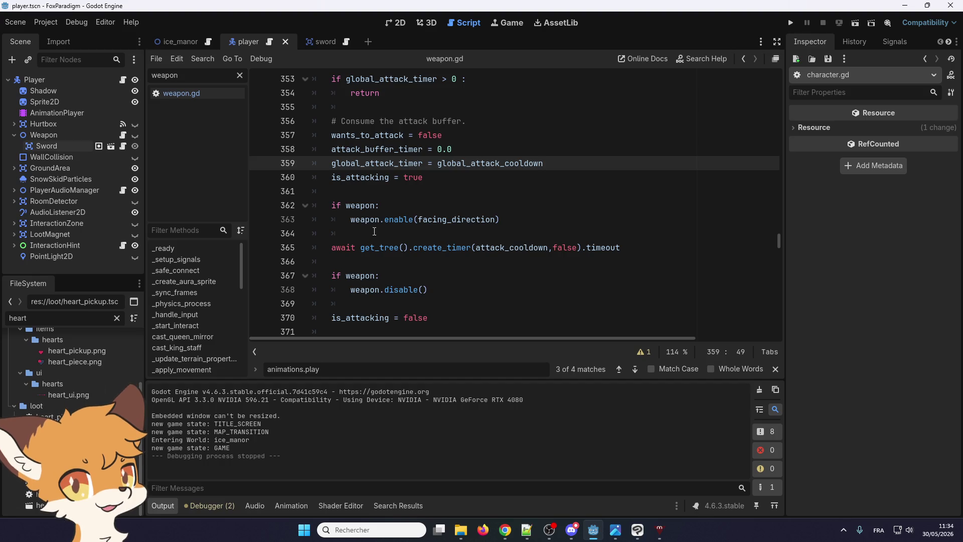
scroll(374, 231, "up", 5)
scroll(375, 231, "down", 7)
scroll(376, 231, "up", 1)
scroll(376, 231, "up", 4)
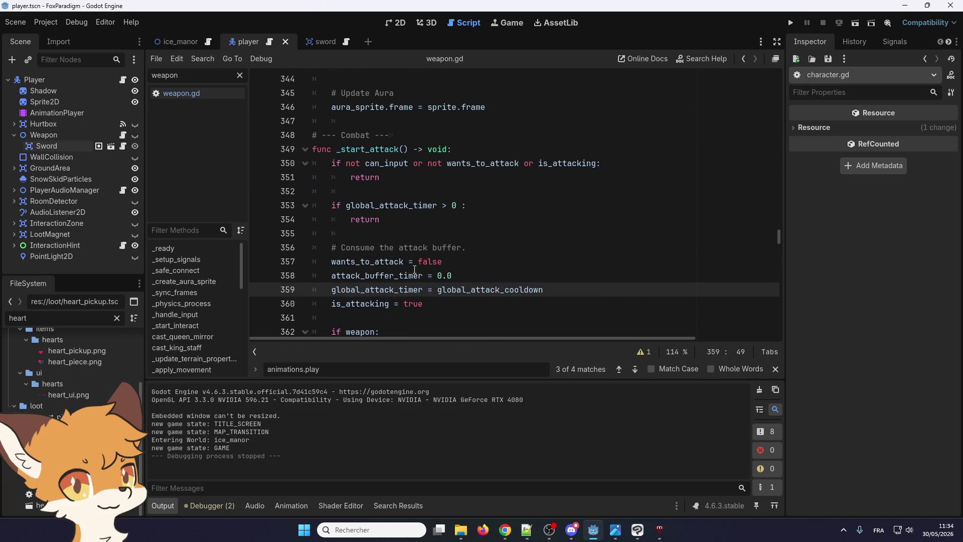
scroll(411, 296, "down", 1)
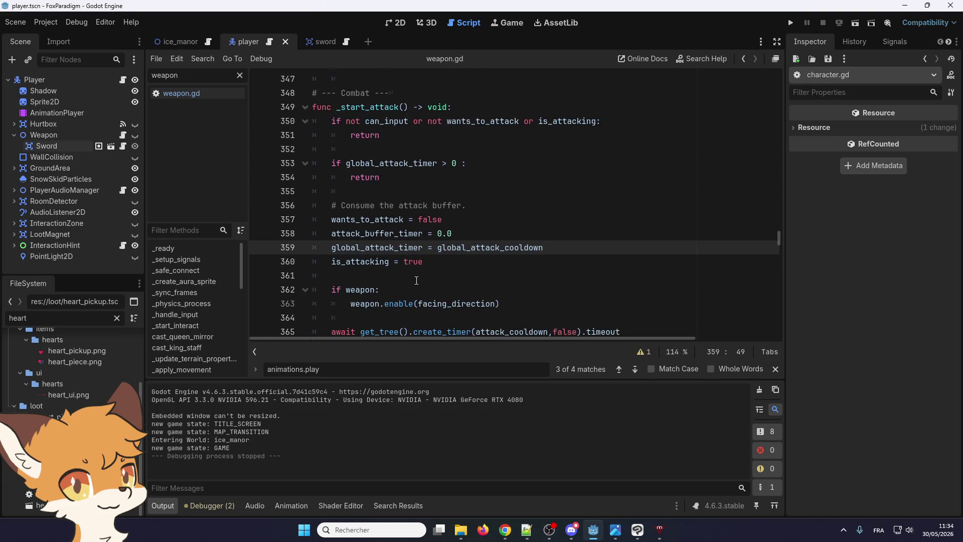
scroll(416, 281, "down", 3)
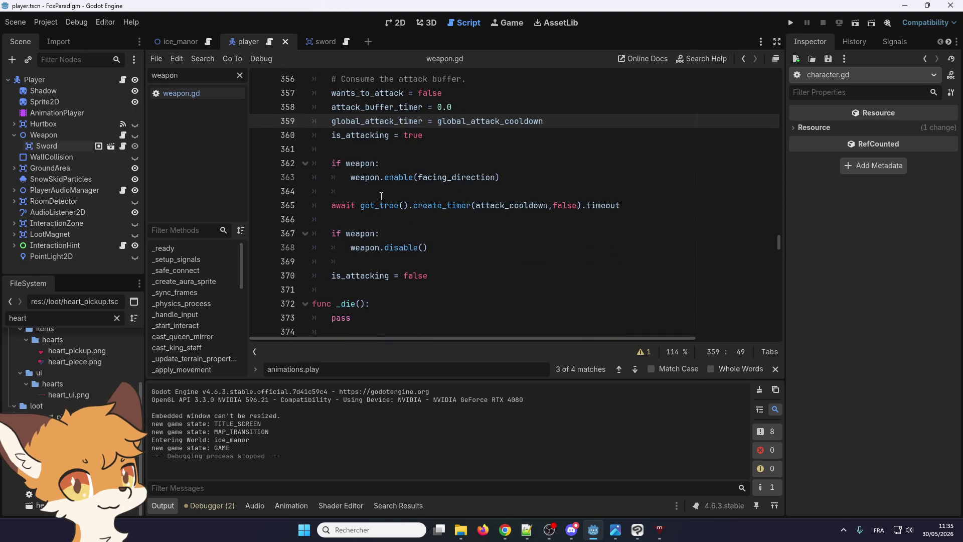
scroll(381, 196, "up", 1)
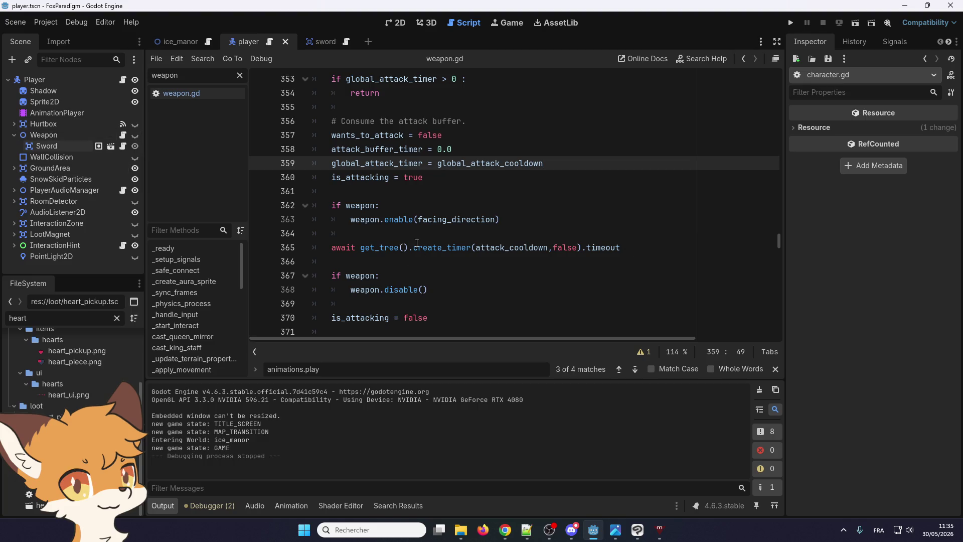
scroll(417, 243, "up", 1)
scroll(416, 243, "up", 2)
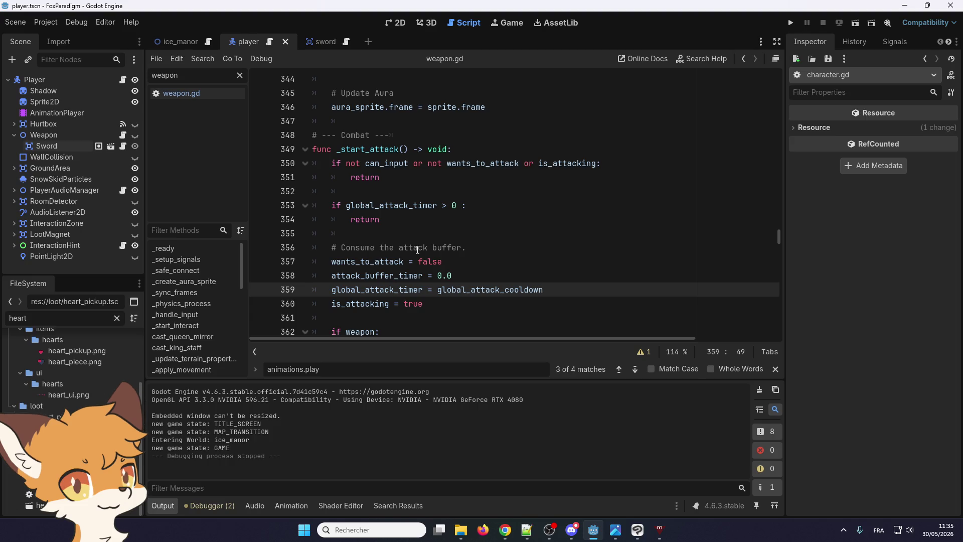
scroll(402, 246, "down", 2)
scroll(402, 246, "up", 3)
scroll(402, 246, "down", 4)
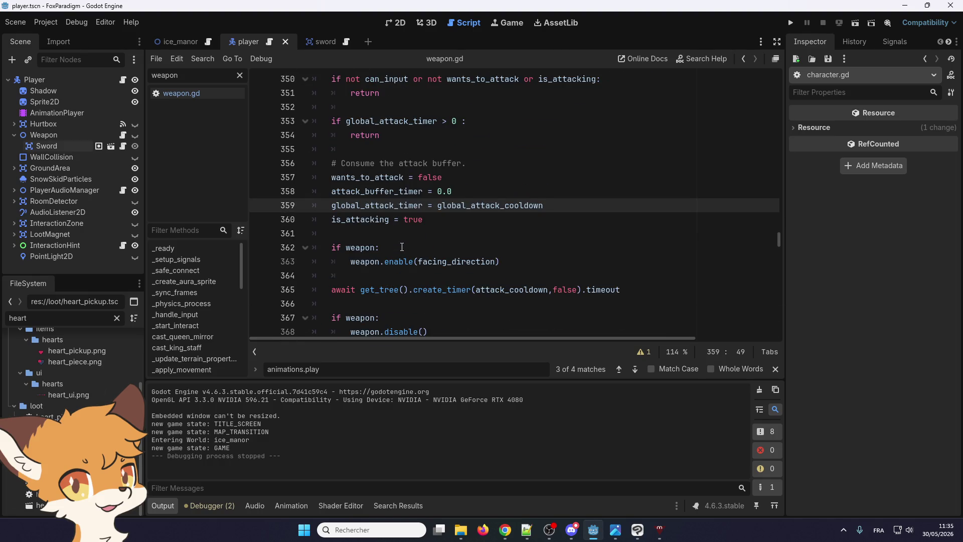
scroll(402, 246, "up", 1)
scroll(402, 246, "up", 4)
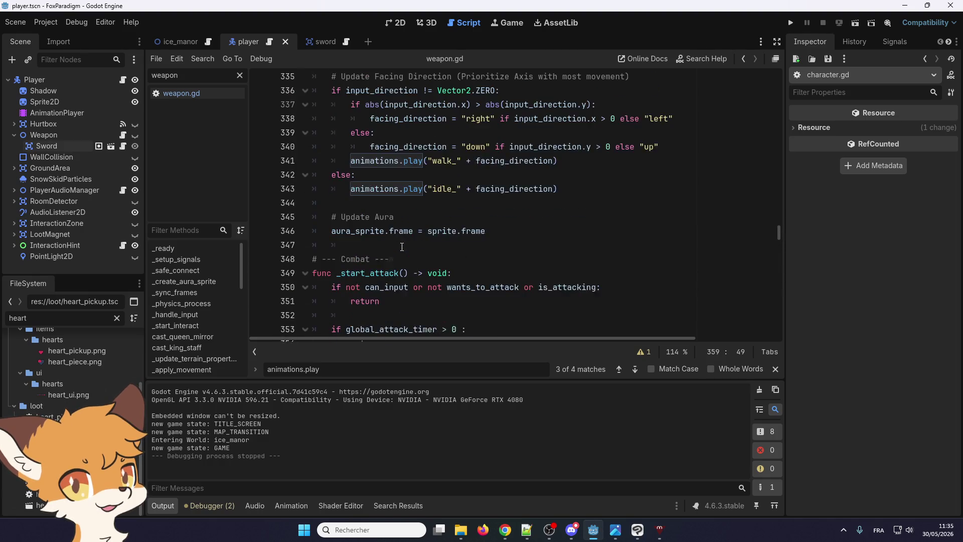
scroll(401, 246, "down", 5)
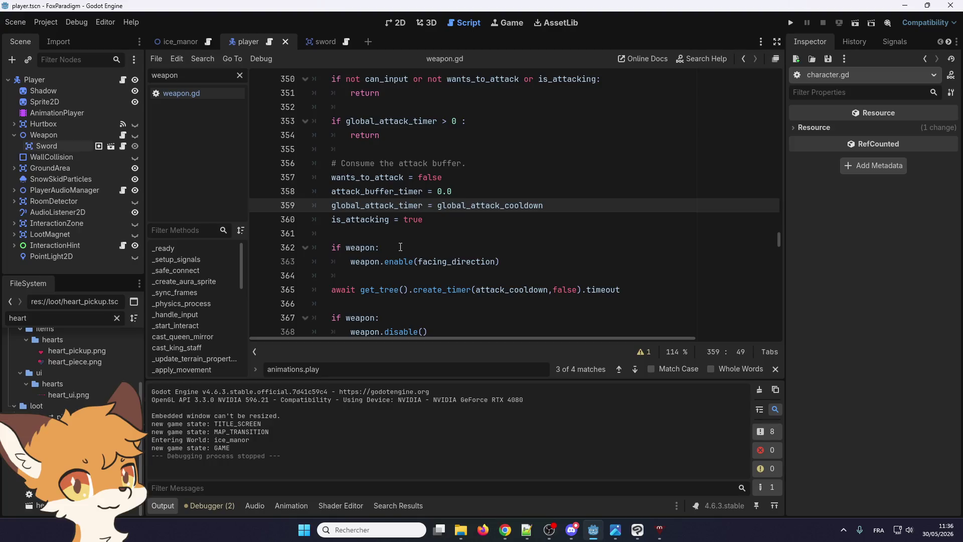
scroll(400, 246, "up", 1)
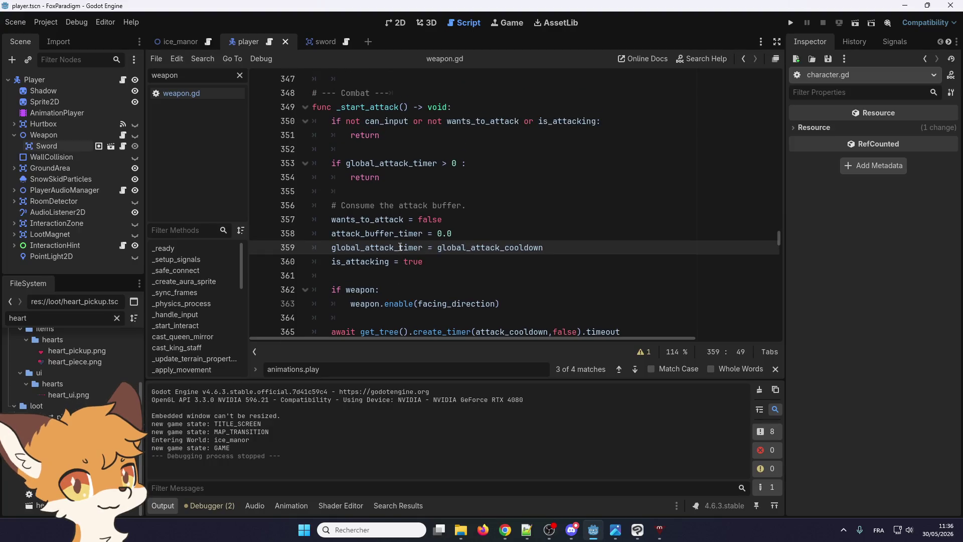
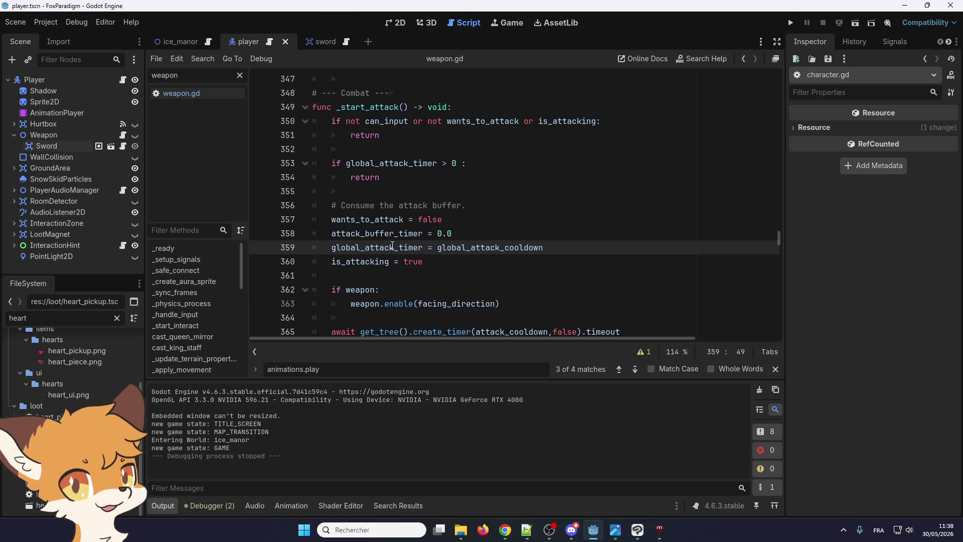
- Scroll through _start_attack and place the caret on the line after the weapon is enabled
scroll(361, 256, "up", 1)
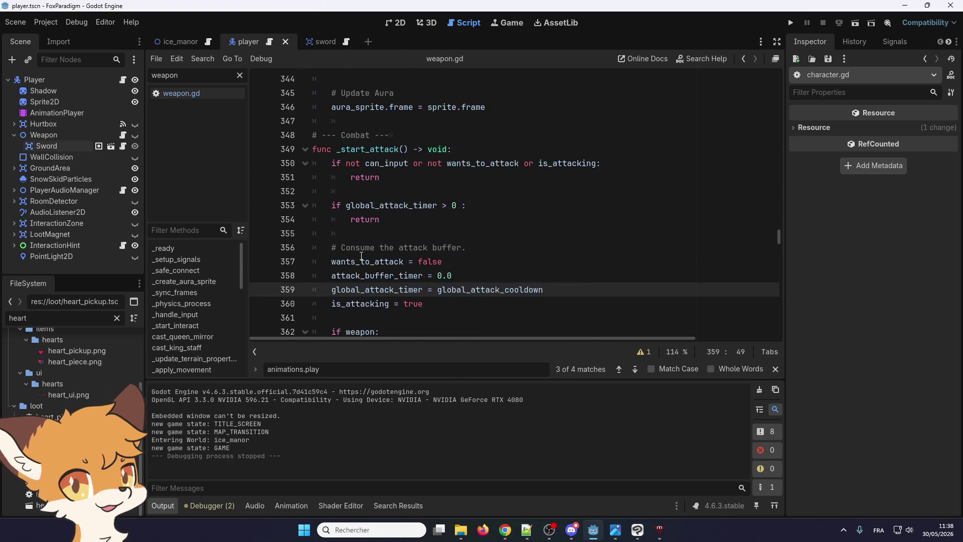
scroll(361, 255, "down", 1)
scroll(355, 280, "up", 2)
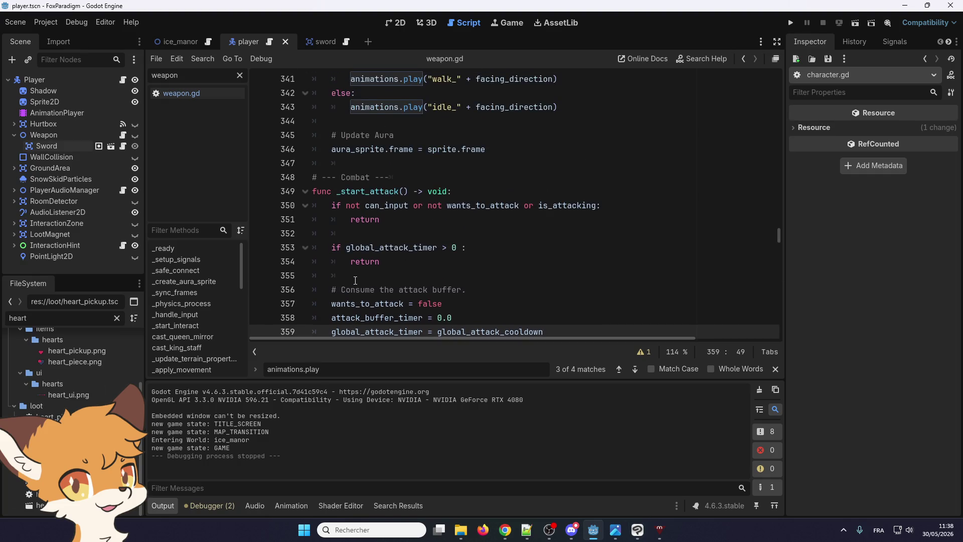
scroll(332, 195, "down", 2)
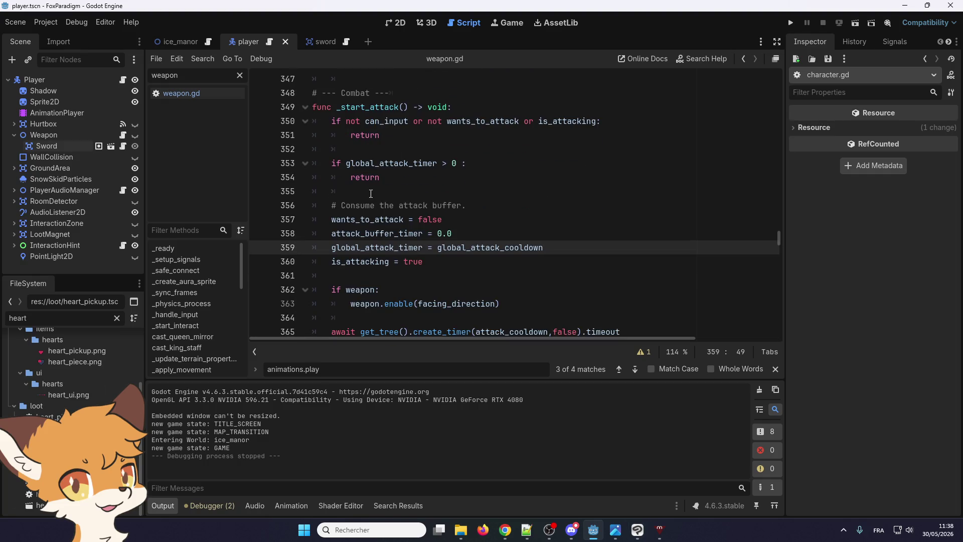
scroll(370, 201, "down", 2)
scroll(369, 286, "down", 1)
scroll(376, 251, "up", 1)
left_click(378, 239)
- Re-check _start_attack, then open the Sword's script and then weapon.gd from the Weapon node
scroll(325, 139, "up", 3)
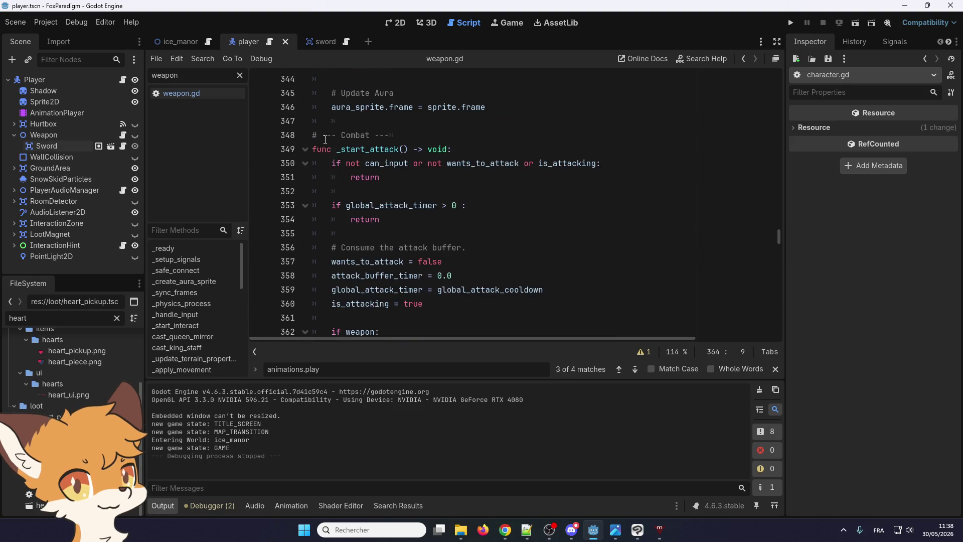
scroll(376, 223, "up", 13)
scroll(376, 223, "down", 9)
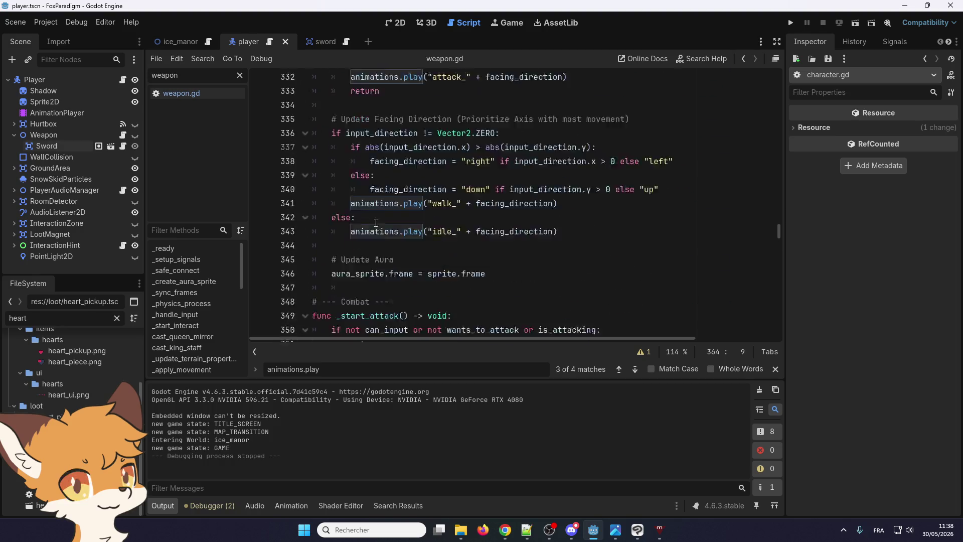
scroll(376, 222, "up", 5)
scroll(376, 222, "down", 7)
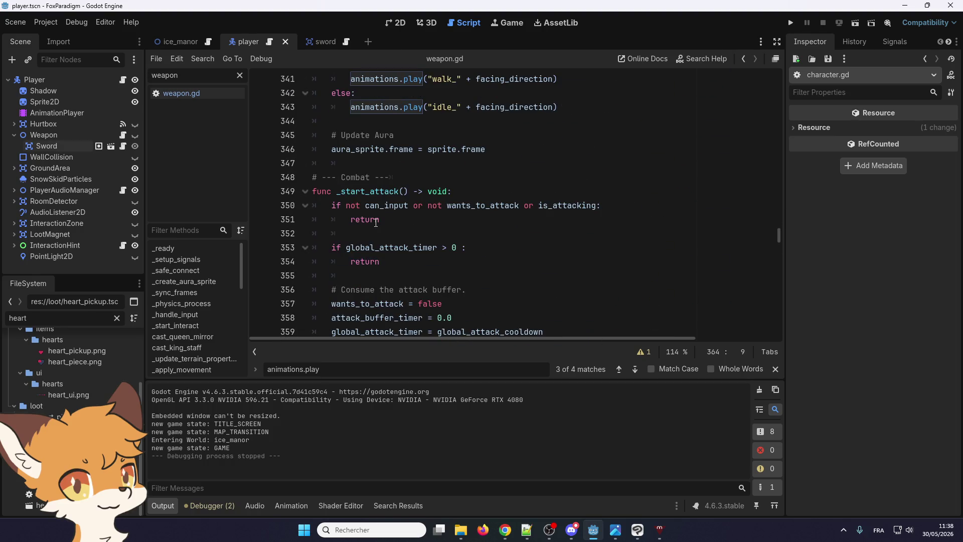
scroll(371, 192, "up", 4)
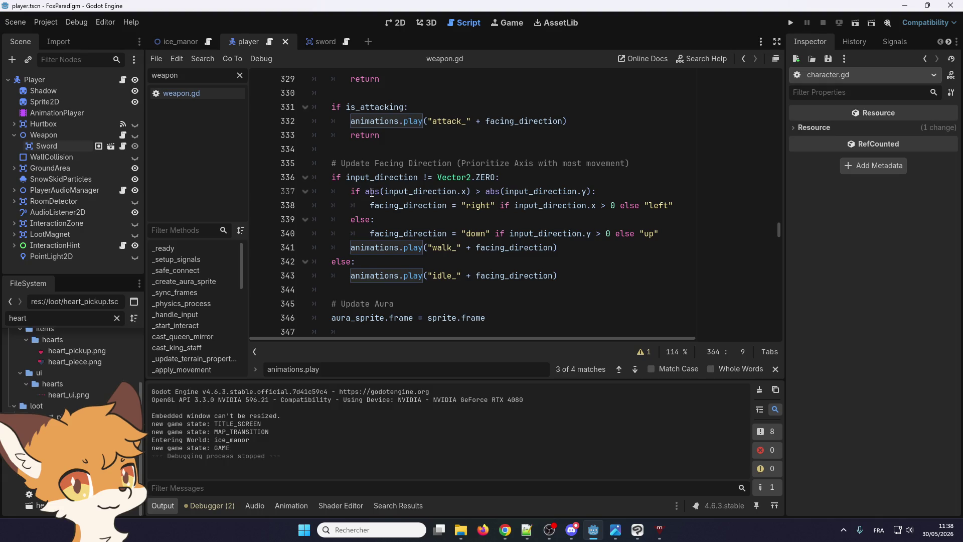
scroll(371, 192, "down", 8)
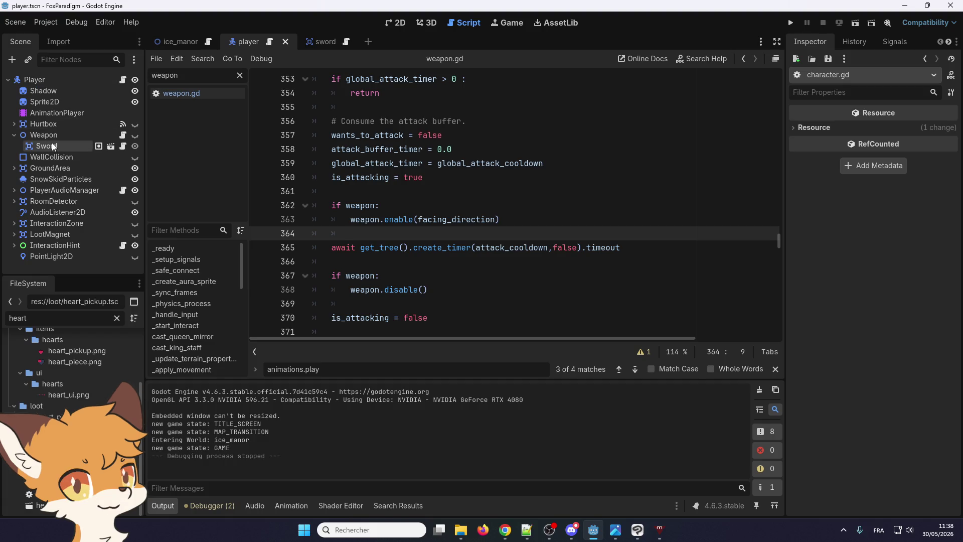
left_click(123, 146)
left_click(123, 136)
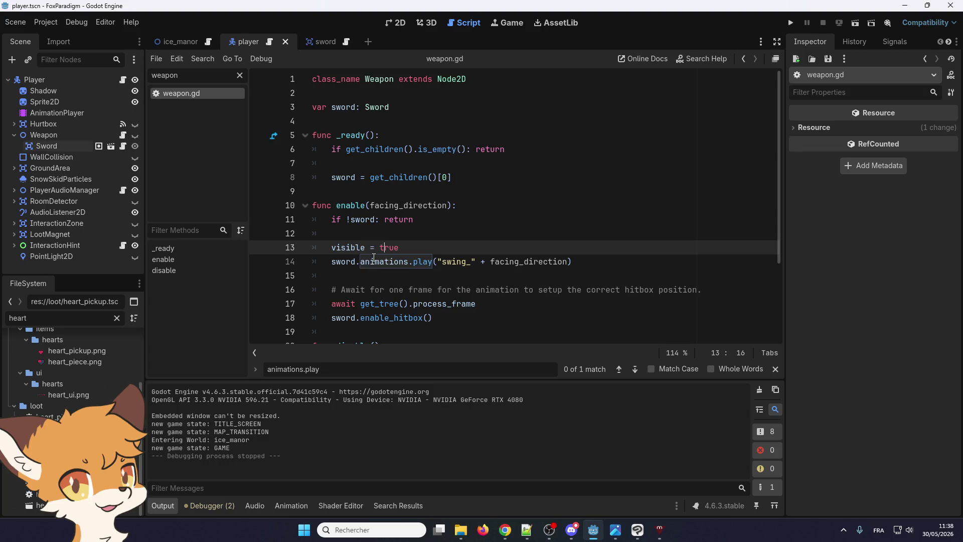
- Scroll back and forth through weapon.gd's enable() and disable() functions
scroll(382, 226, "down", 2)
scroll(382, 225, "up", 2)
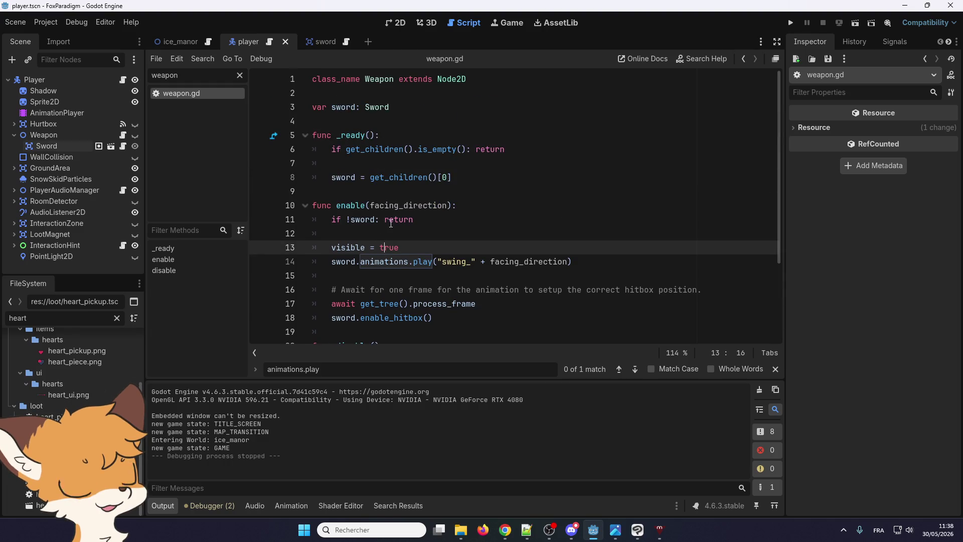
scroll(394, 224, "down", 3)
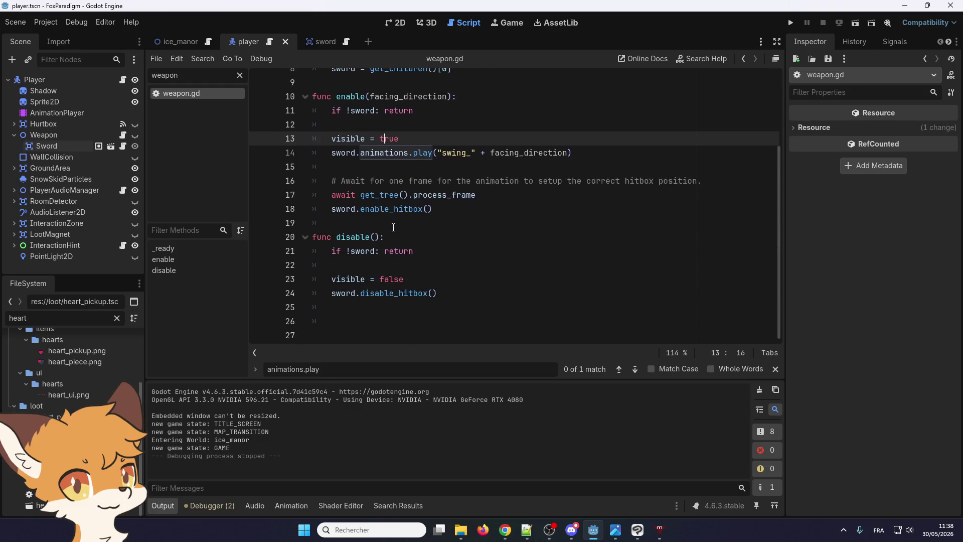
scroll(395, 219, "up", 3)
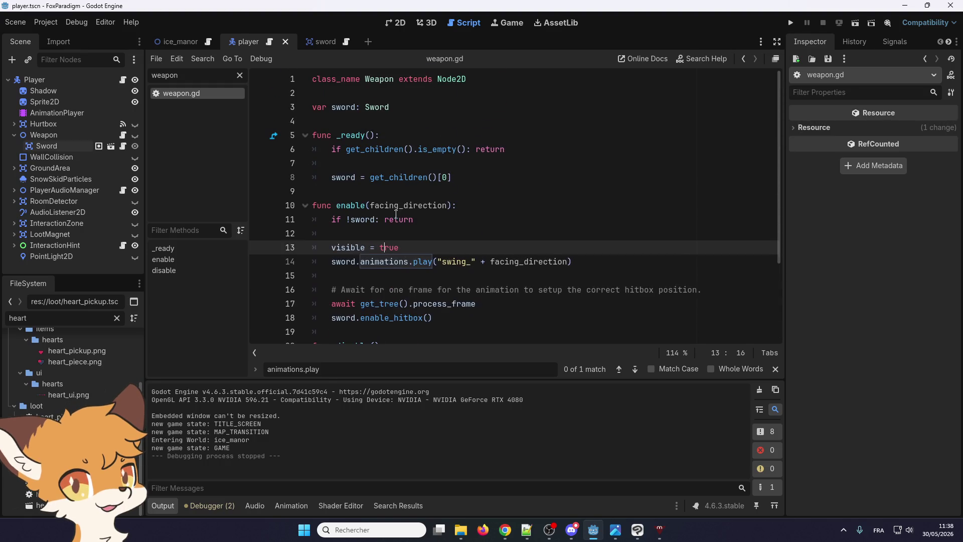
scroll(396, 219, "down", 3)
scroll(396, 214, "up", 3)
scroll(395, 219, "down", 3)
scroll(394, 223, "up", 3)
scroll(394, 226, "down", 3)
scroll(393, 226, "up", 3)
scroll(347, 216, "down", 3)
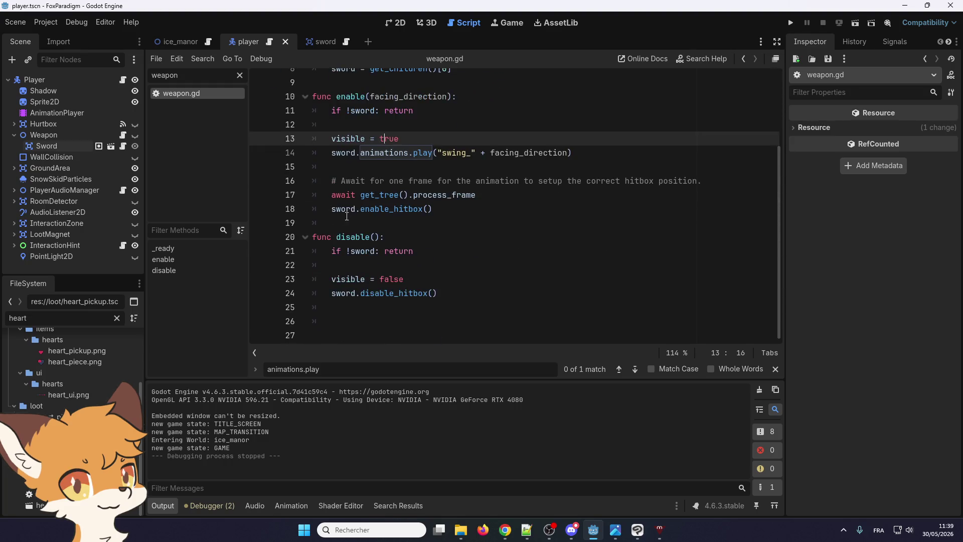
scroll(356, 203, "up", 3)
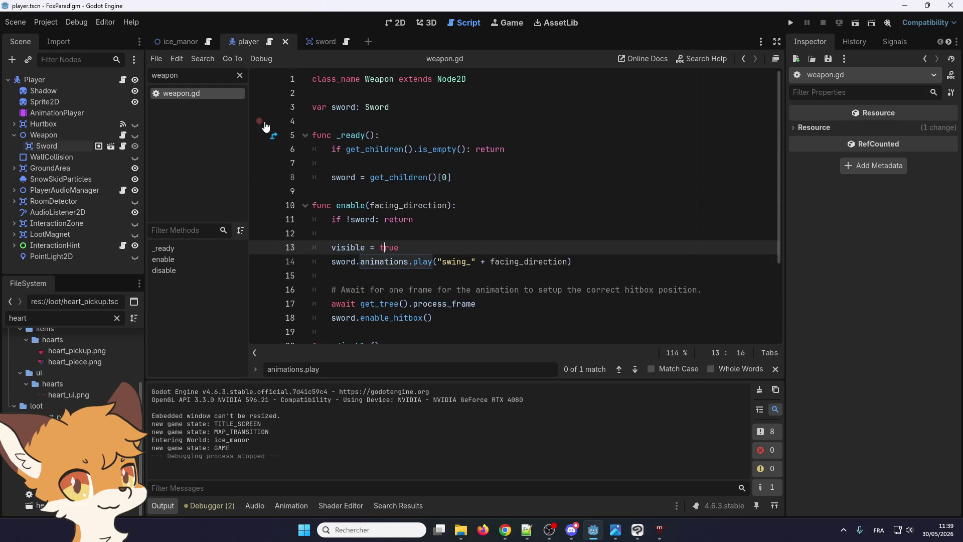
scroll(430, 202, "down", 2)
scroll(429, 203, "up", 2)
scroll(392, 245, "down", 3)
scroll(393, 245, "up", 3)
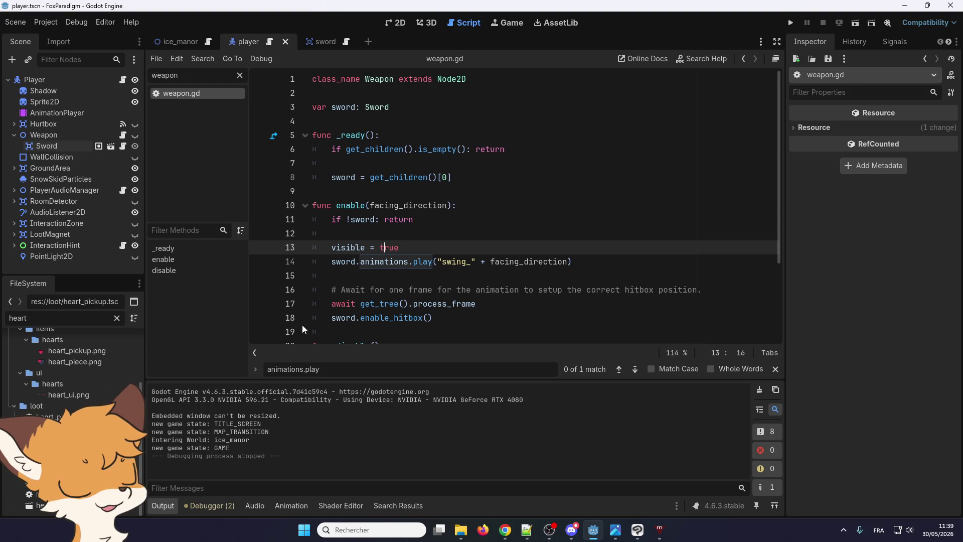
- Look over the functions again and place the caret in the sword's swing animation play call
scroll(301, 324, "down", 3)
scroll(302, 323, "up", 3)
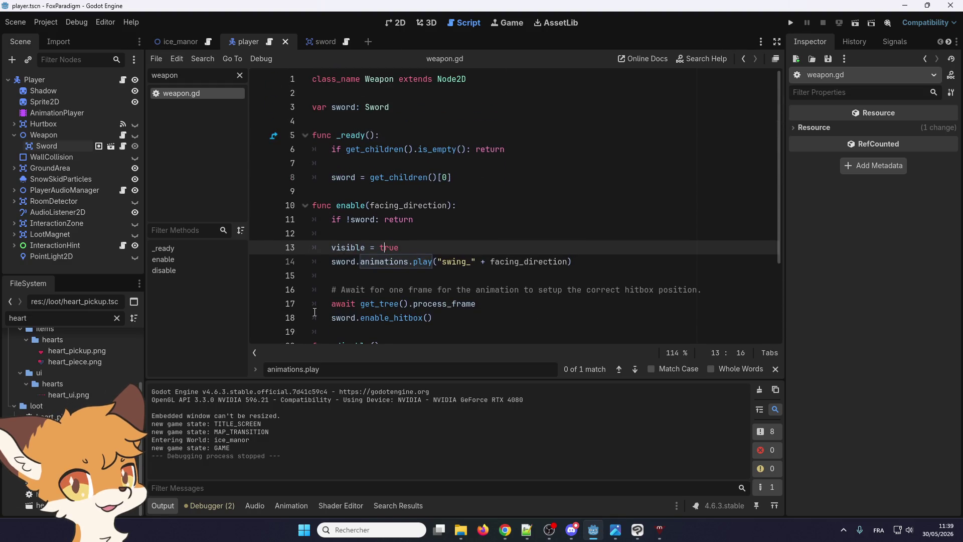
scroll(314, 312, "down", 3)
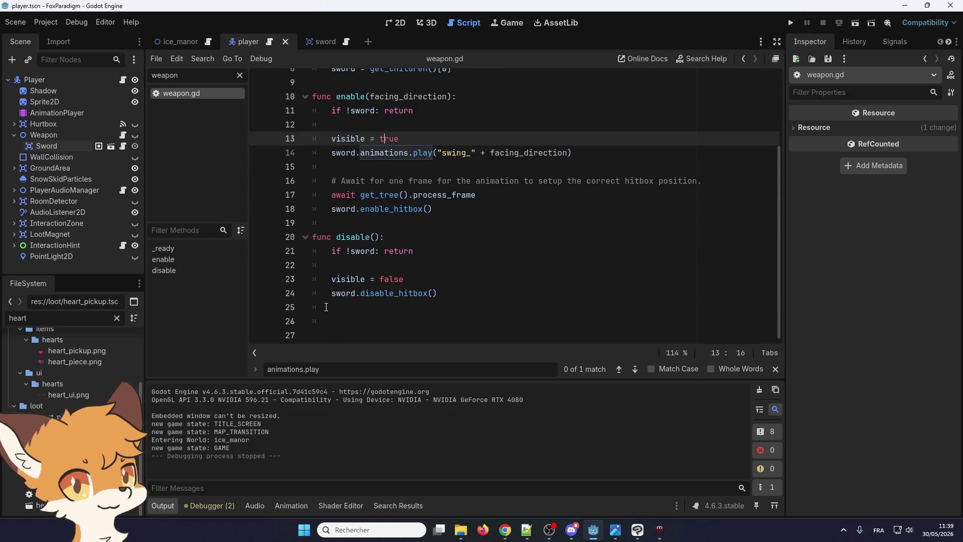
scroll(331, 302, "up", 3)
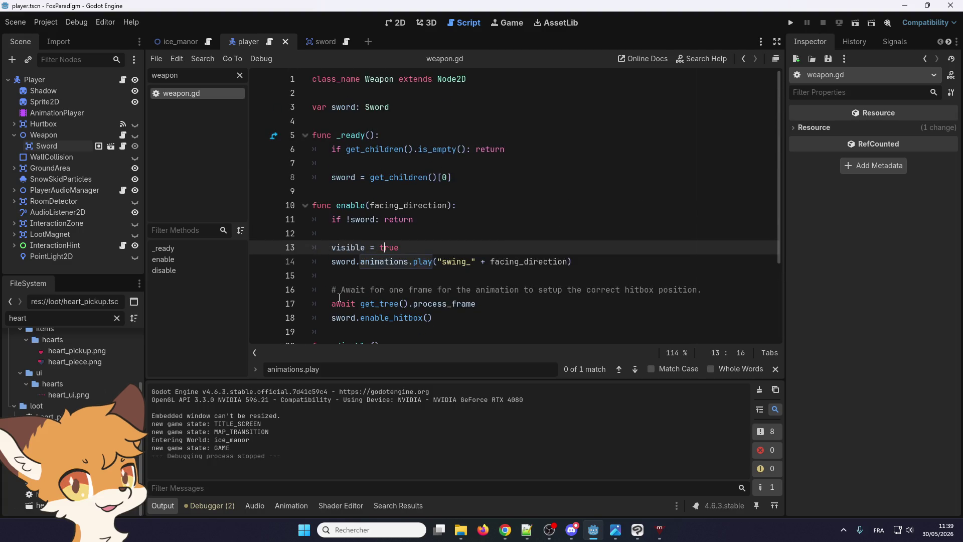
scroll(337, 298, "down", 3)
scroll(396, 259, "up", 3)
left_click(388, 260)
scroll(381, 259, "down", 3)
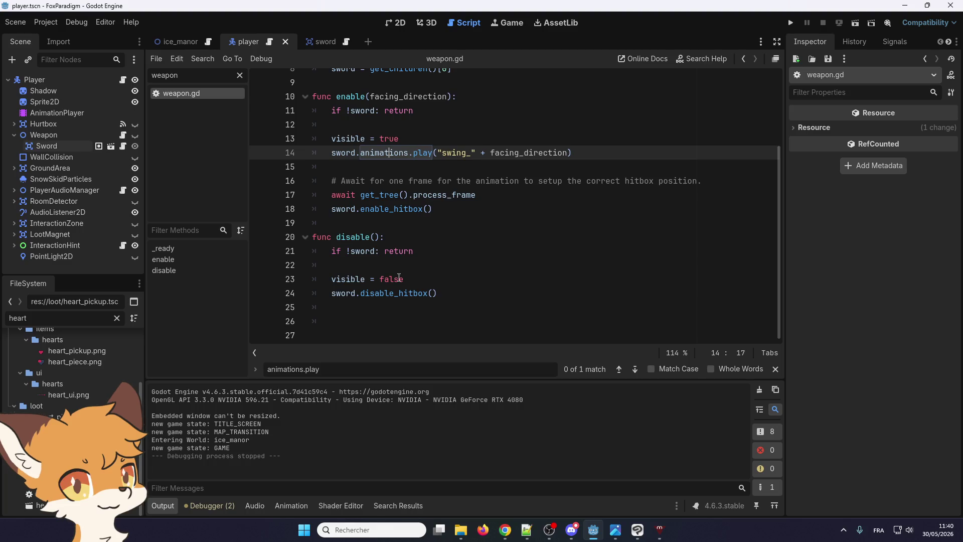
left_click(441, 221)
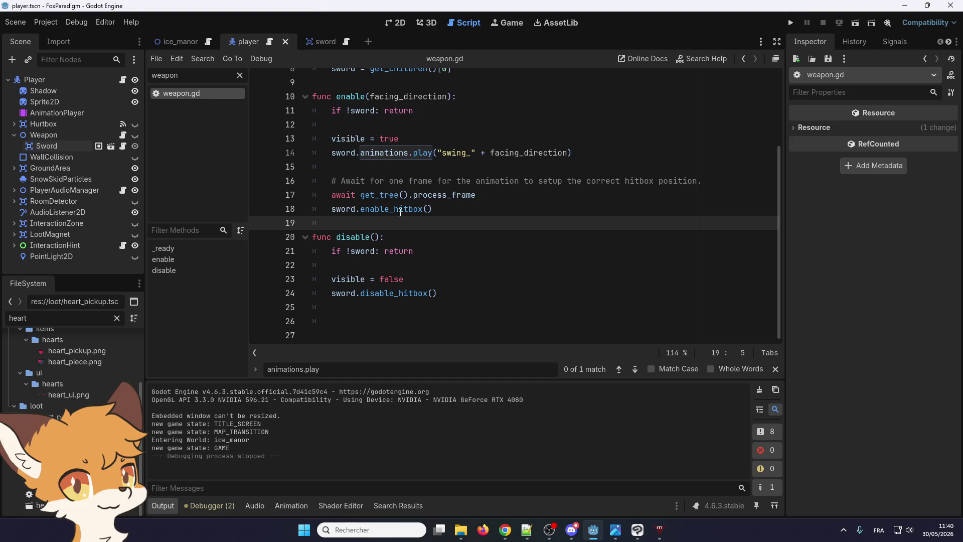
scroll(396, 208, "up", 3)
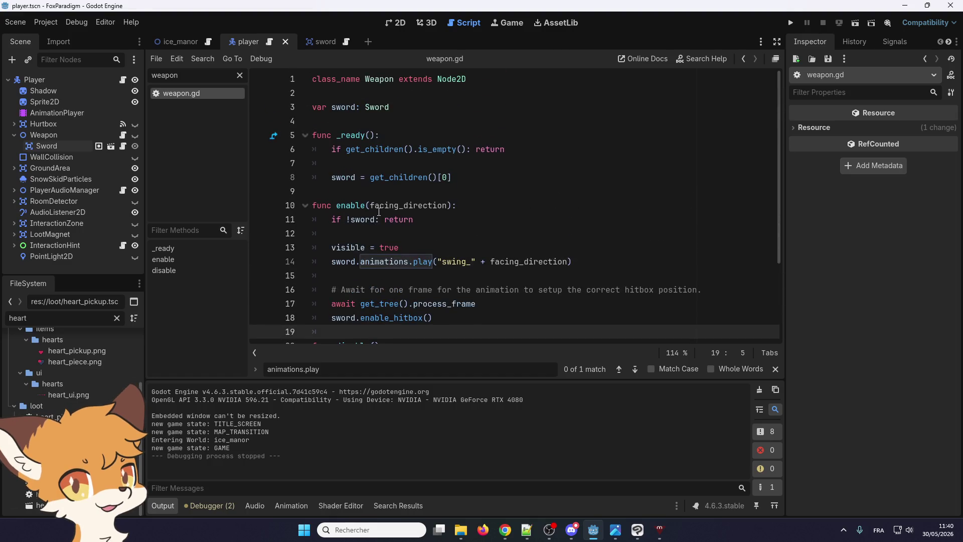
scroll(381, 210, "down", 3)
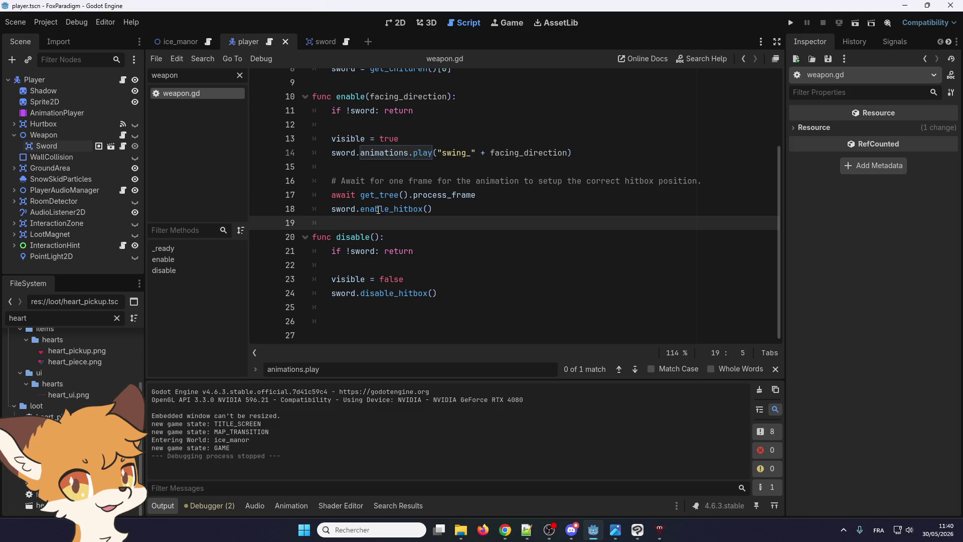
scroll(381, 201, "up", 1)
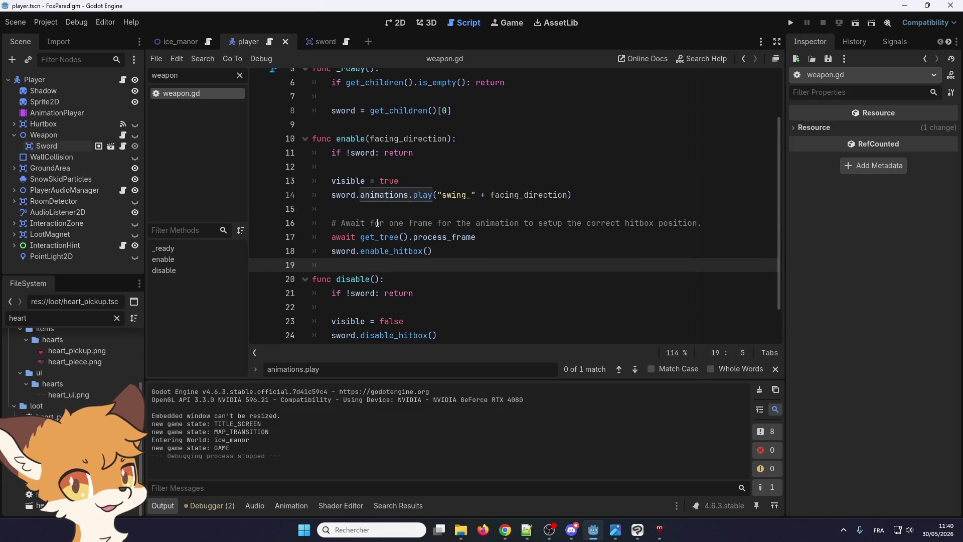
left_click(377, 222)
scroll(377, 224, "up", 2)
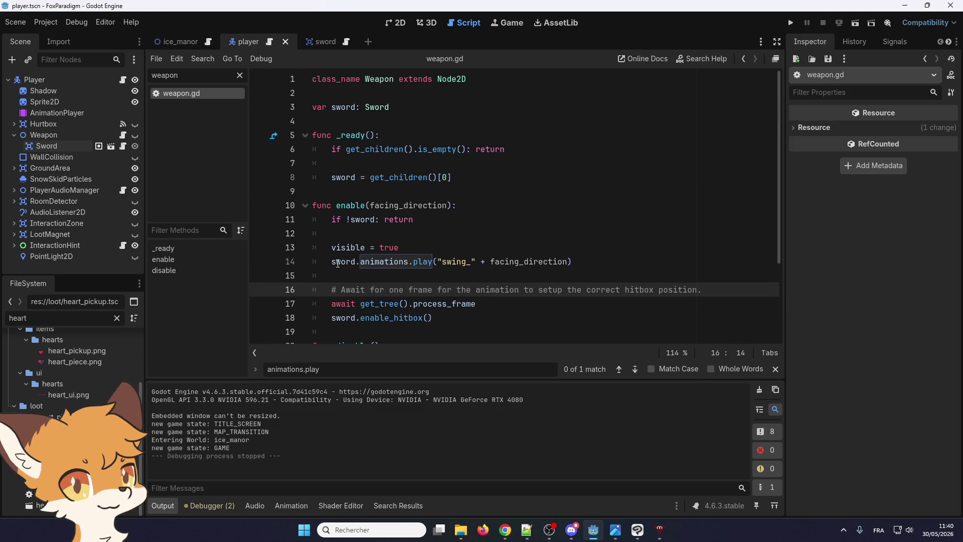
scroll(367, 254, "down", 1)
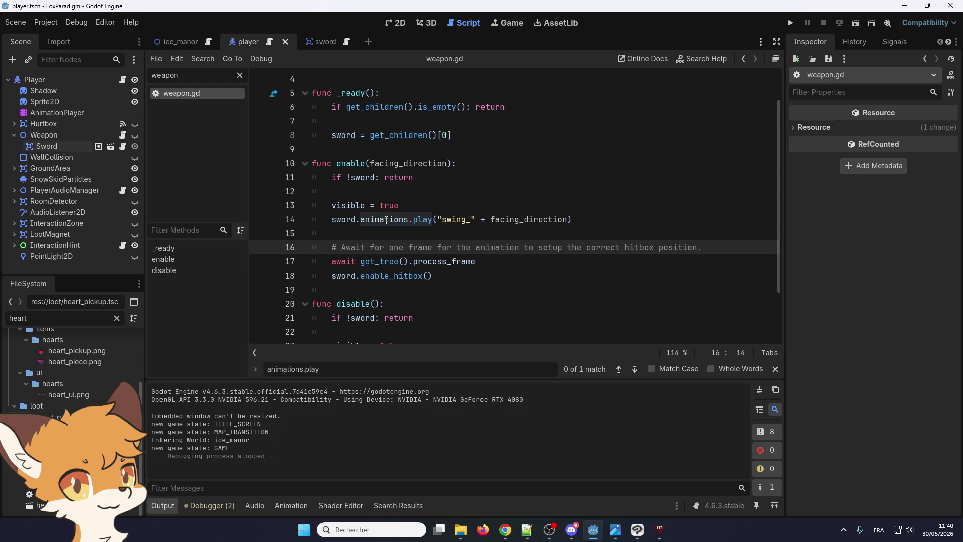
left_click(386, 219)
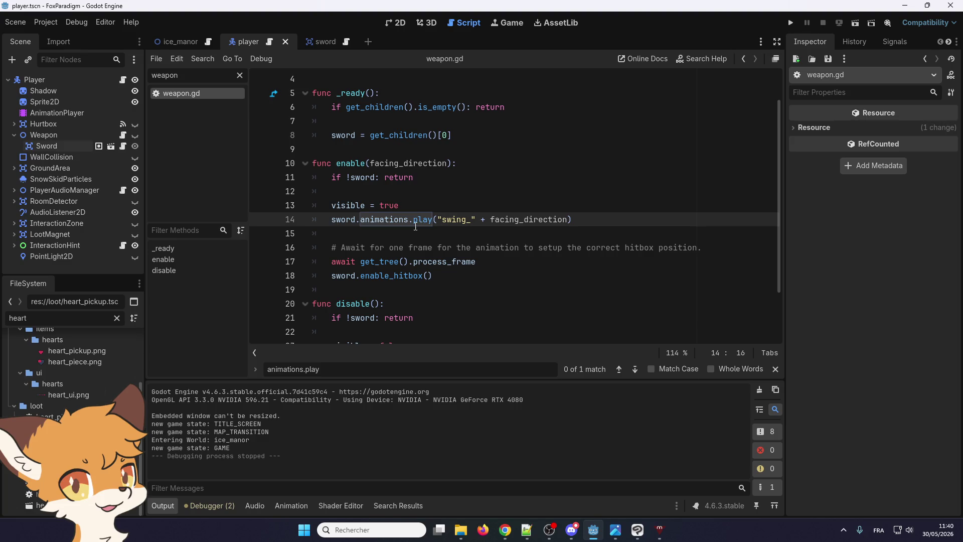
scroll(415, 226, "up", 2)
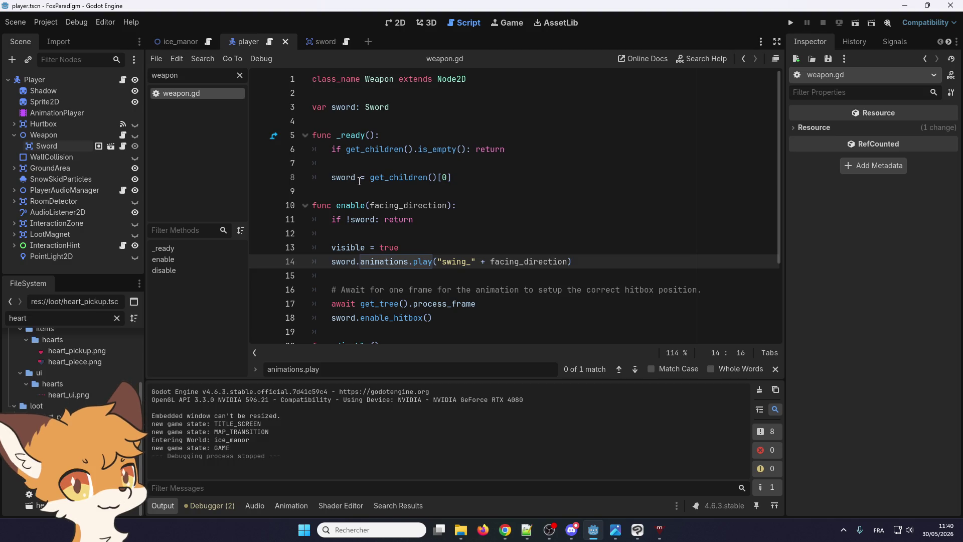
scroll(421, 216, "down", 1)
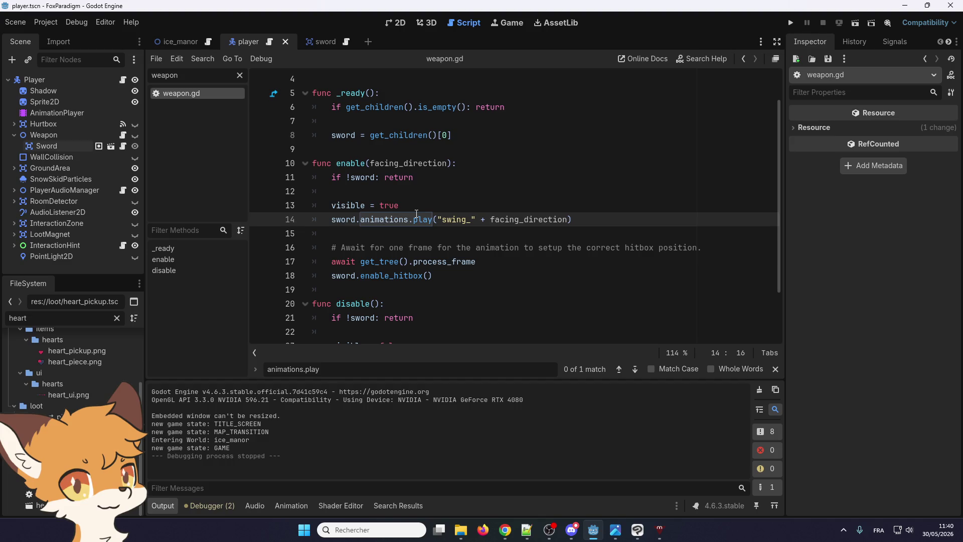
left_click(396, 25)
left_click(465, 25)
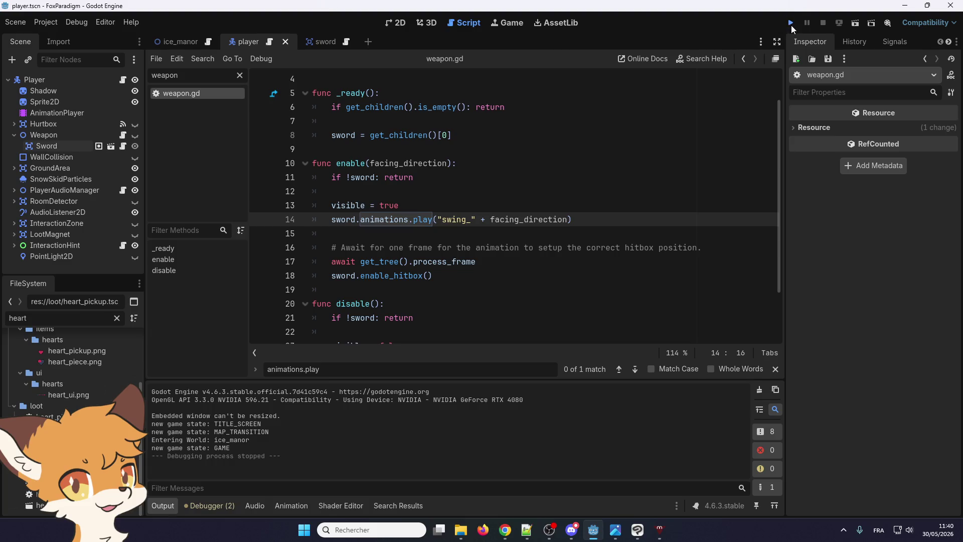
- Run the project, start from the title screen, and walk the fox right and up
left_click(790, 24)
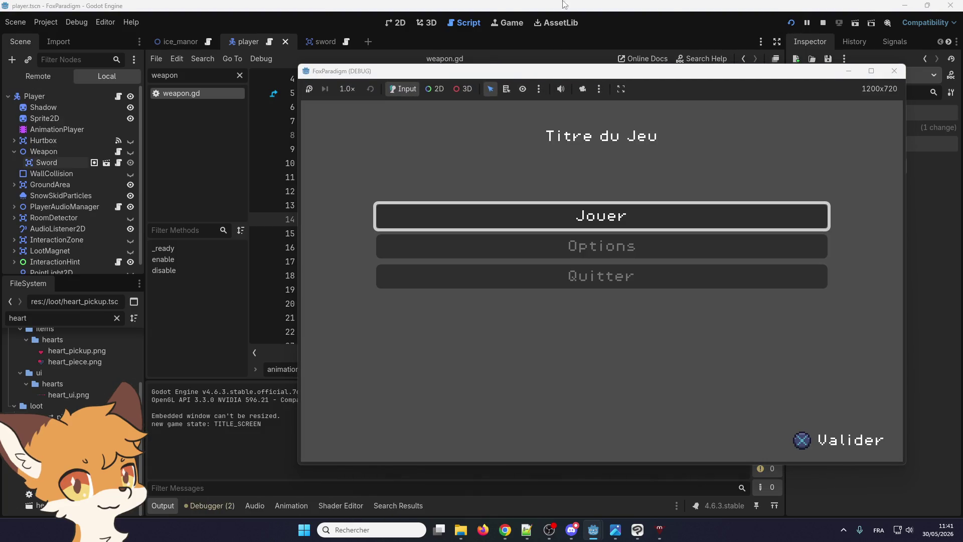
key("Return")
key("Return")
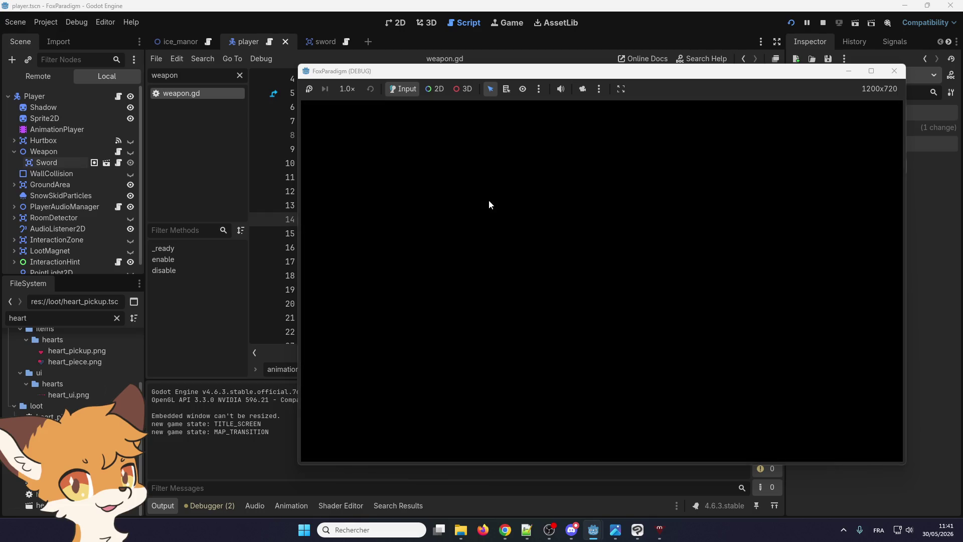
key("Right")
key("Up")
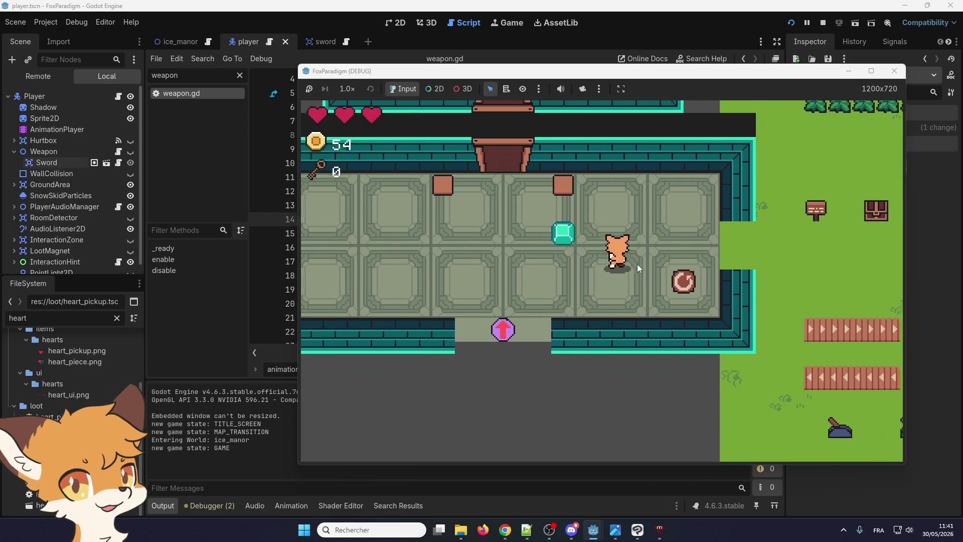
key("Right")
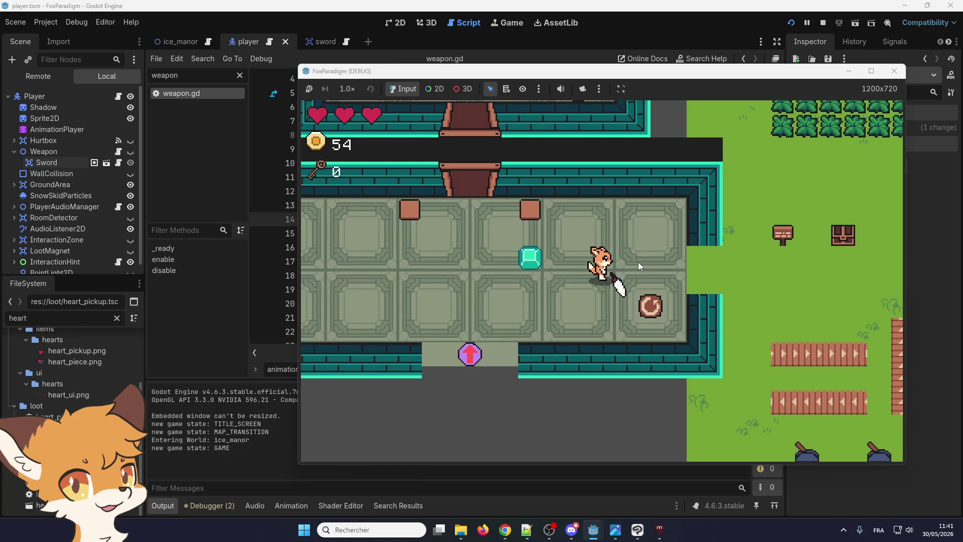
key("Right")
key("Up")
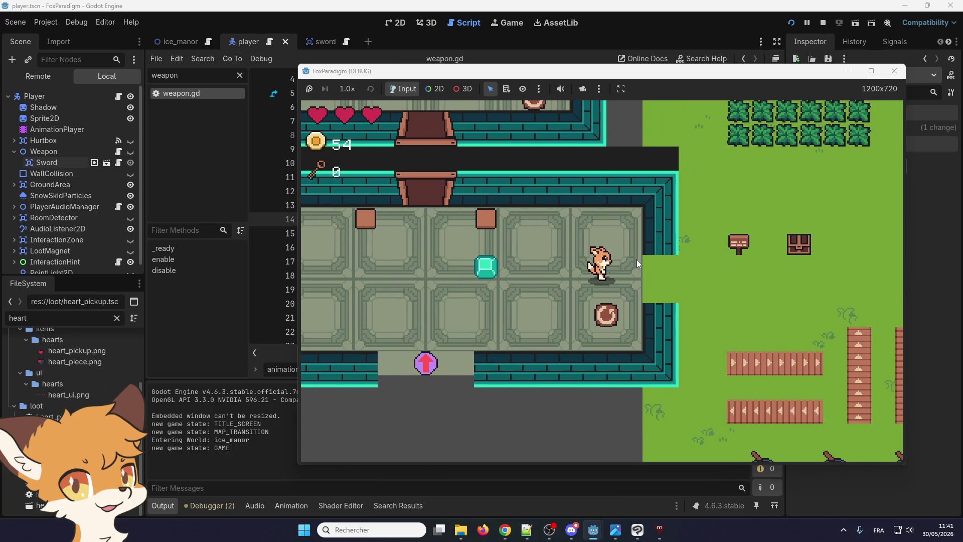
- Swing the fox's sword three times to test the animation
key("space")
key("space")
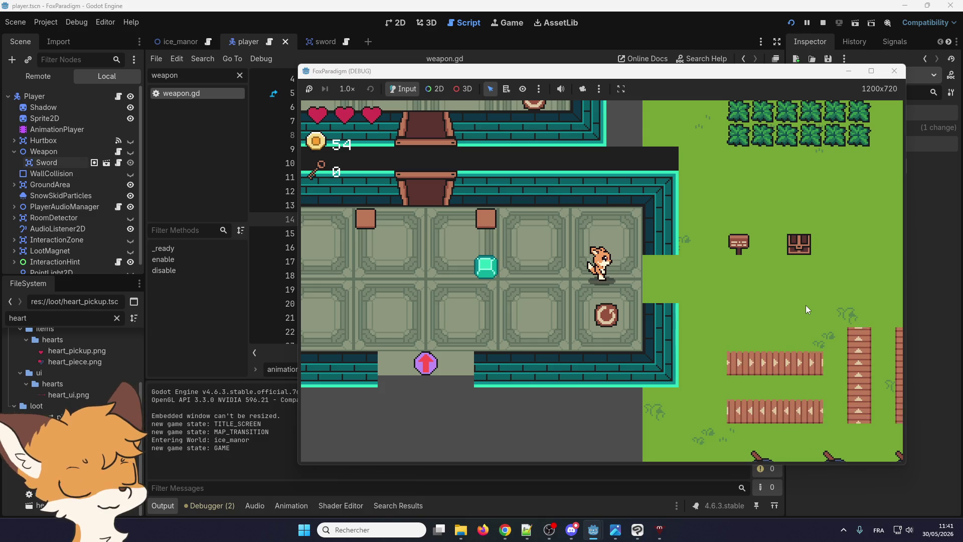
key("space")
key("space")
key("space")
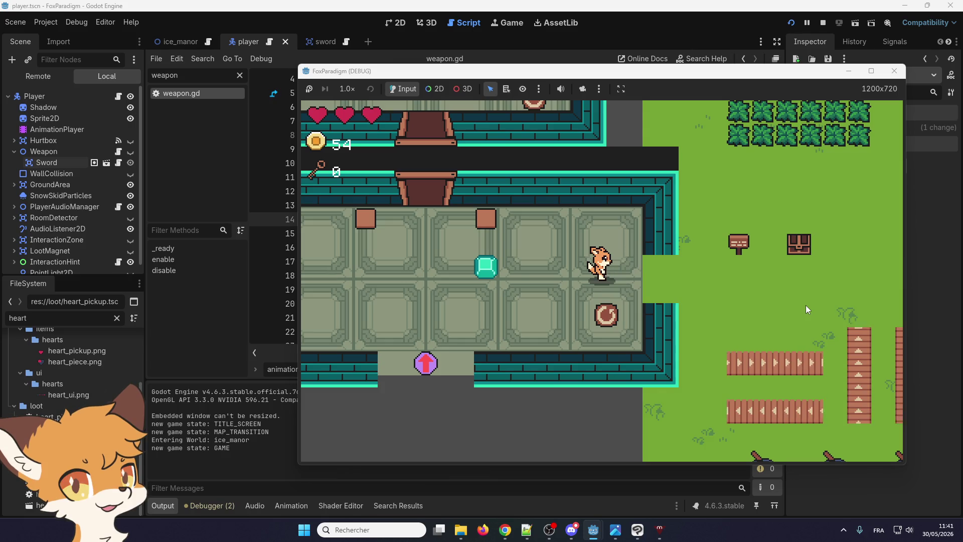
key("space")
key("space")
key("space")
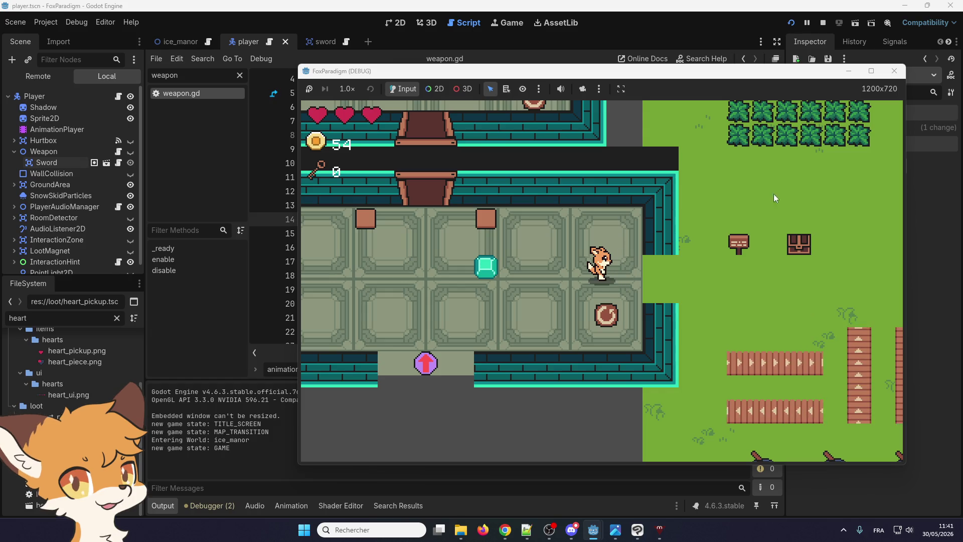
- Stop the game and add a new print line above the sword.animations.play call
left_click(900, 71)
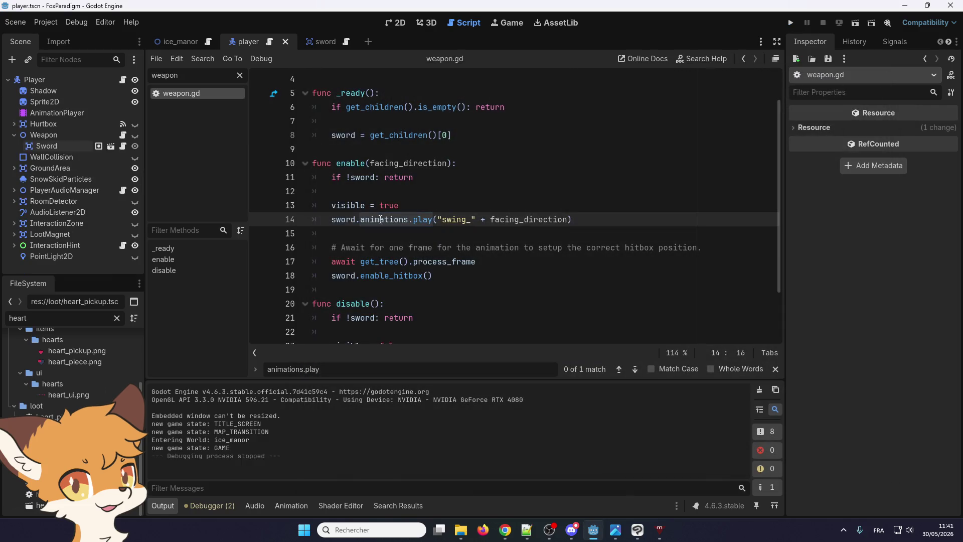
double_click(384, 219)
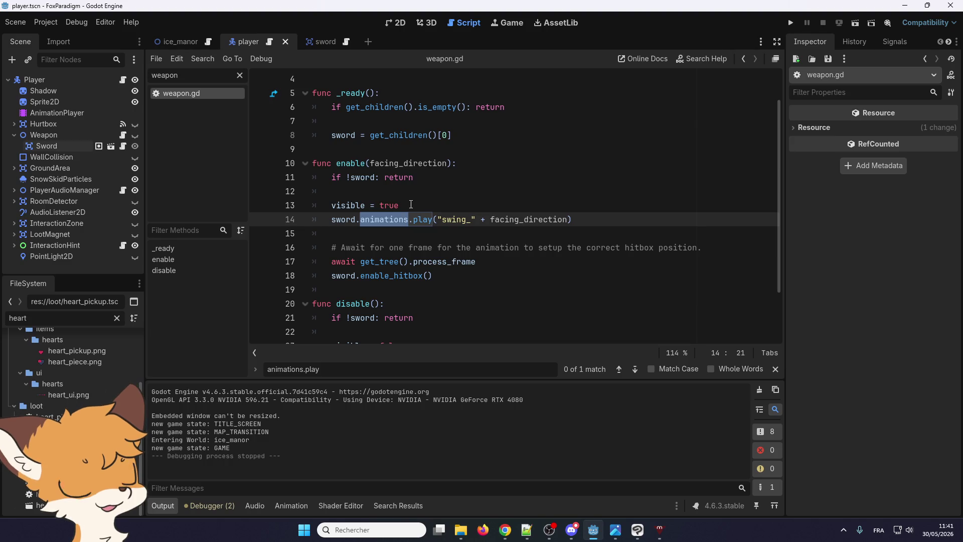
left_click(419, 205)
key("Return")
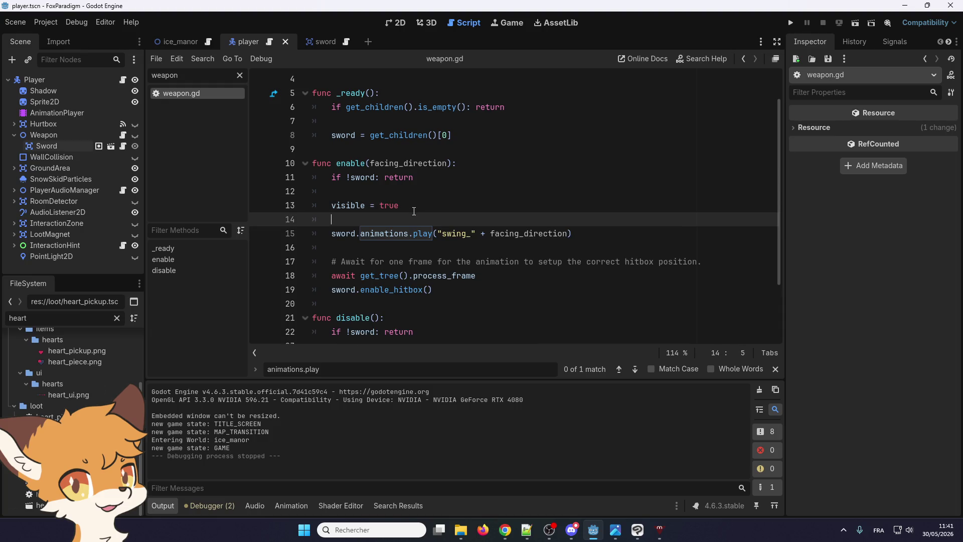
type("print(")
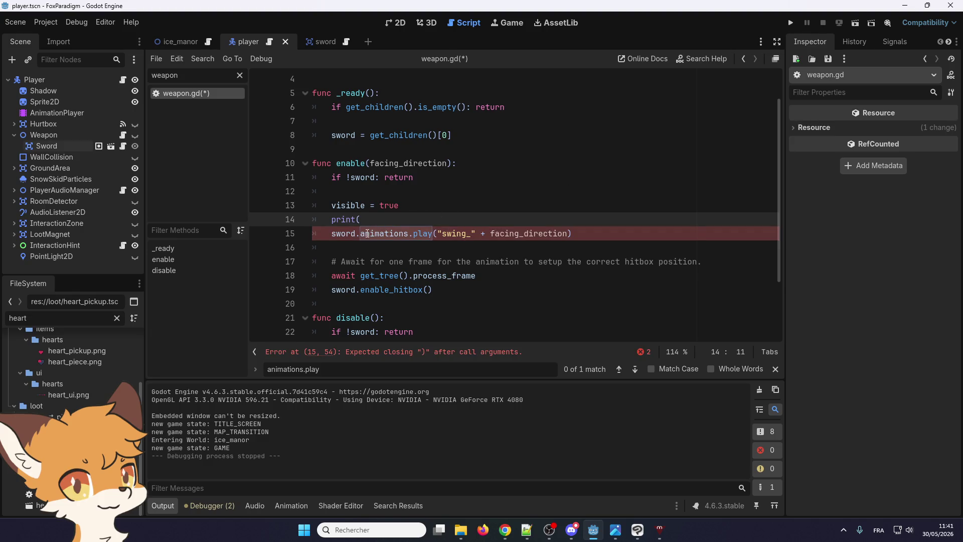
- Copy the call text into the print so it reads print("sword.animations.play")
double_click(363, 167)
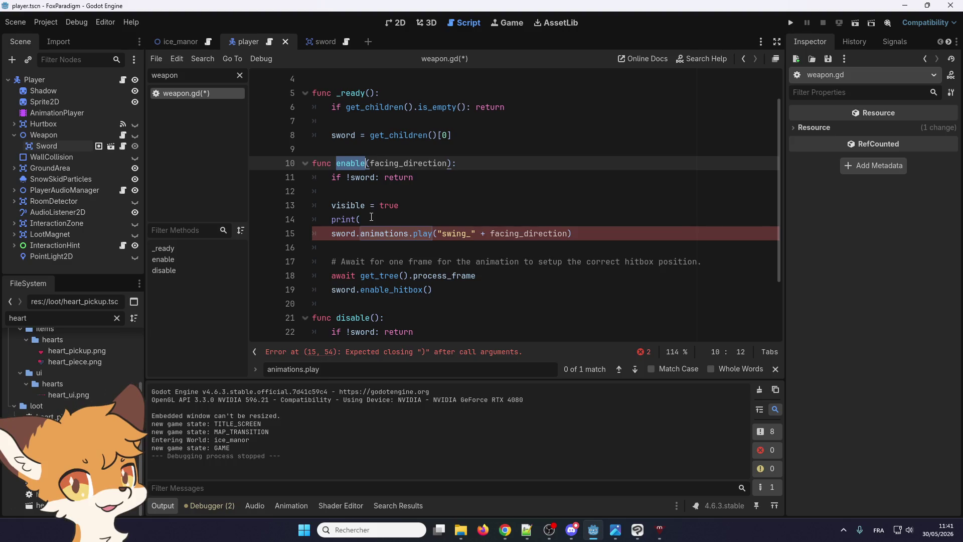
left_click(371, 217)
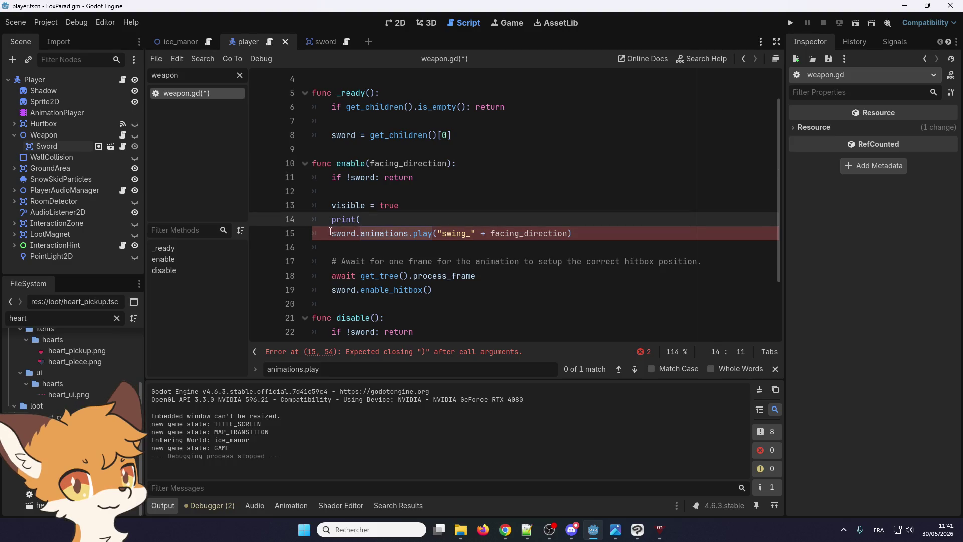
left_click_drag(331, 233, 410, 234)
key("ctrl+c")
left_click(410, 219)
type("\"")
key("ctrl+v")
type("\")")
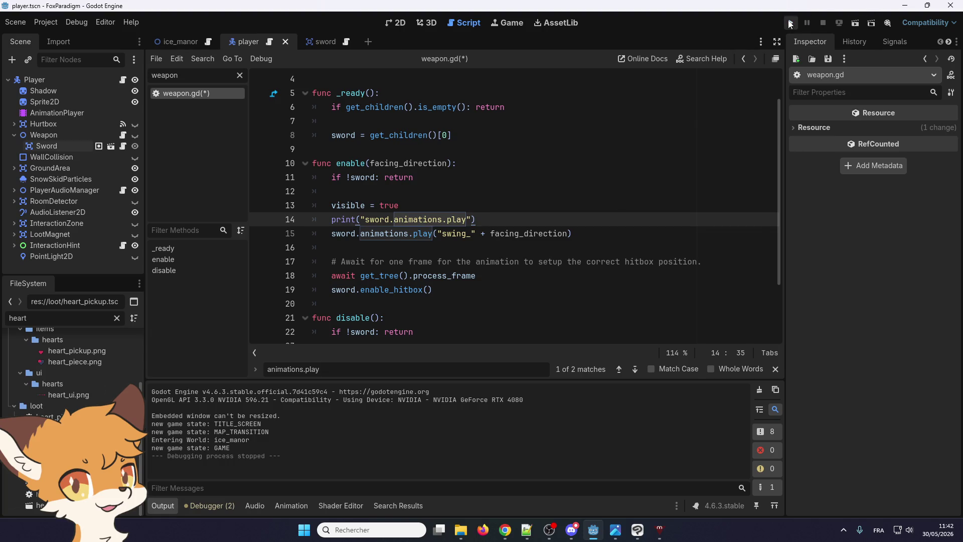
- Run the game, swing the sword four times, check the 'sword.animations.play' logs, and stop
left_click(790, 24)
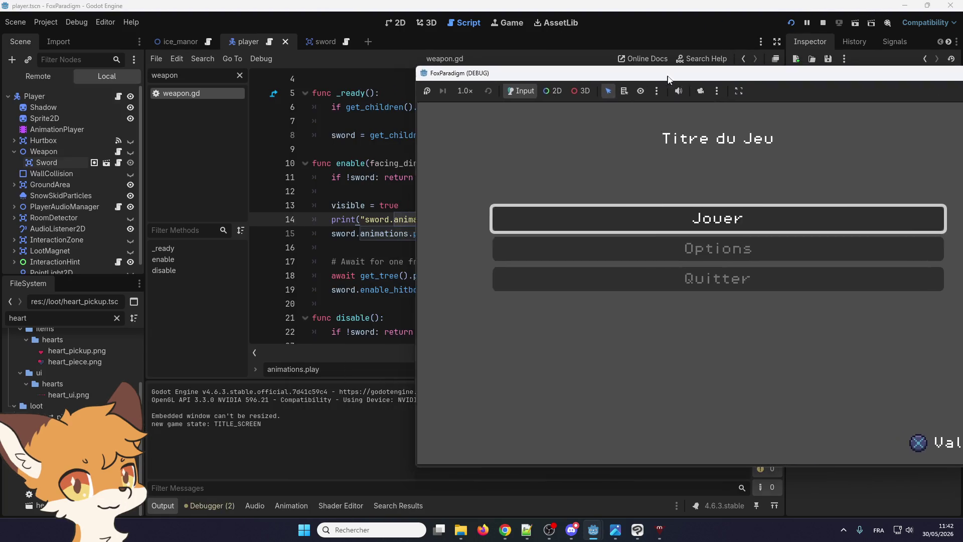
key("Return")
key("Return")
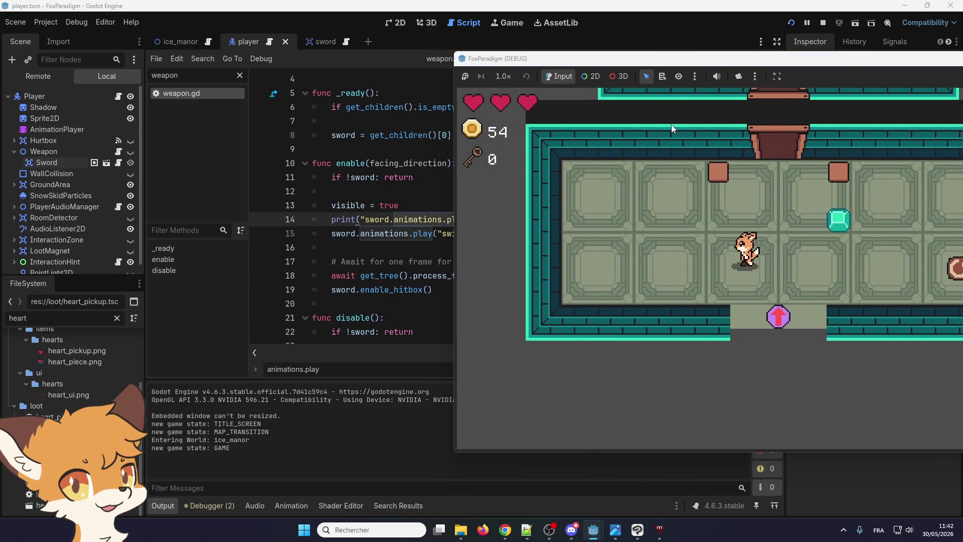
key("space")
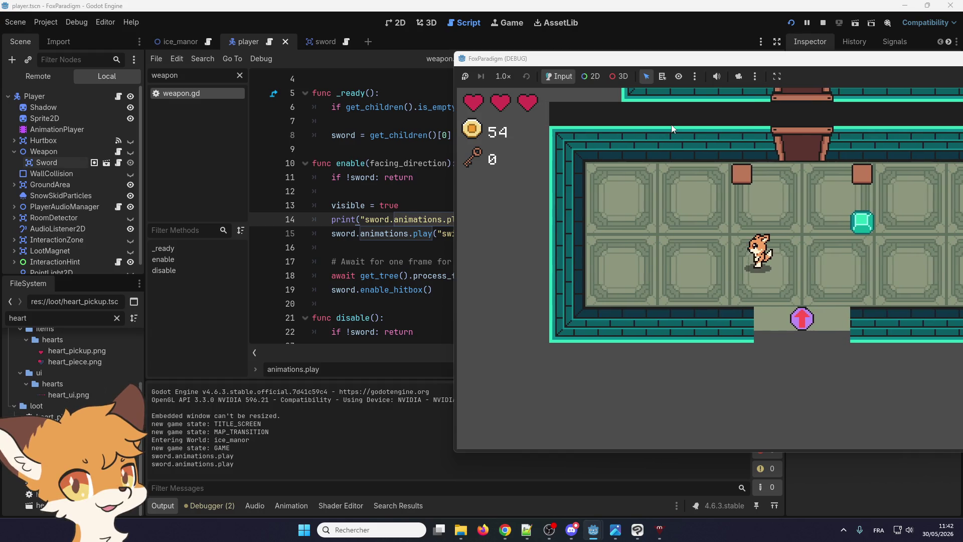
key("space")
key("space")
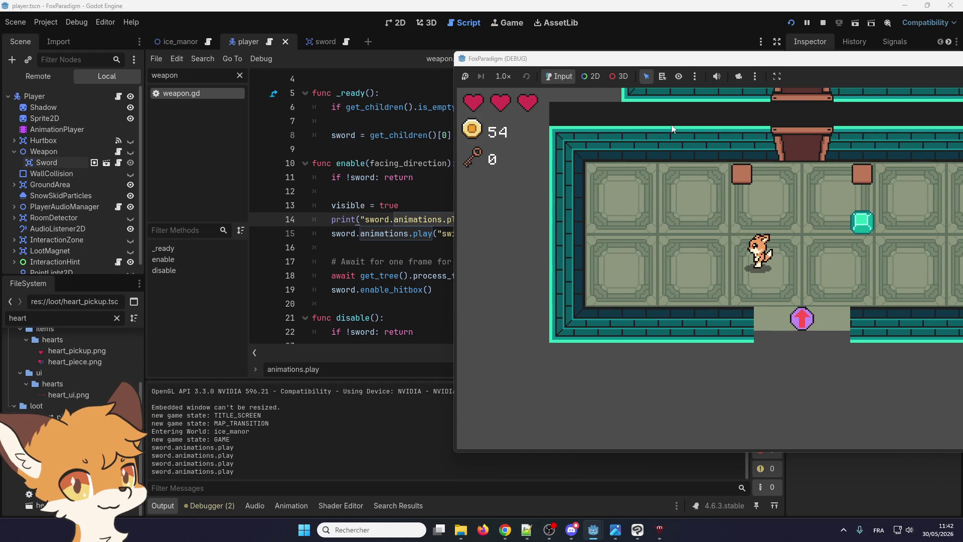
key("space")
key("space")
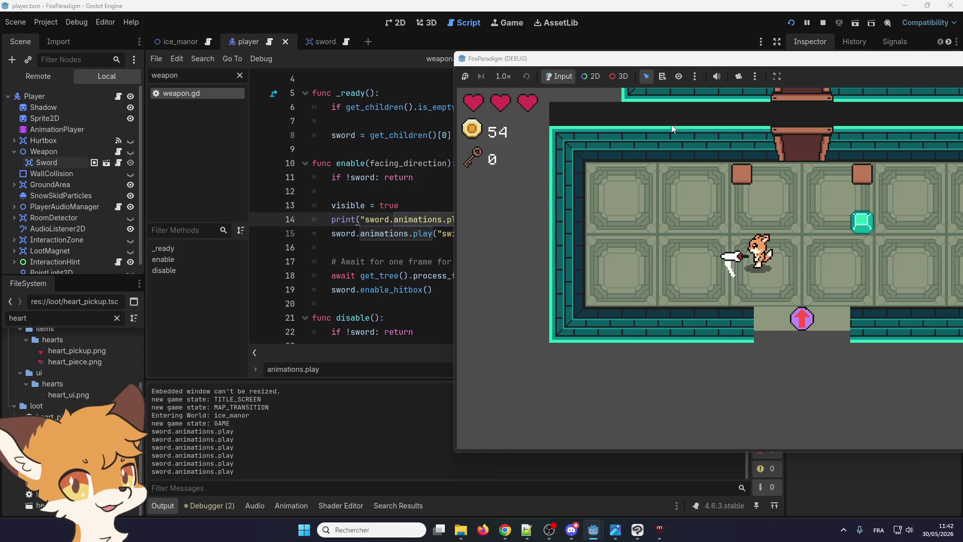
key("space")
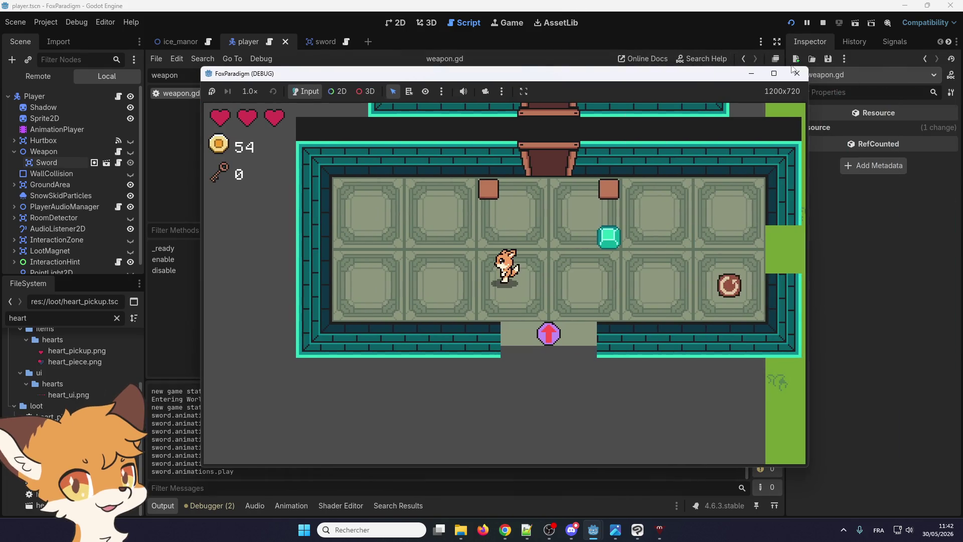
left_click(795, 73)
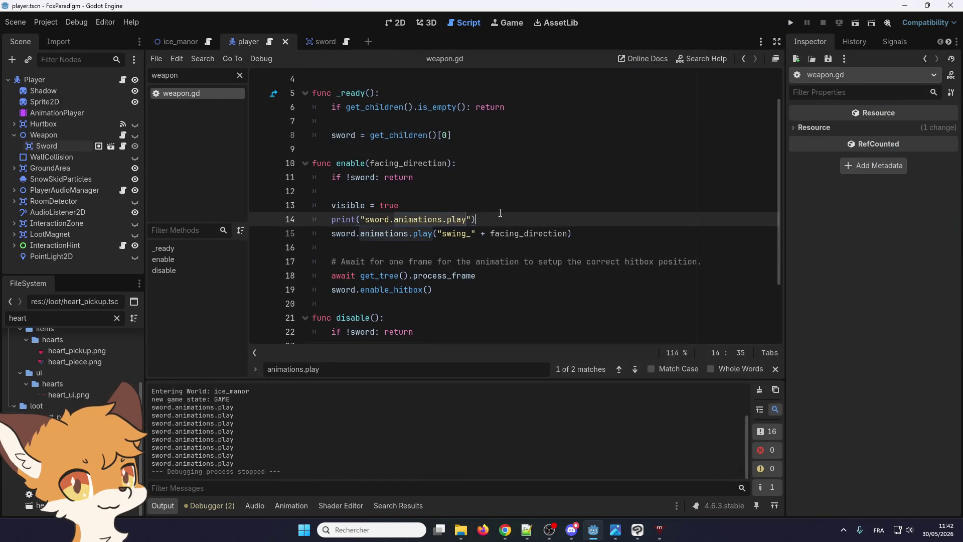
- Duplicate the swing line, change the copy to sword.animations.stop() with no arguments, and relaunch
left_click(419, 234)
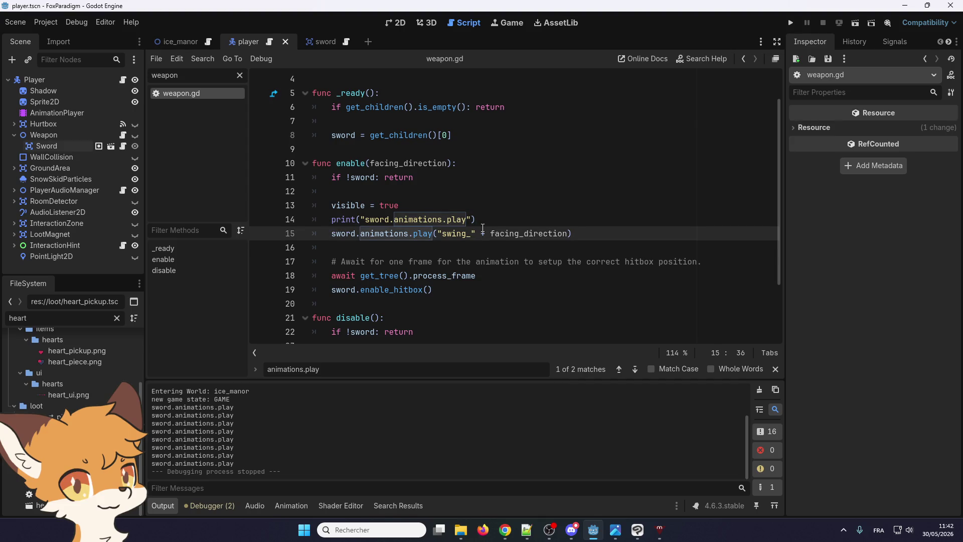
key("ctrl+shift+d")
double_click(419, 234)
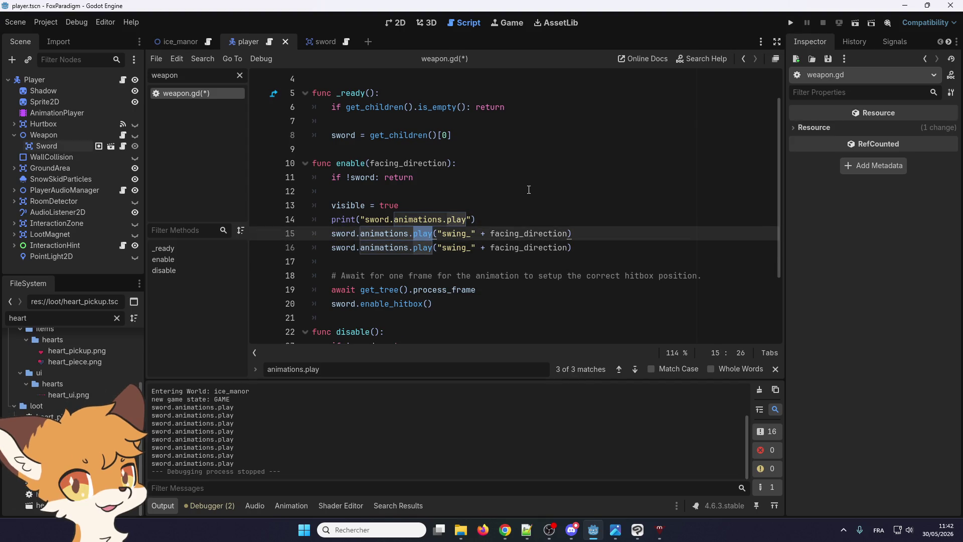
type("stp")
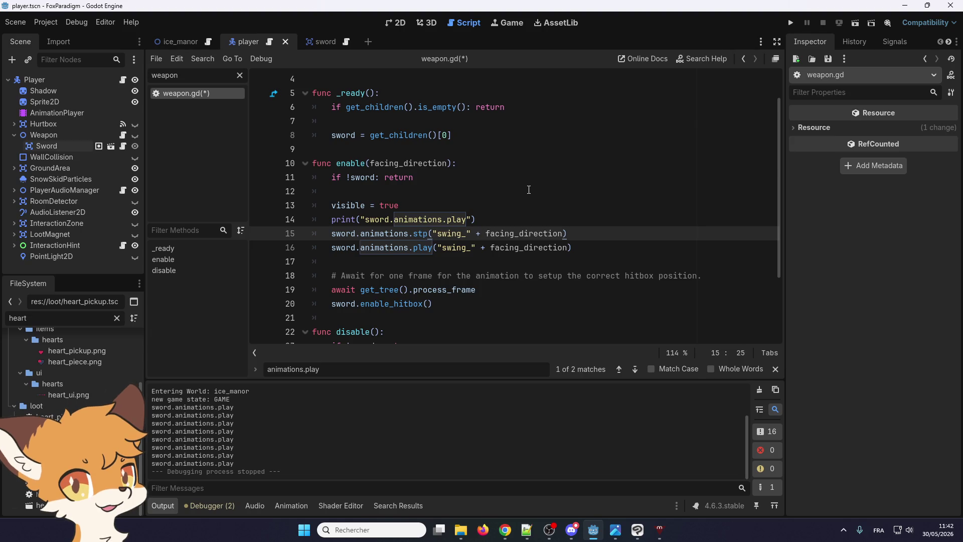
key("Left")
type("o")
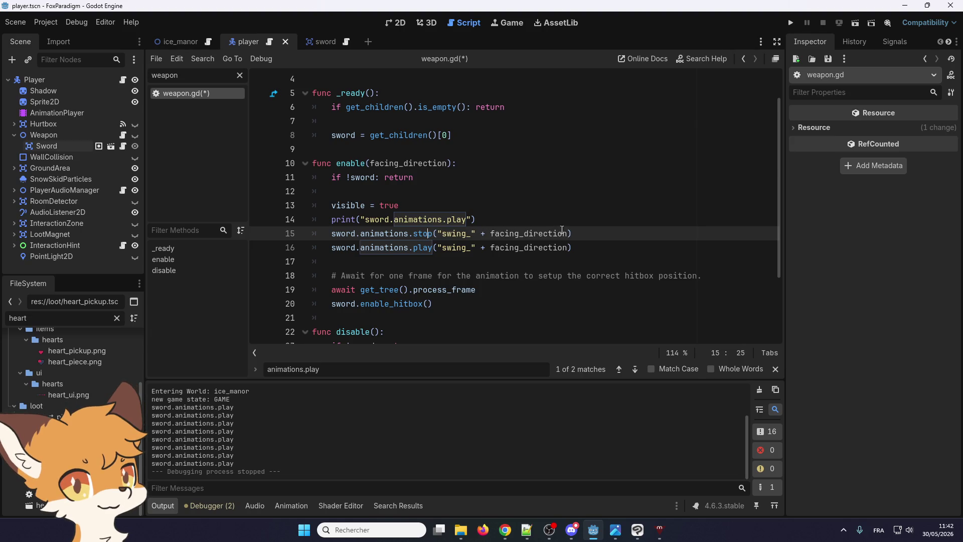
left_click_drag(568, 233, 434, 234)
key("BackSpace")
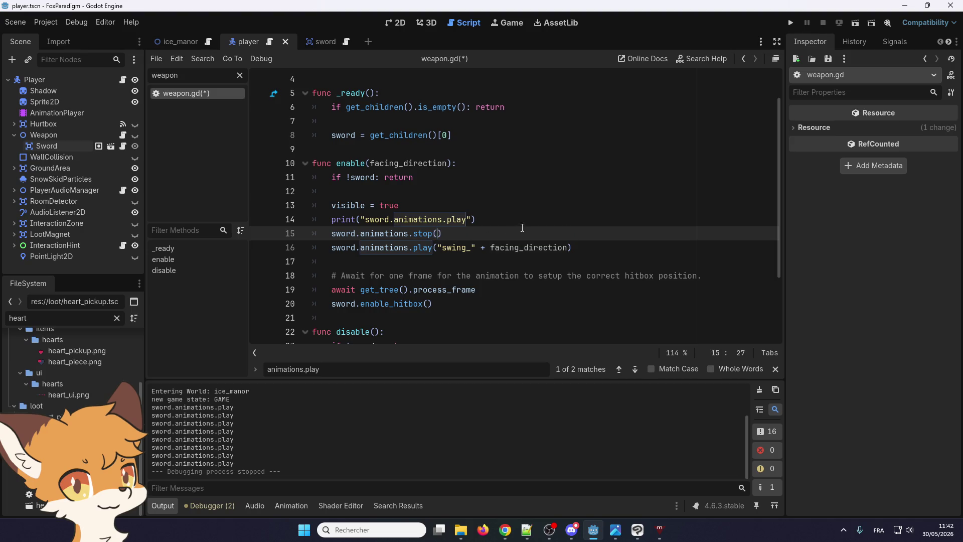
left_click(789, 24)
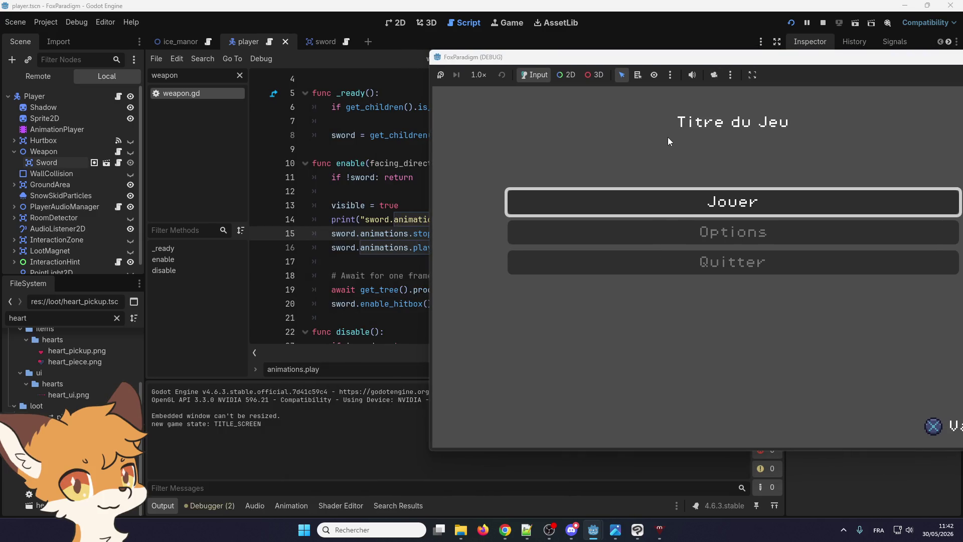
- Start the game, load the Ice Manor save slot, and swing the sword four times
key("Return")
key("Return")
key("space")
key("space")
key("space")
key("space")
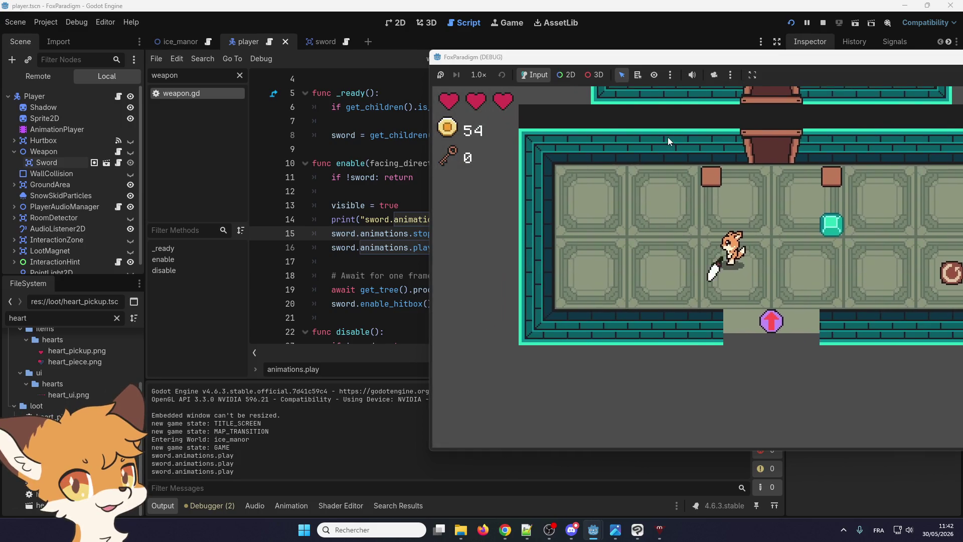
key("space")
key("space")
key("space")
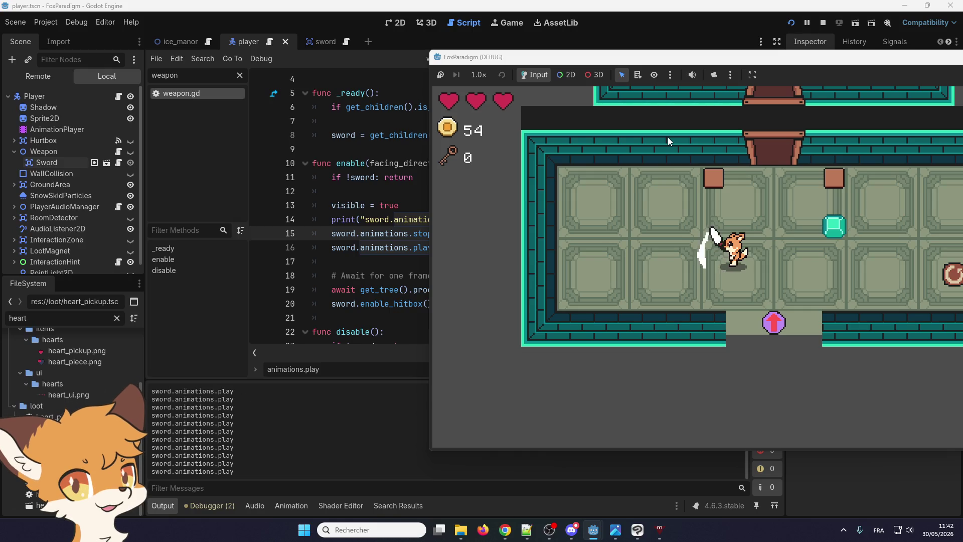
key("space")
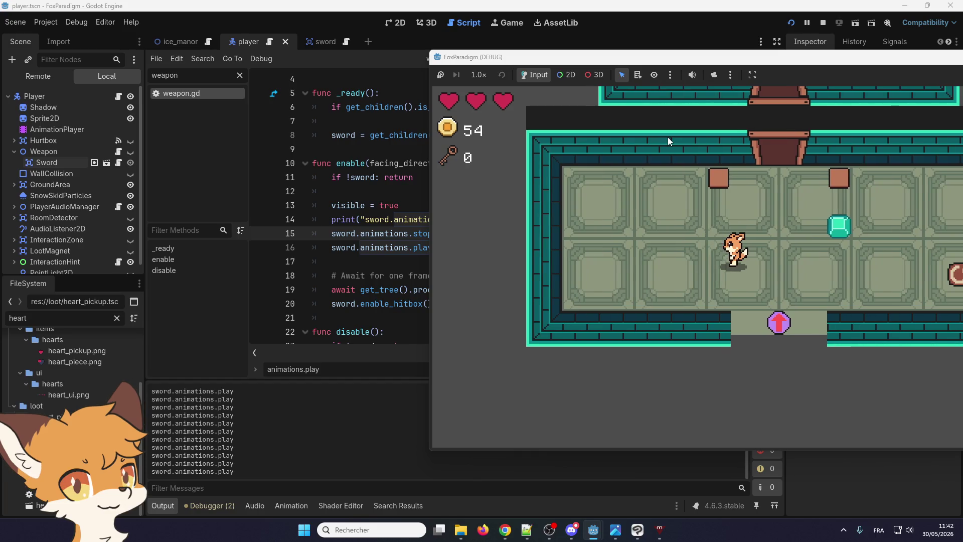
key("space")
key("space")
key("space")
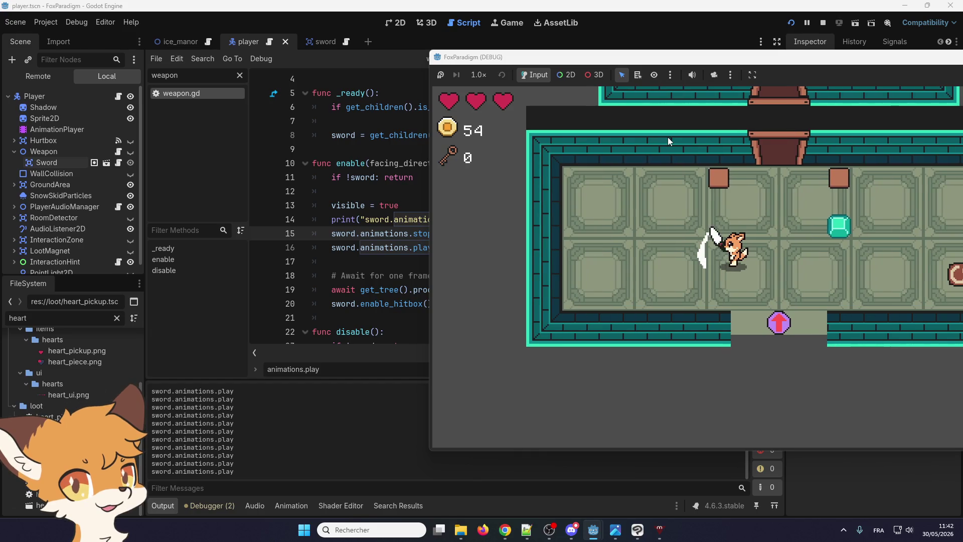
key("space")
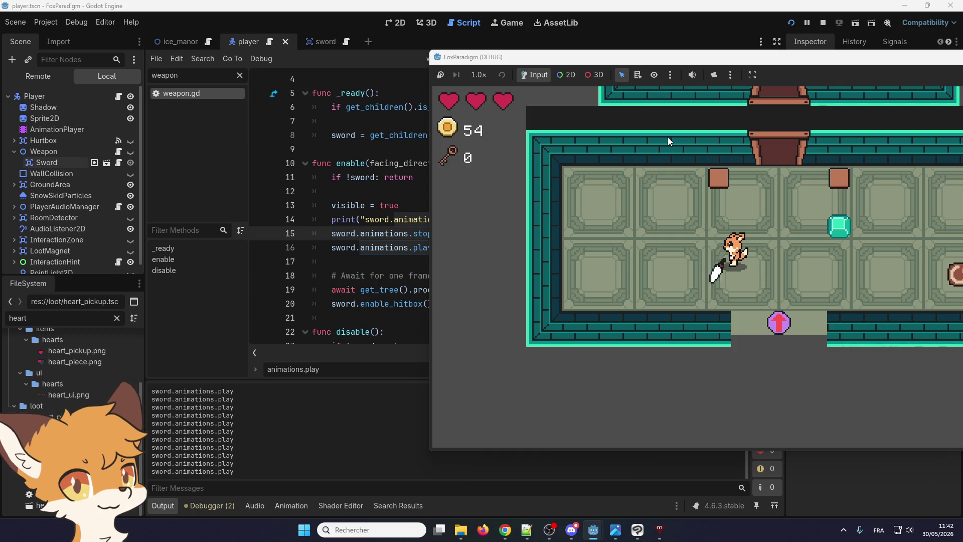
- Walk the fox left and right across the room while swinging, shifting the game window left
key("Left")
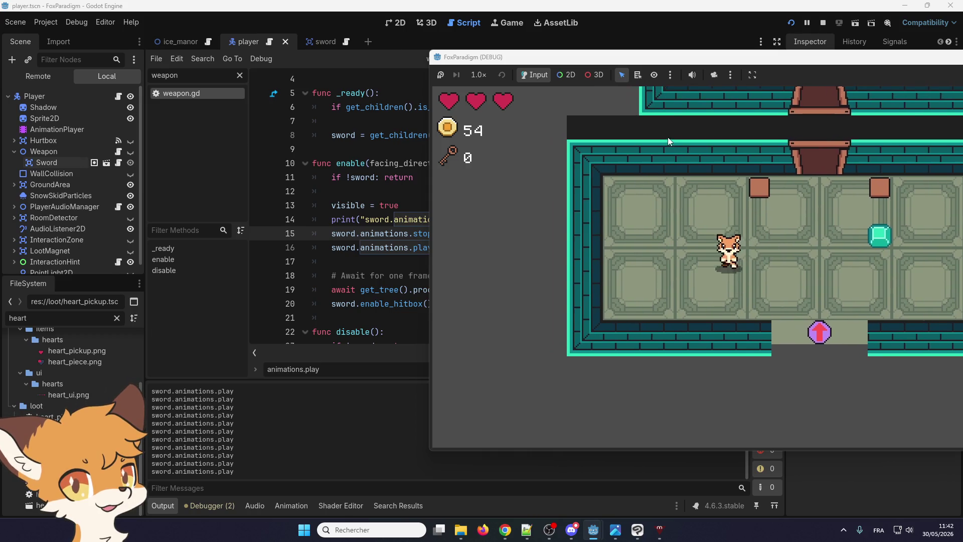
key("Right")
key("space")
key("space")
key("space")
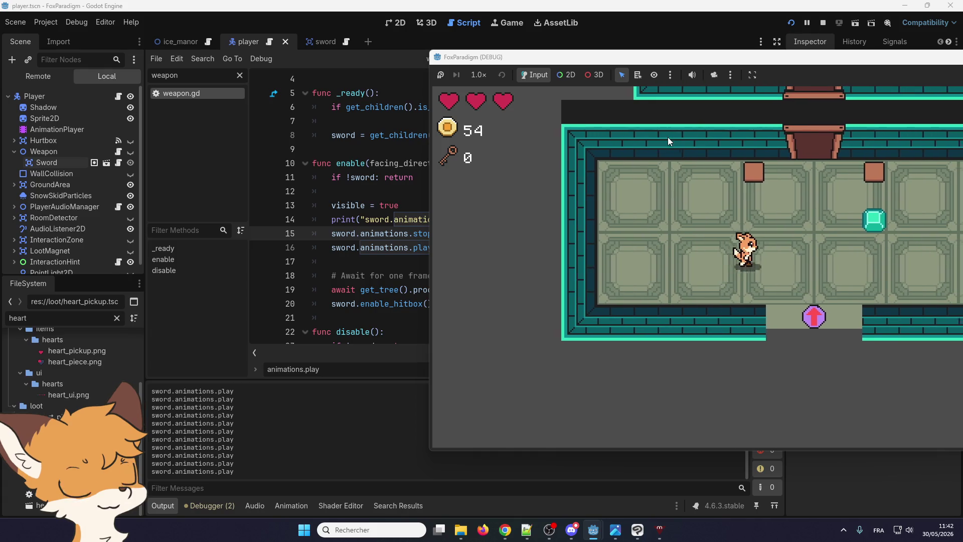
key("Right")
key("space")
key("space")
key("Left")
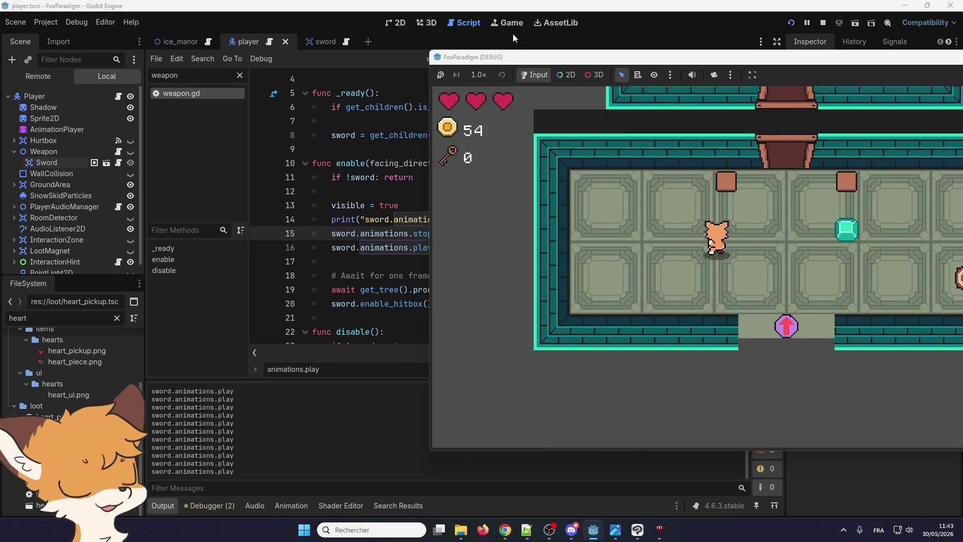
key("Left")
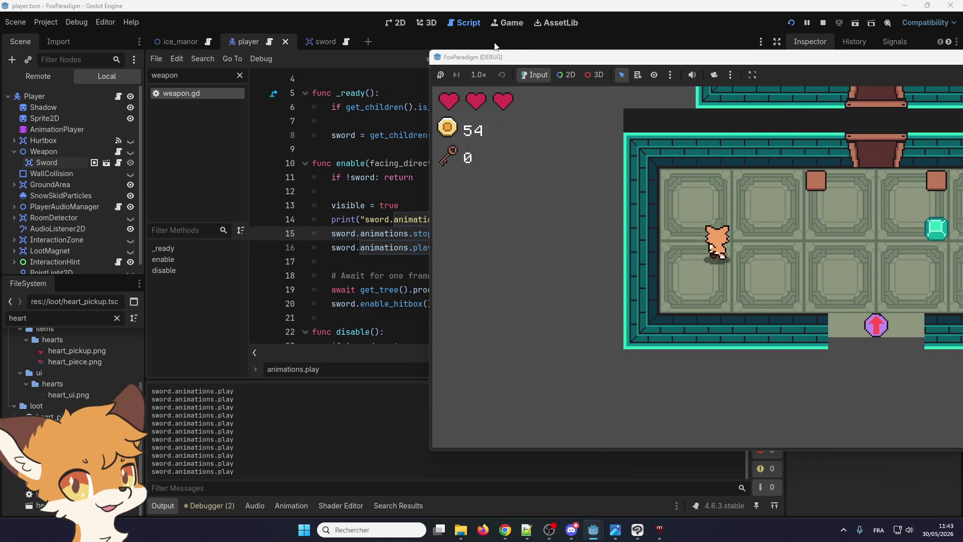
key("Right")
key("Left")
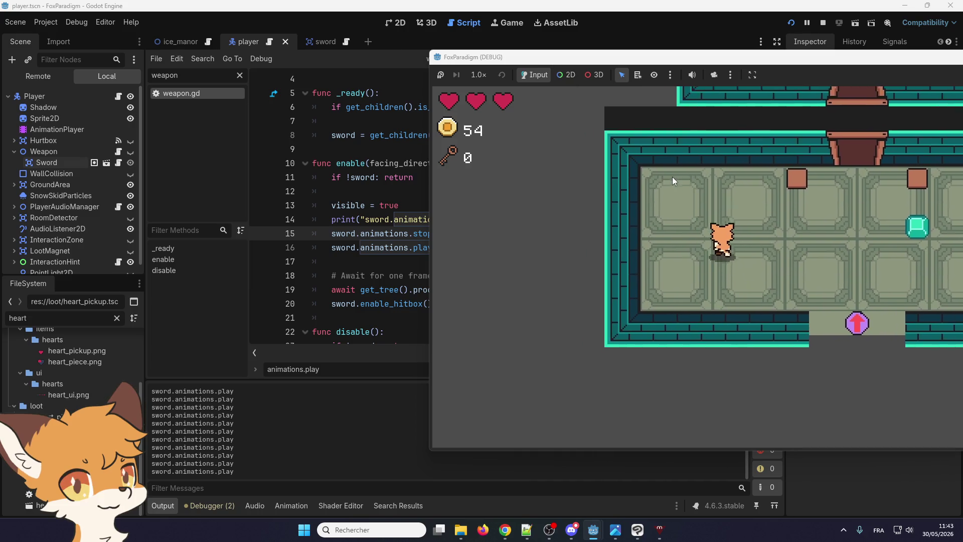
key("Down")
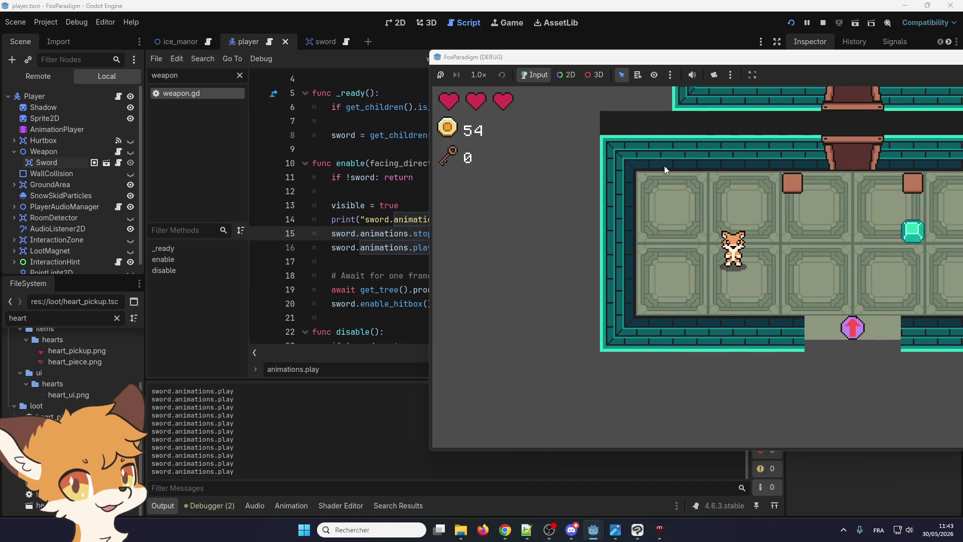
key("Left")
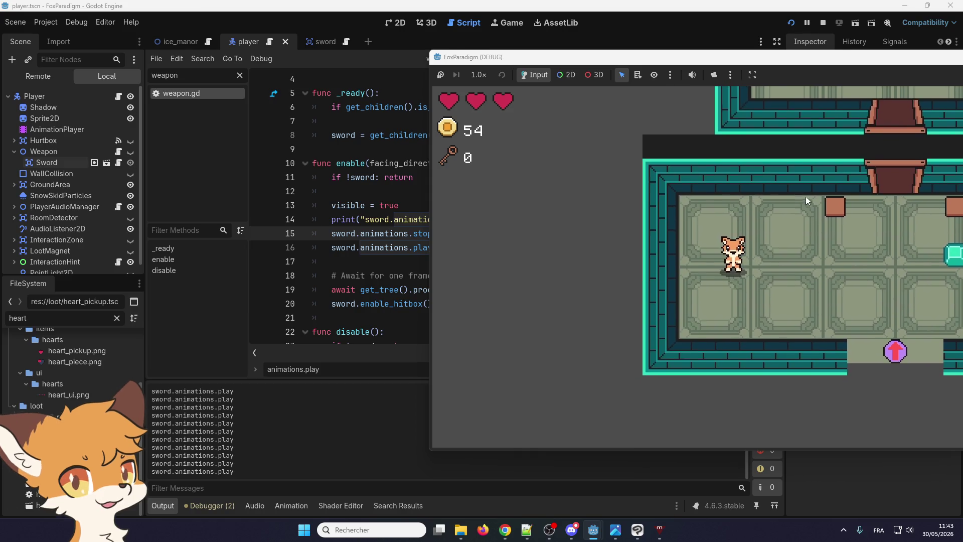
key("Right")
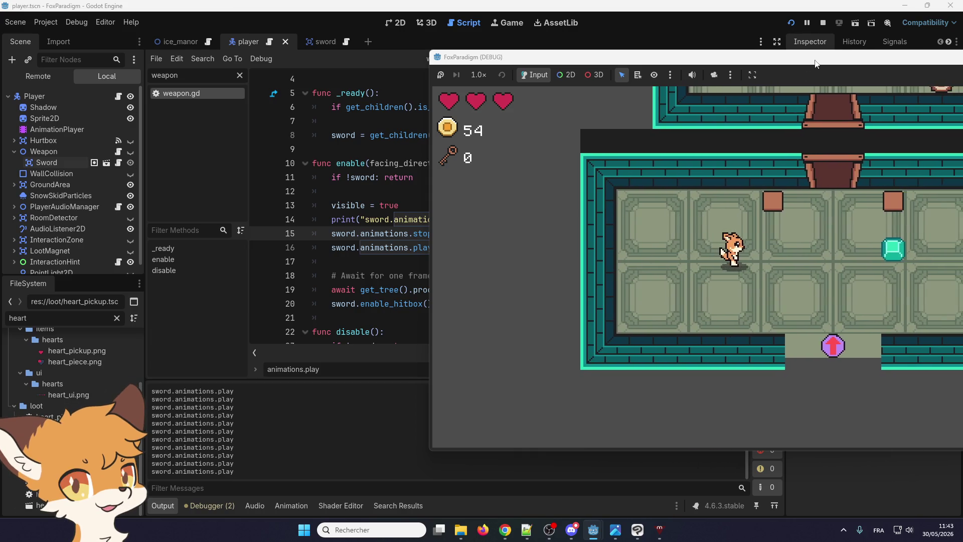
mouse_move(815, 64)
left_mouse_down()
mouse_move(671, 64)
mouse_move(722, 63)
left_mouse_up()
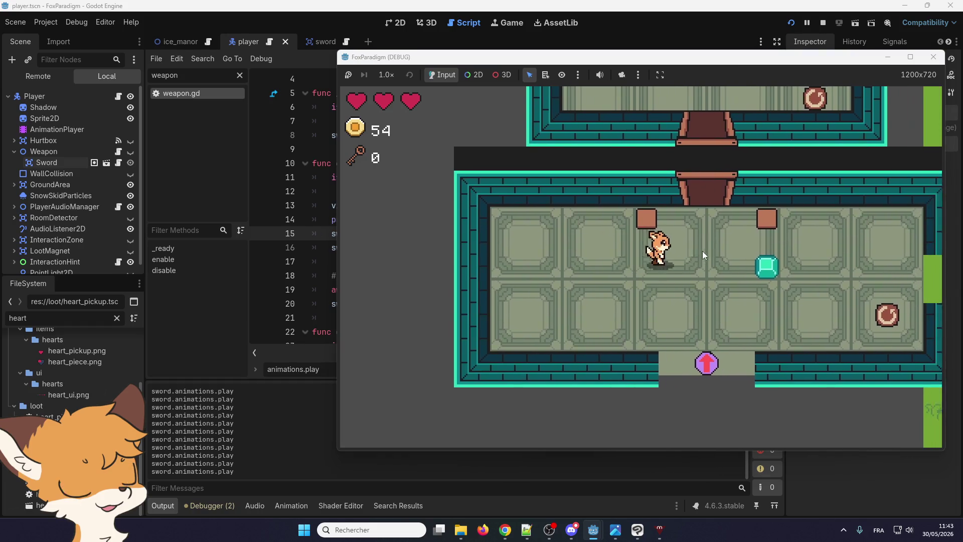
- Walk the fox past the green gem and along the room's right wall
key("Right")
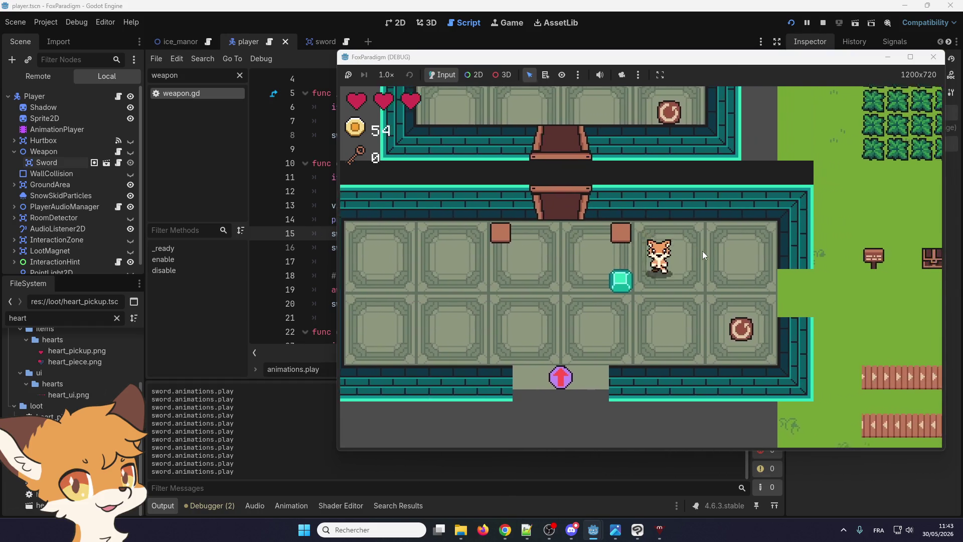
key("Down")
key("Left")
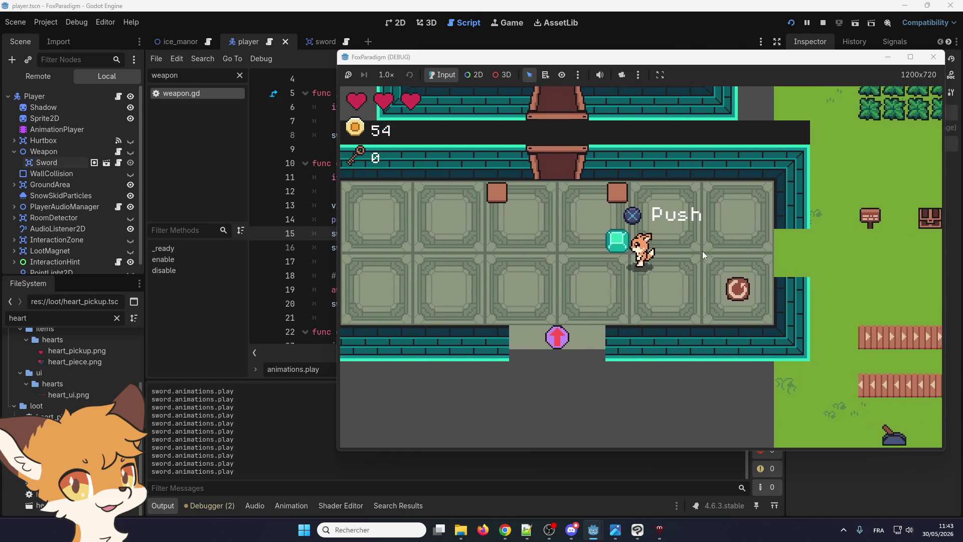
key("Left")
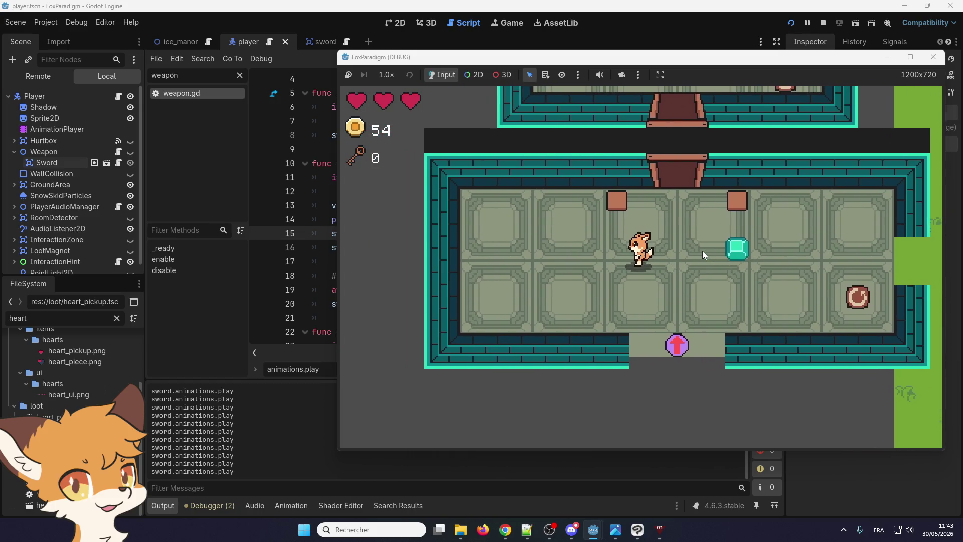
key("Up")
key("Right")
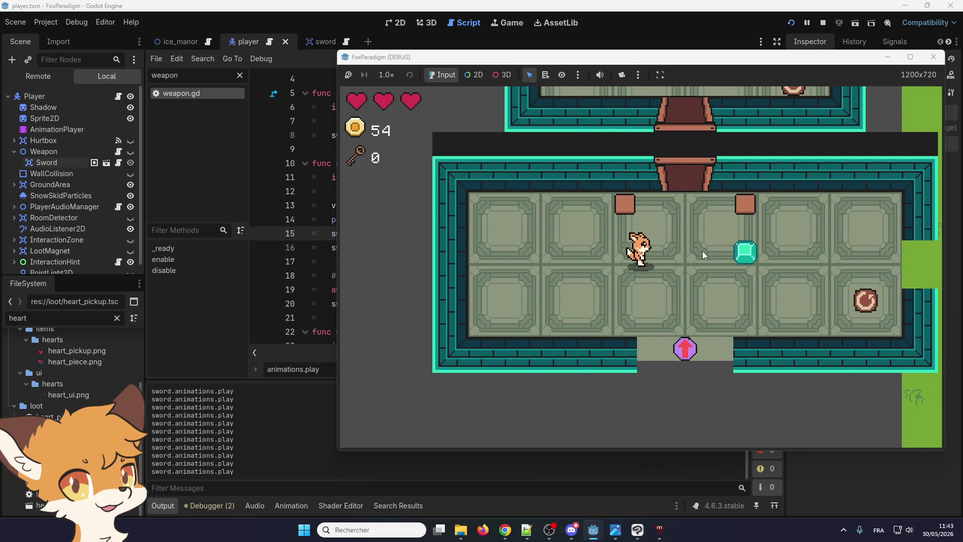
key("Up")
key("Left")
key("Right")
key("Up")
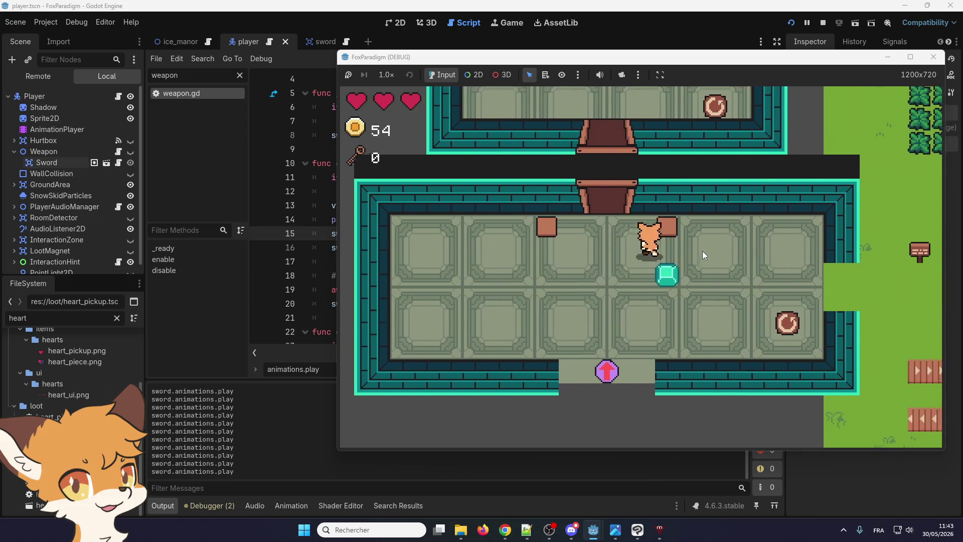
key("Right")
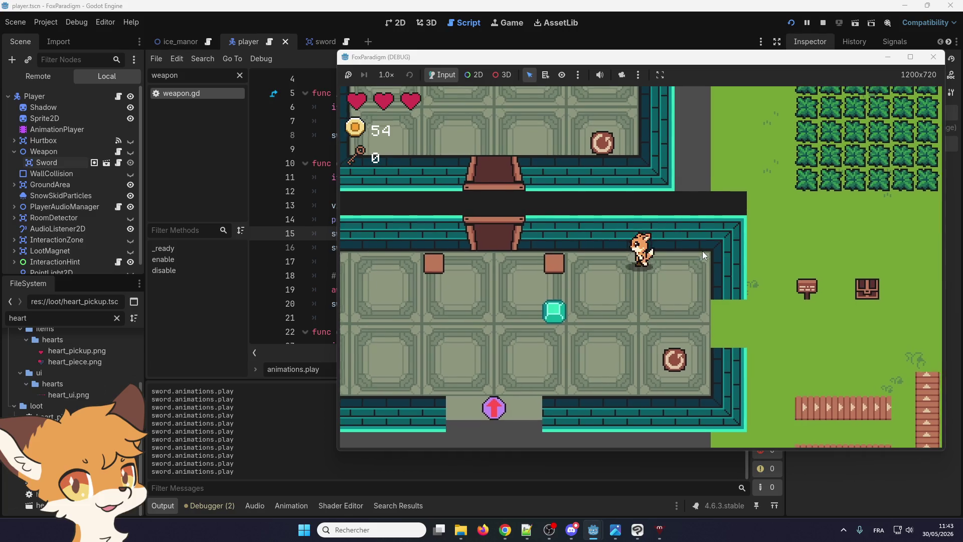
key("Right")
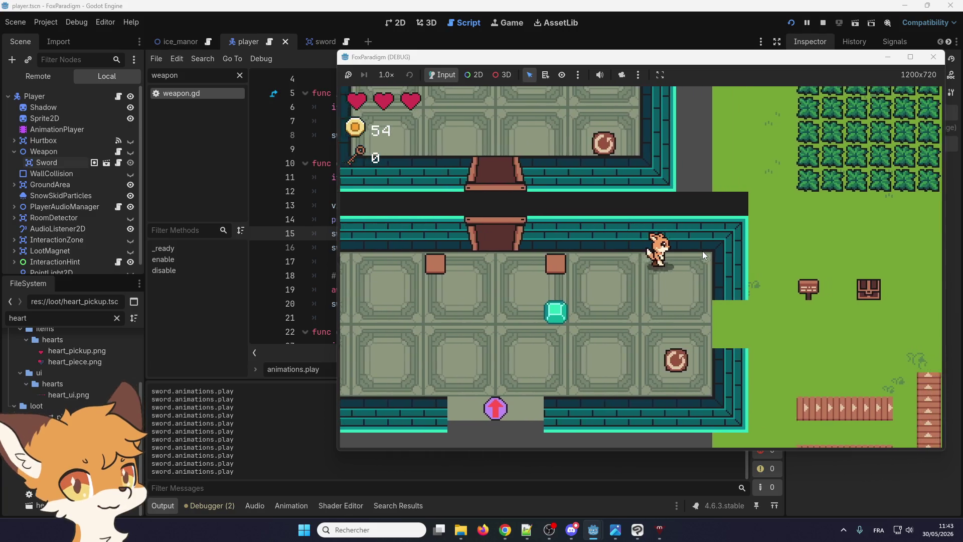
key("Left")
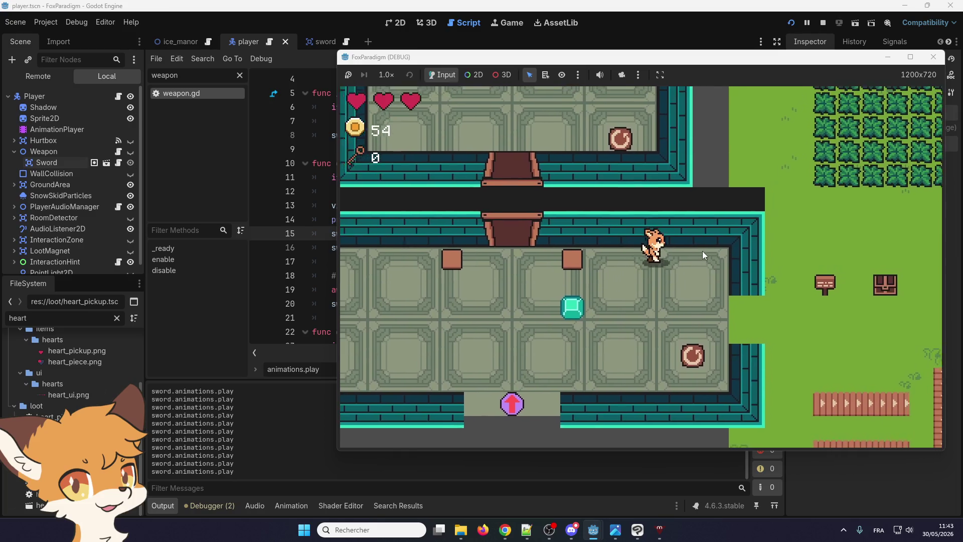
- Walk the fox out onto the grass, across the conveyor belt, and into the dungeon room
key("Down")
key("Right")
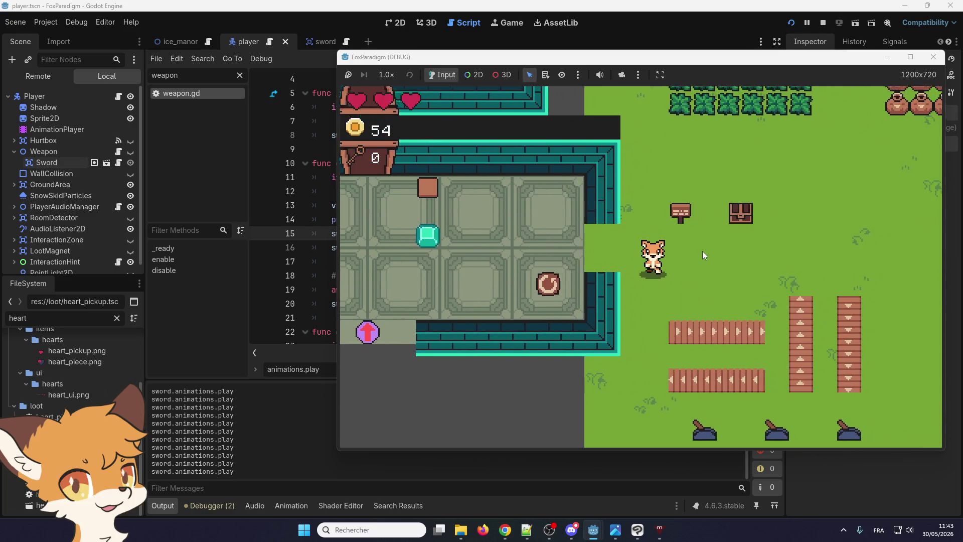
key("Right")
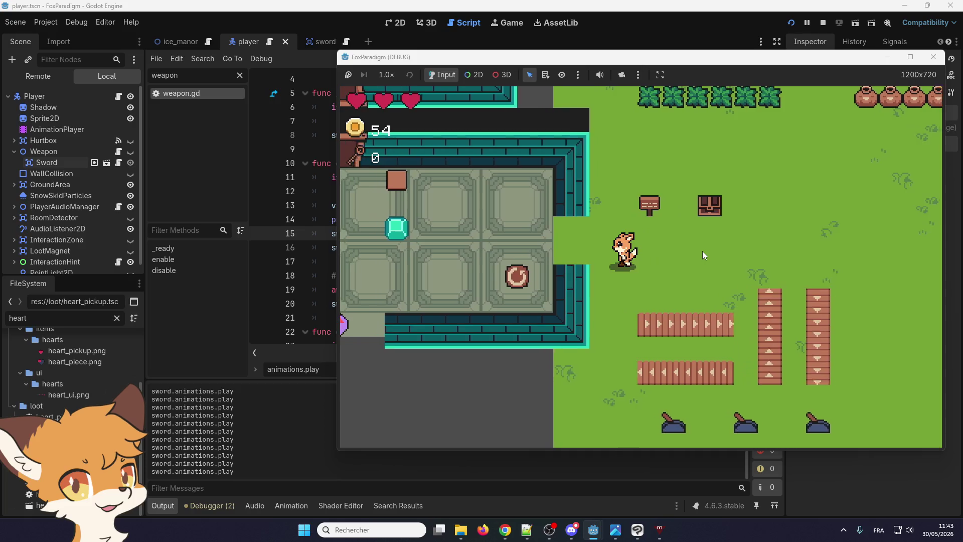
key("Down")
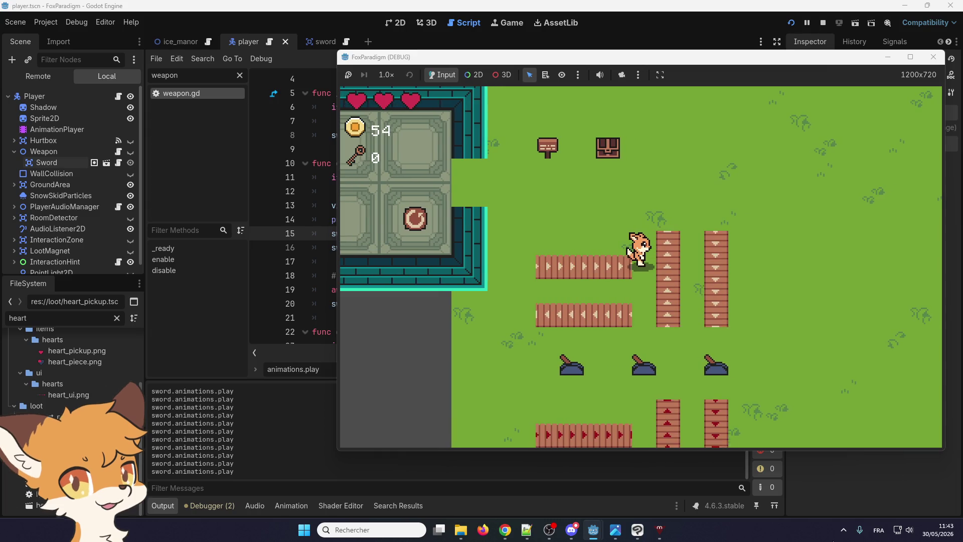
key("Left")
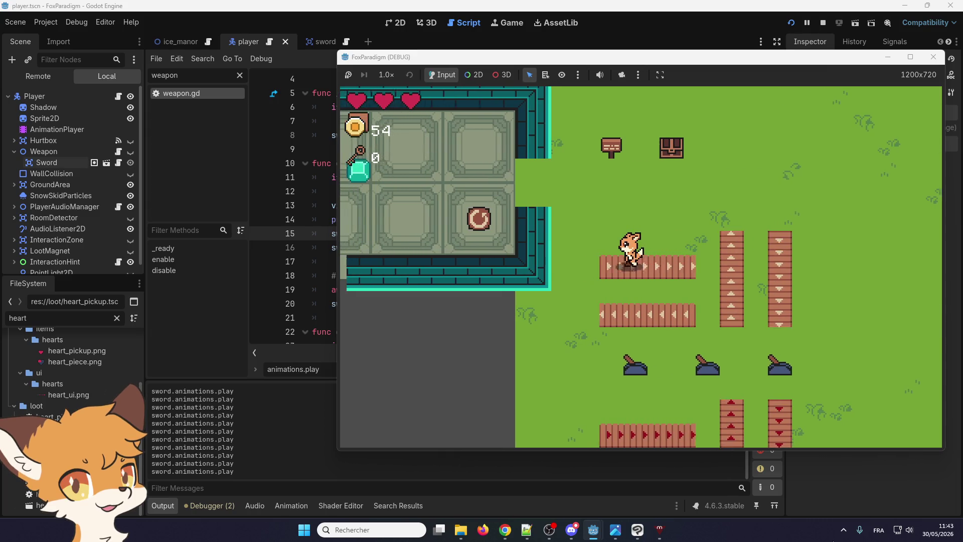
key("Left")
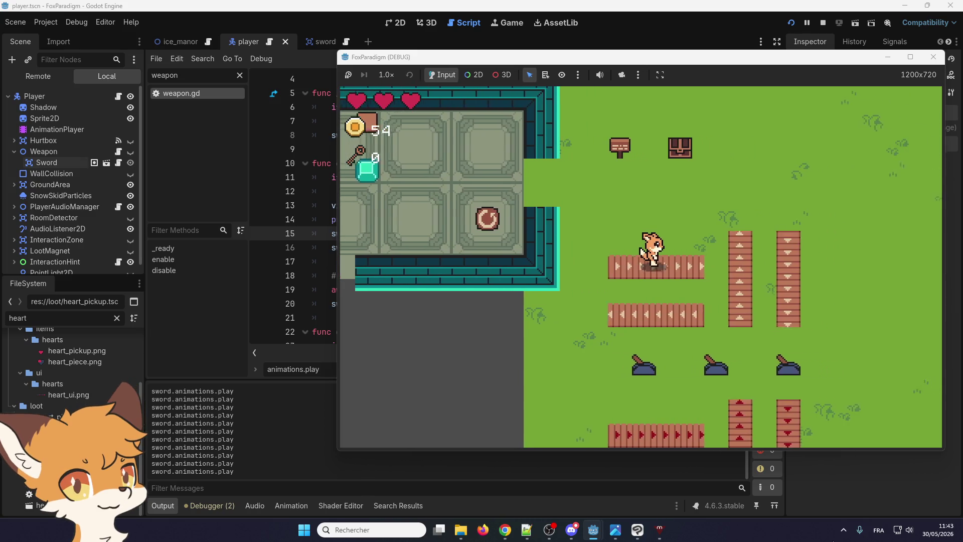
key("Up")
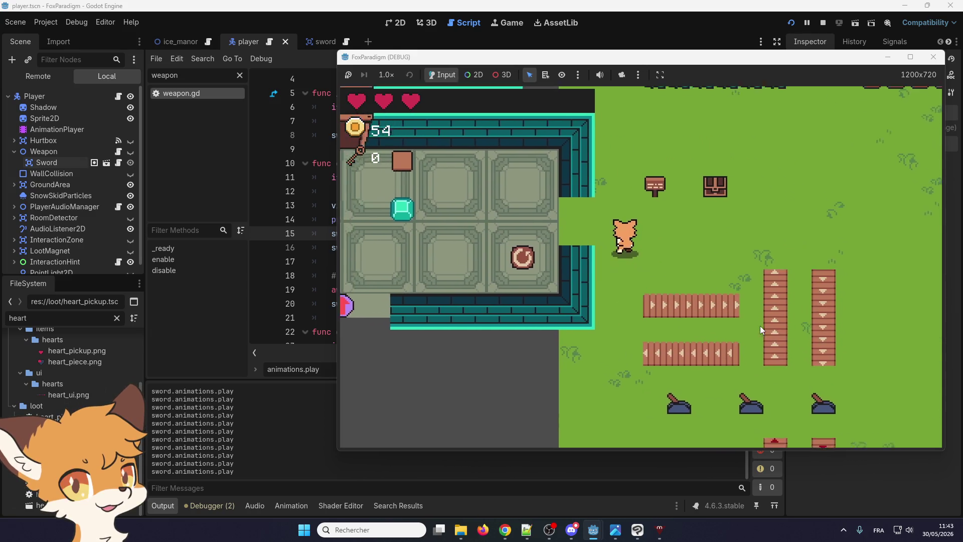
key("Left")
key("Up")
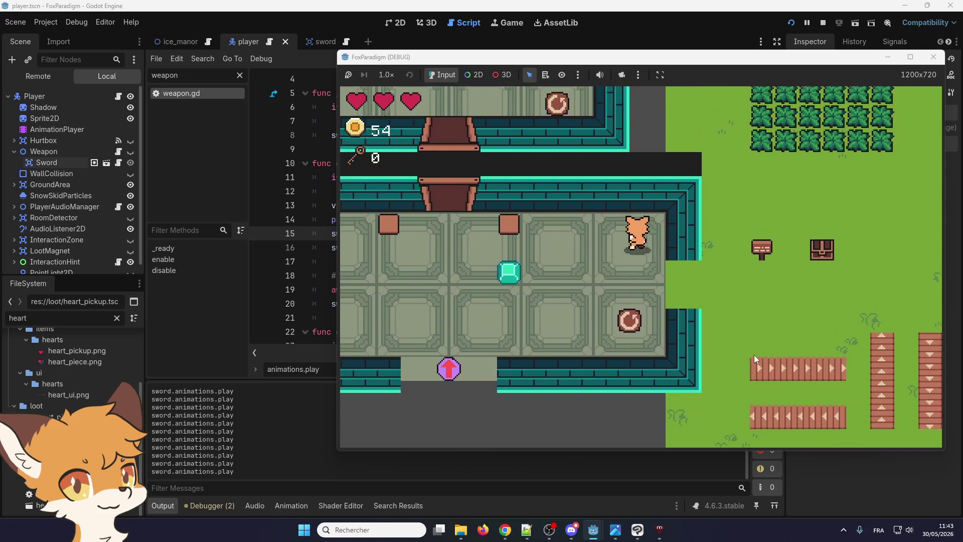
key("Up")
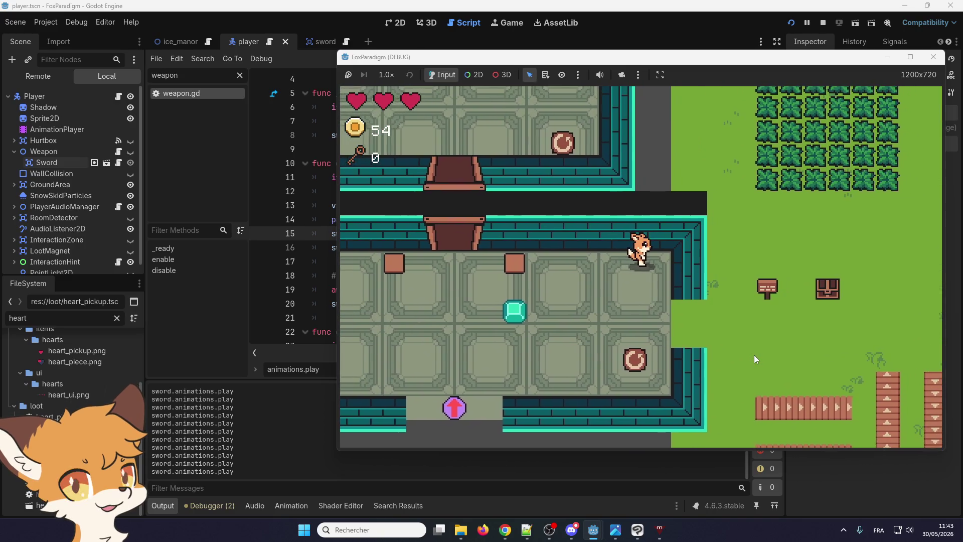
key("Right")
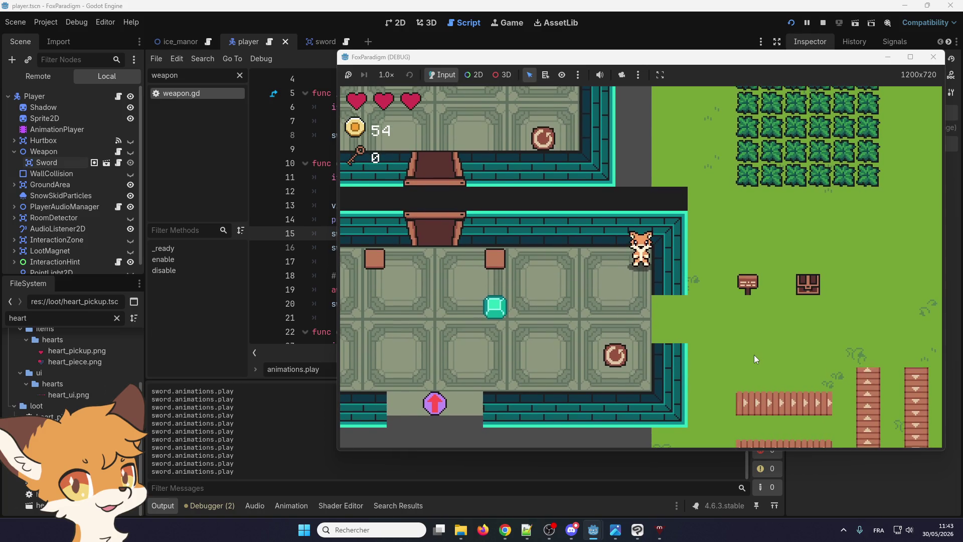
key("Left")
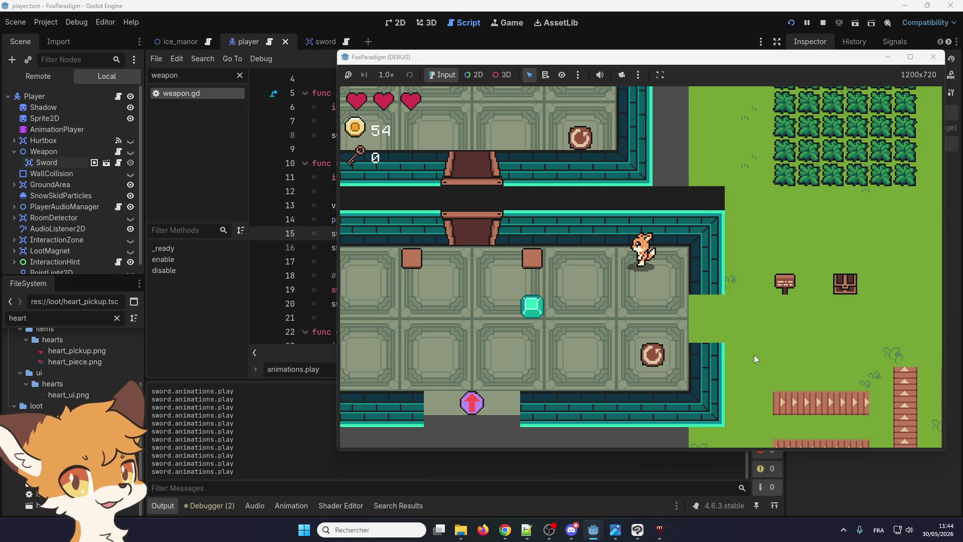
- Walk the fox down, up-right, left and down-right around the dungeon room
key("Down")
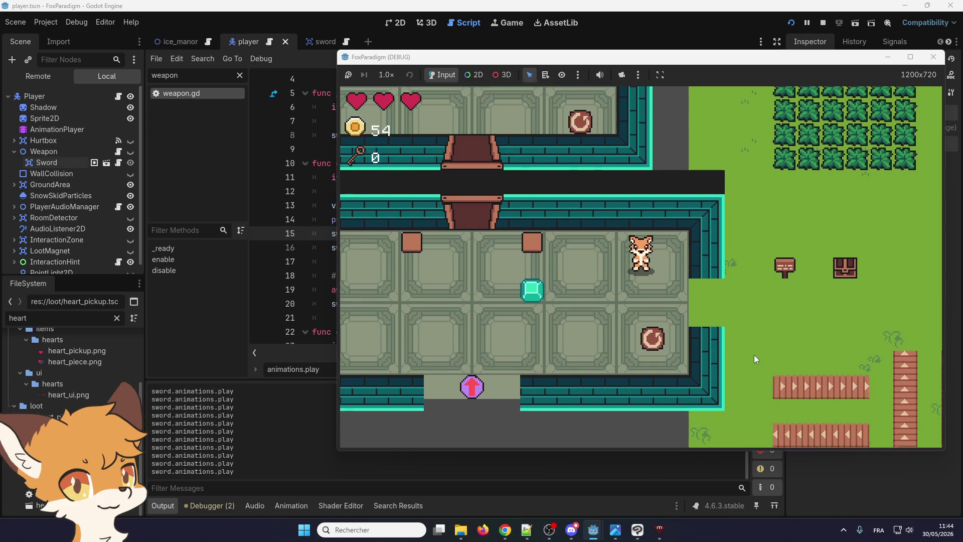
key("Up")
key("Right")
key("Left")
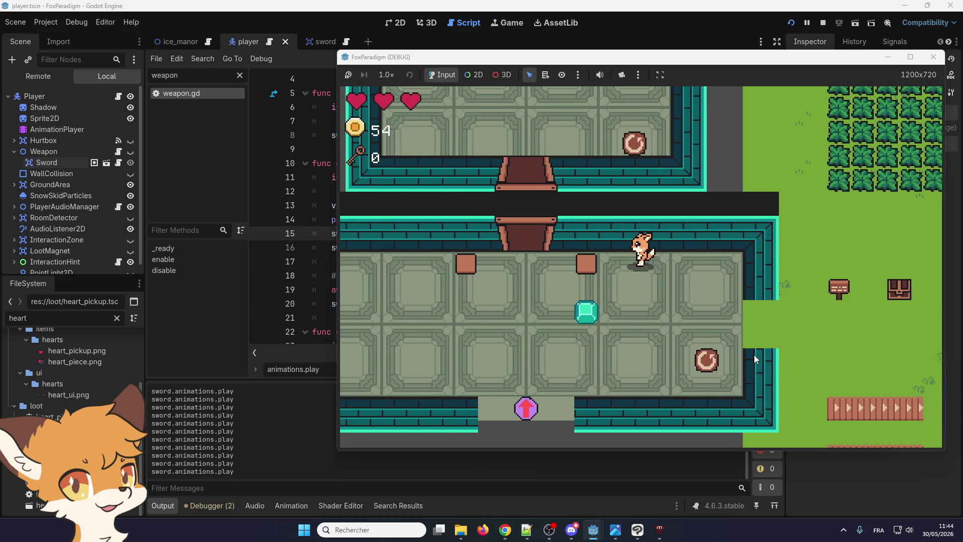
key("Down")
key("Right")
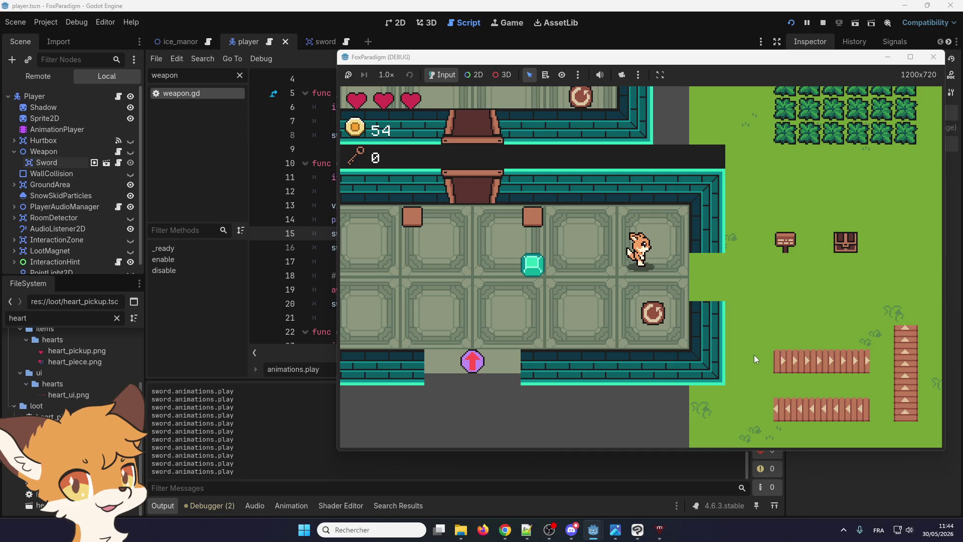
key("Left")
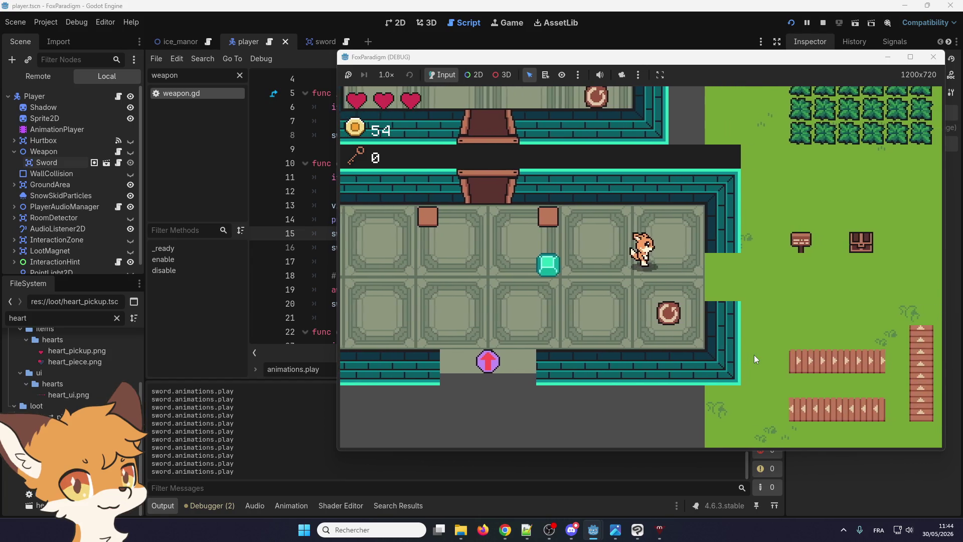
key("Left")
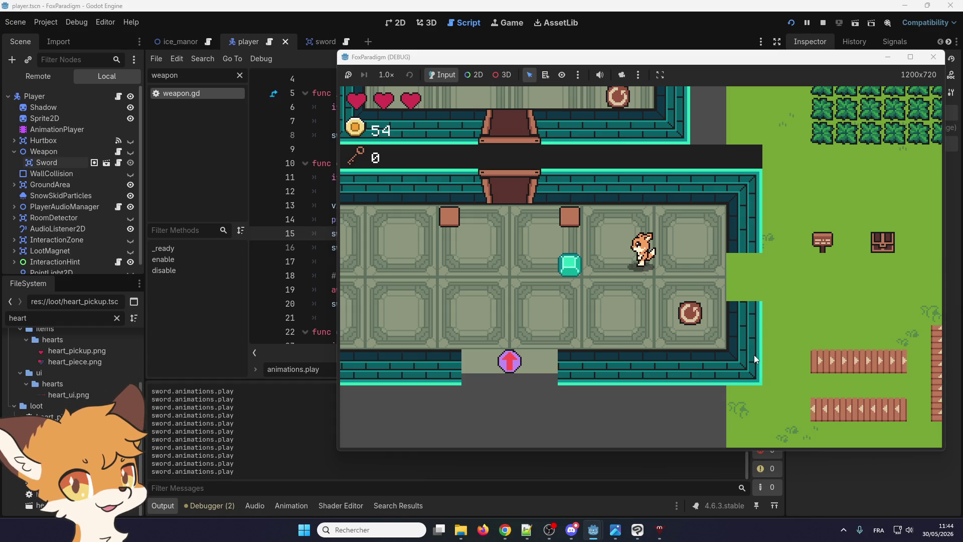
- Step the fox back and forth, then walk it out right onto the grass by the signpost
key("Right")
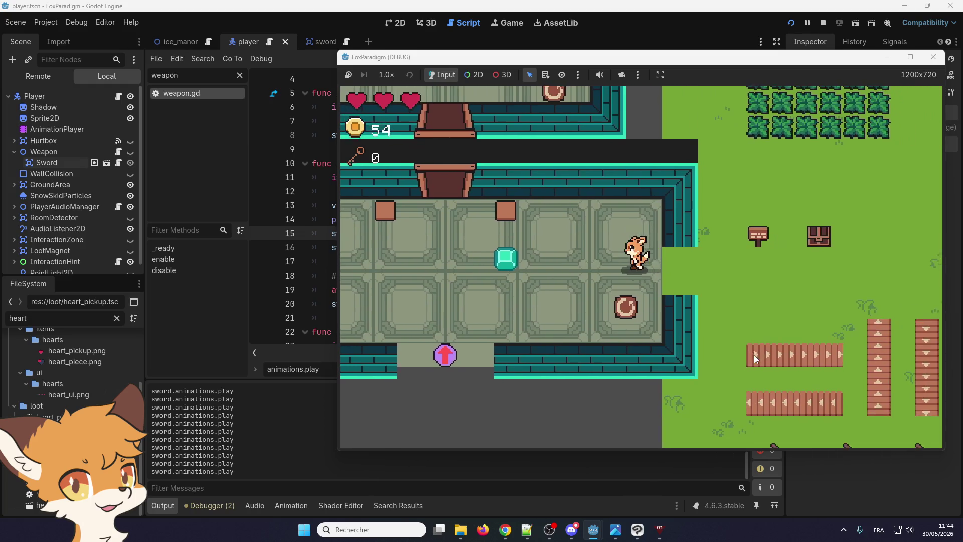
key("Left")
key("Right")
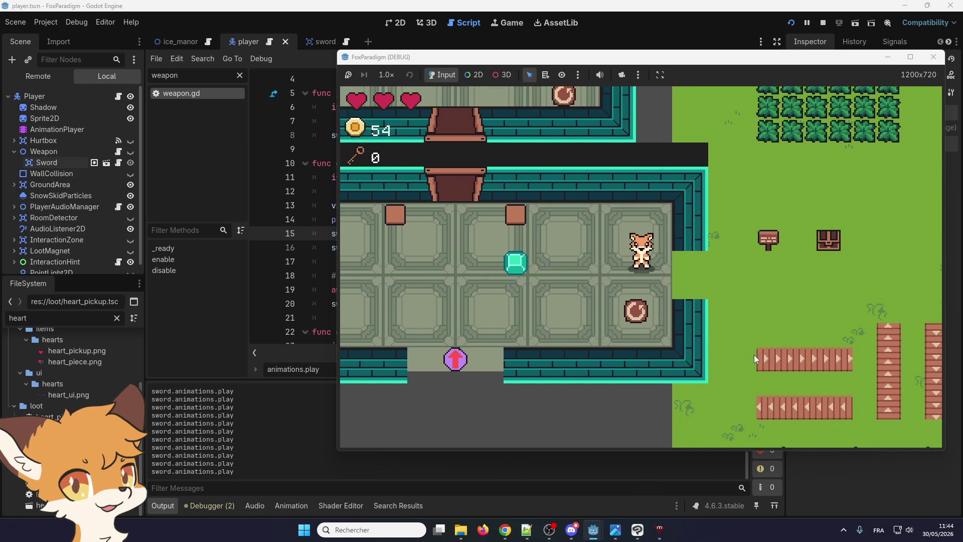
key("Left")
key("Up")
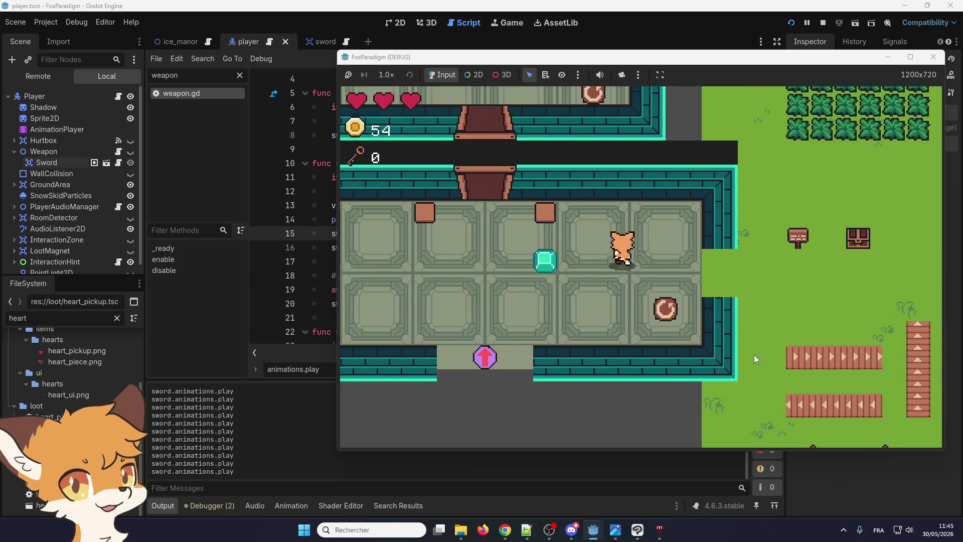
key("Right")
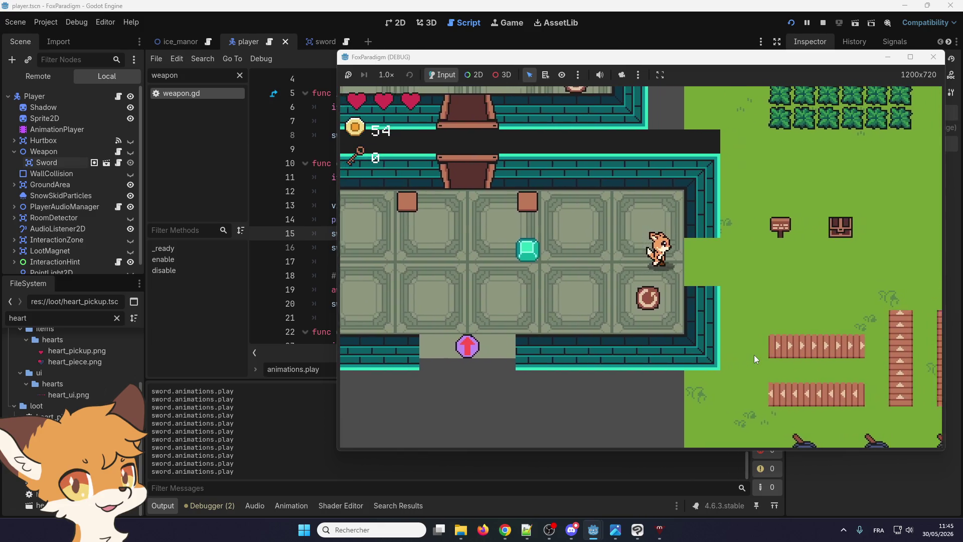
key("Up")
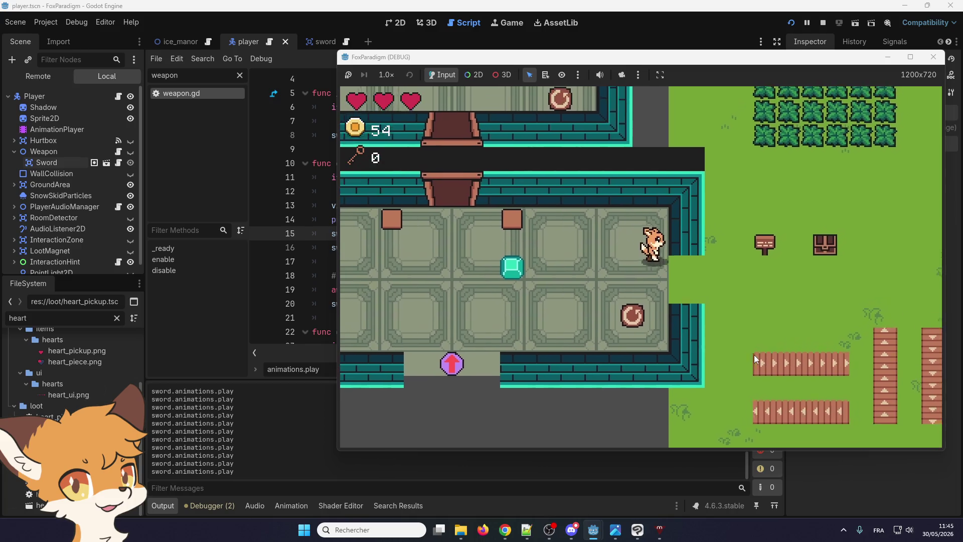
key("Right")
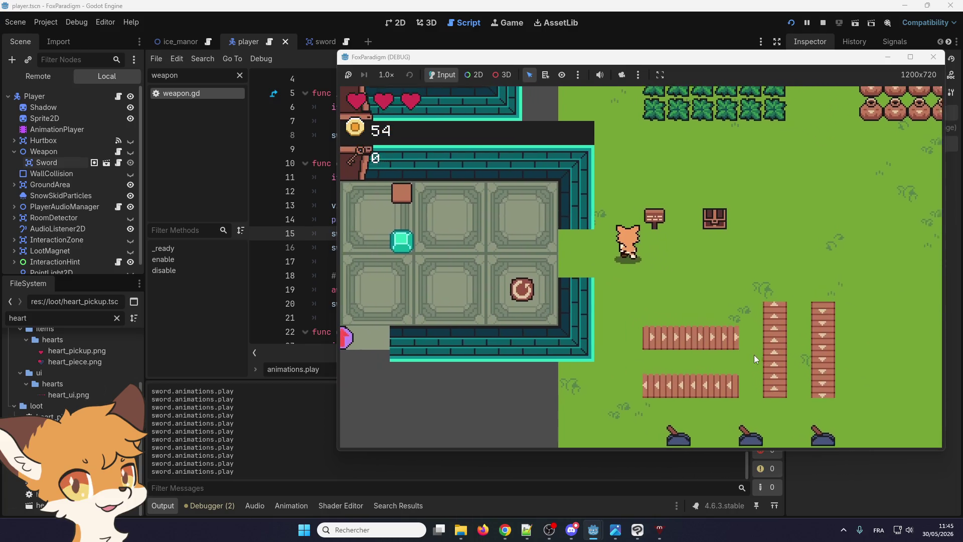
key("Down")
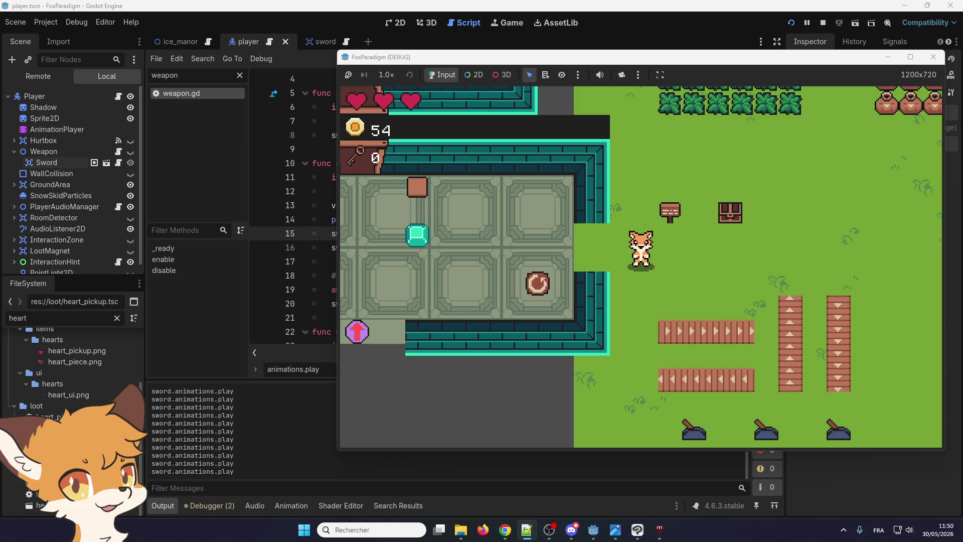
- Walk the fox north past the signpost, swing the sword once, then pace down and back up beside the hedges
key("Up")
key("Up")
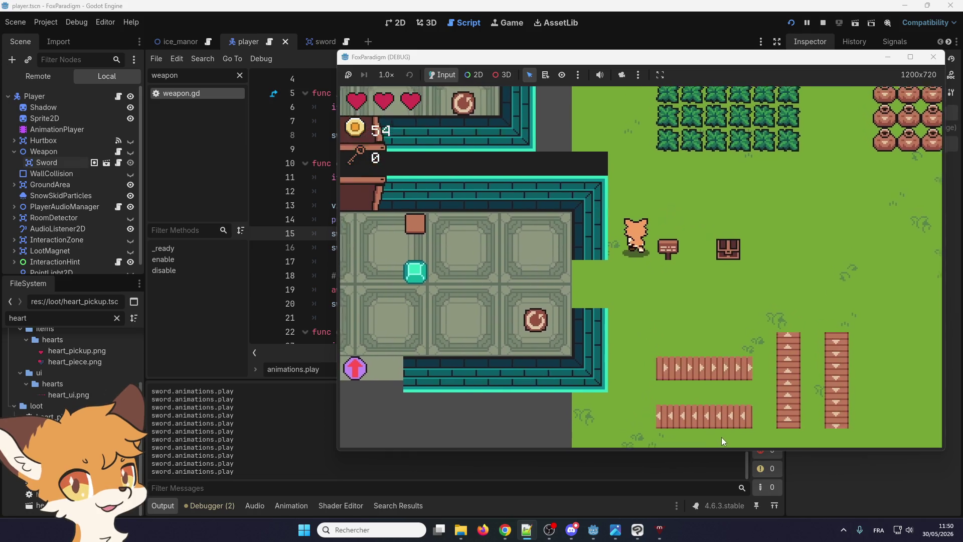
key("space")
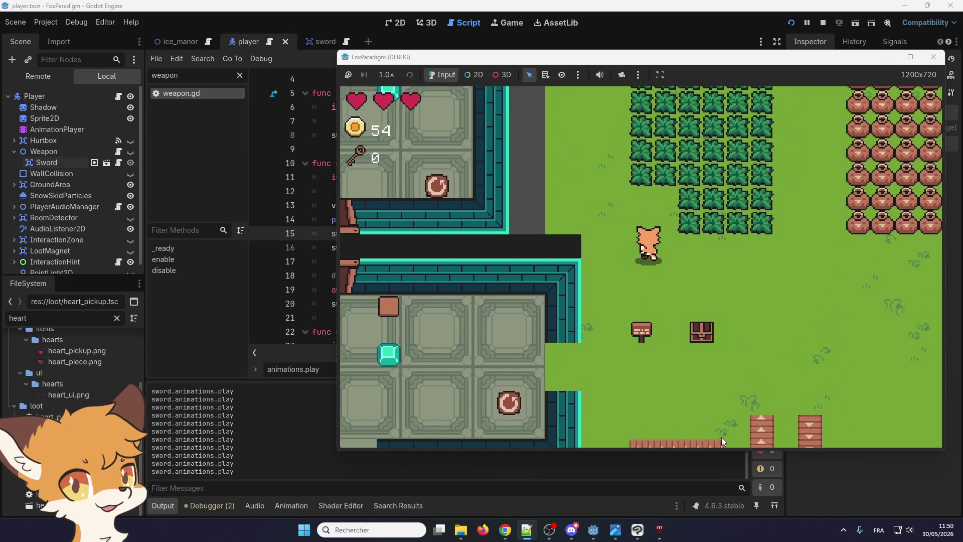
key("Down")
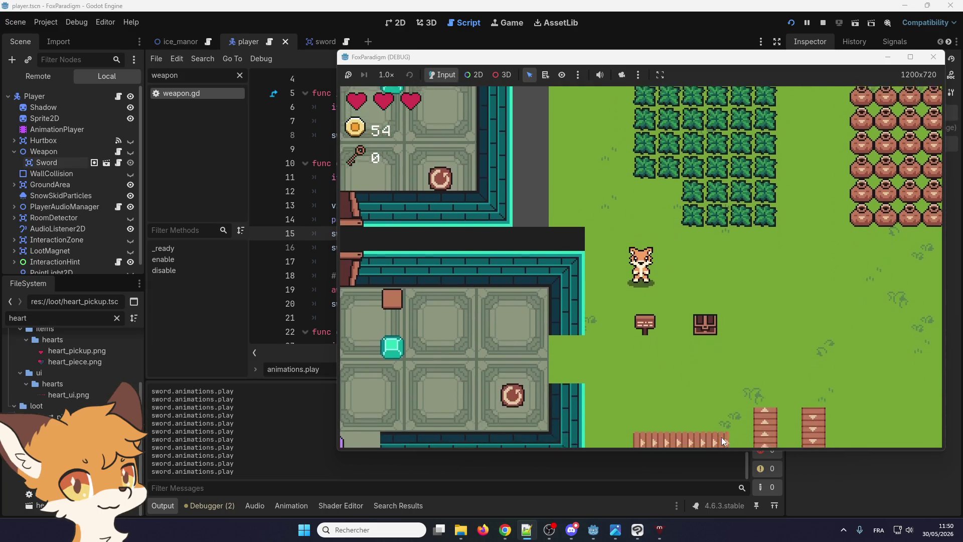
key("Up")
key("Down")
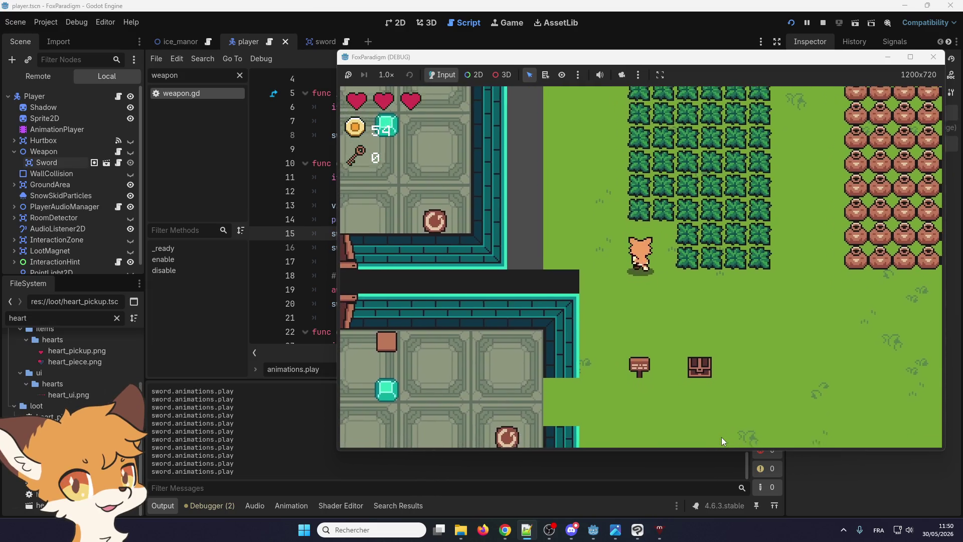